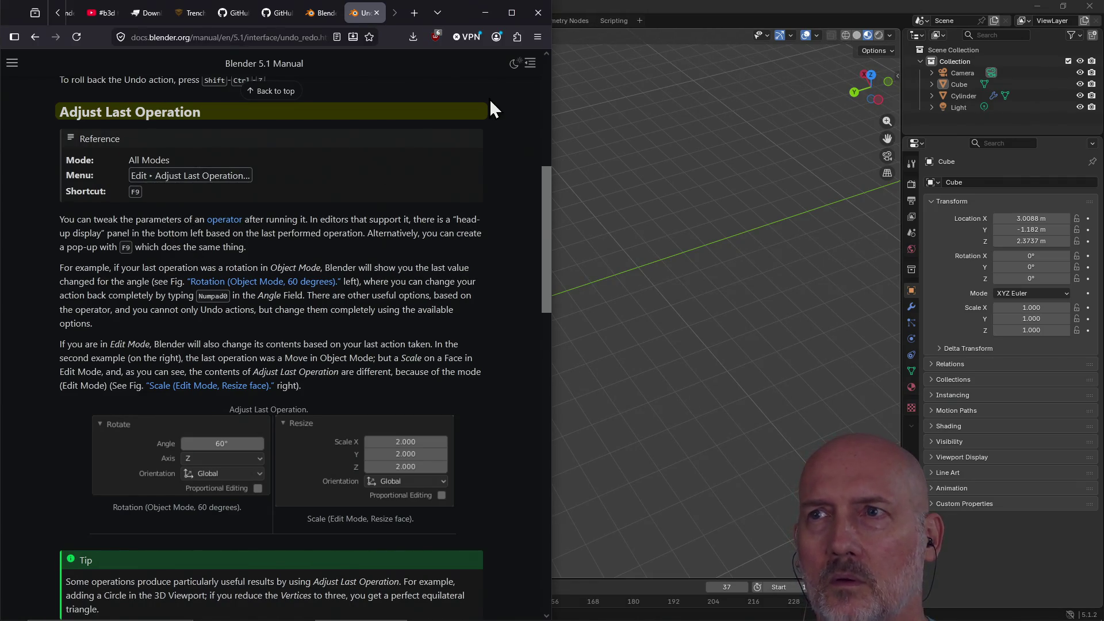
Bring the Blender window with the mug and cube scene in front of the manual.
{"action": "left_click", "coordinate": [626, 14]}
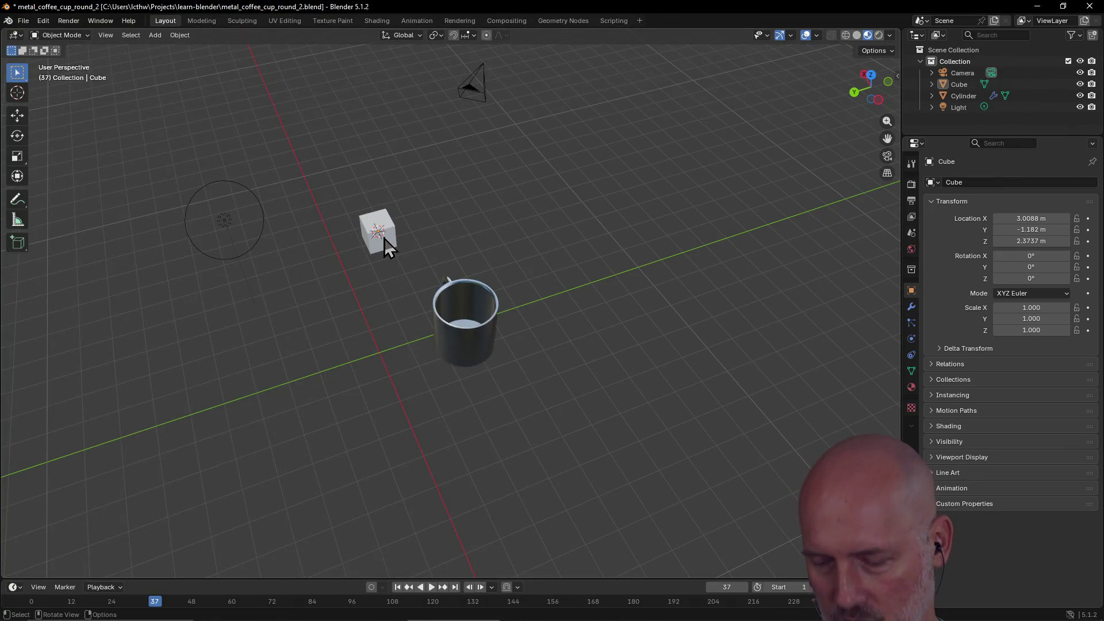
Resize the newly added cube to 1.3 m in the Adjust Last Operation panel.
{"action": "key", "text": "F9"}
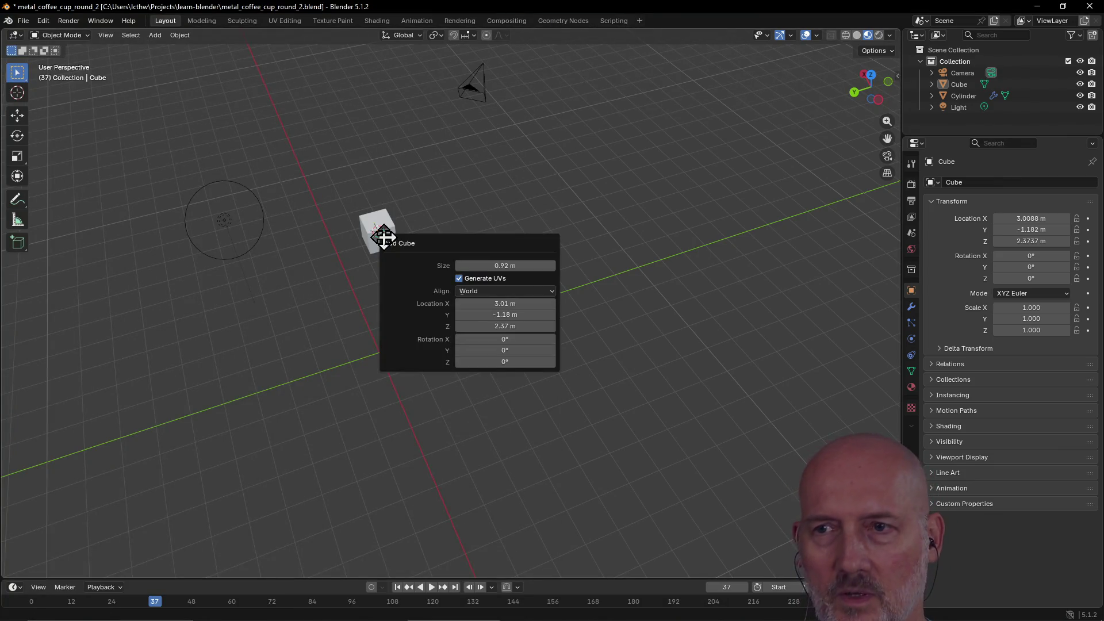
{"action": "mouse_move", "coordinate": [495, 246]}
{"action": "left_mouse_down"}
{"action": "mouse_move", "coordinate": [172, 370]}
{"action": "mouse_move", "coordinate": [143, 431]}
{"action": "left_mouse_up"}
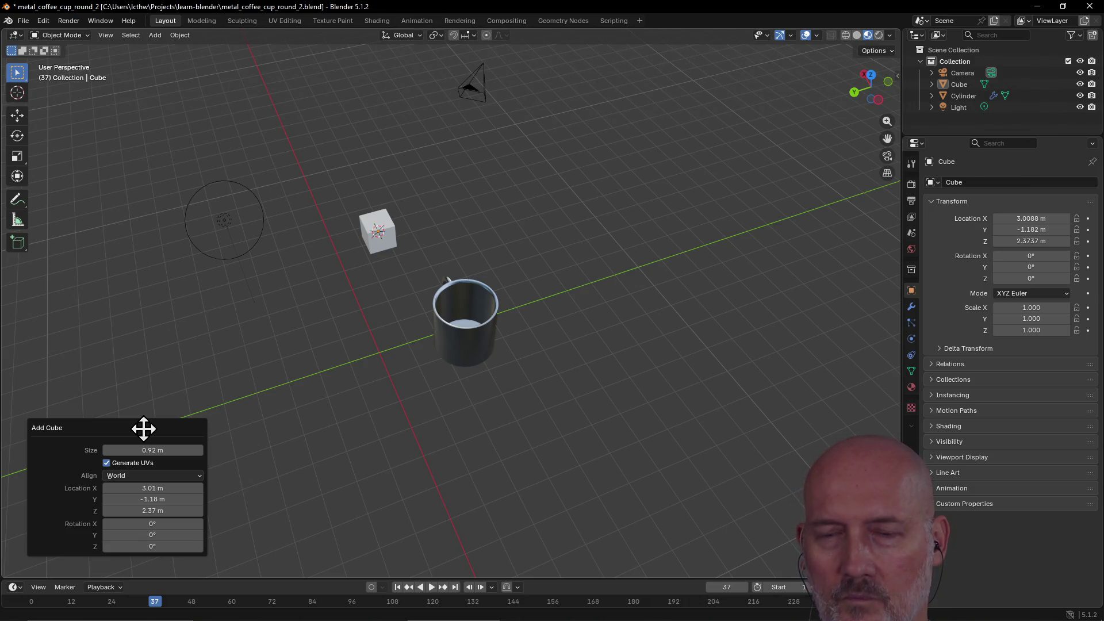
{"action": "left_click", "coordinate": [153, 450]}
{"action": "type", "text": "1.3"}
{"action": "key", "text": "Return"}
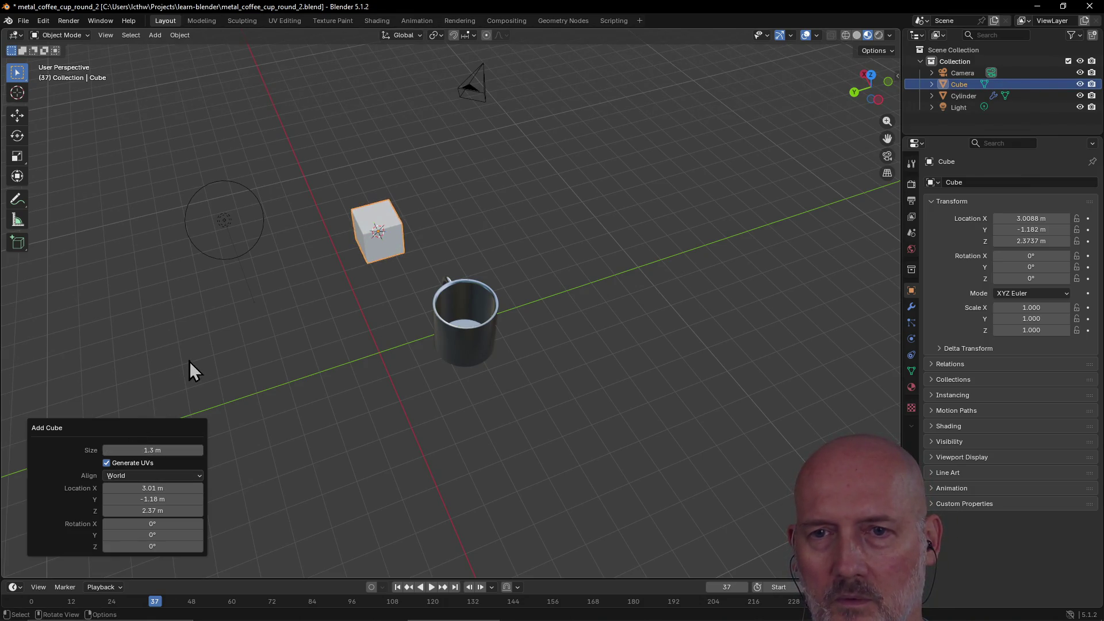
{"action": "left_click", "coordinate": [345, 314]}
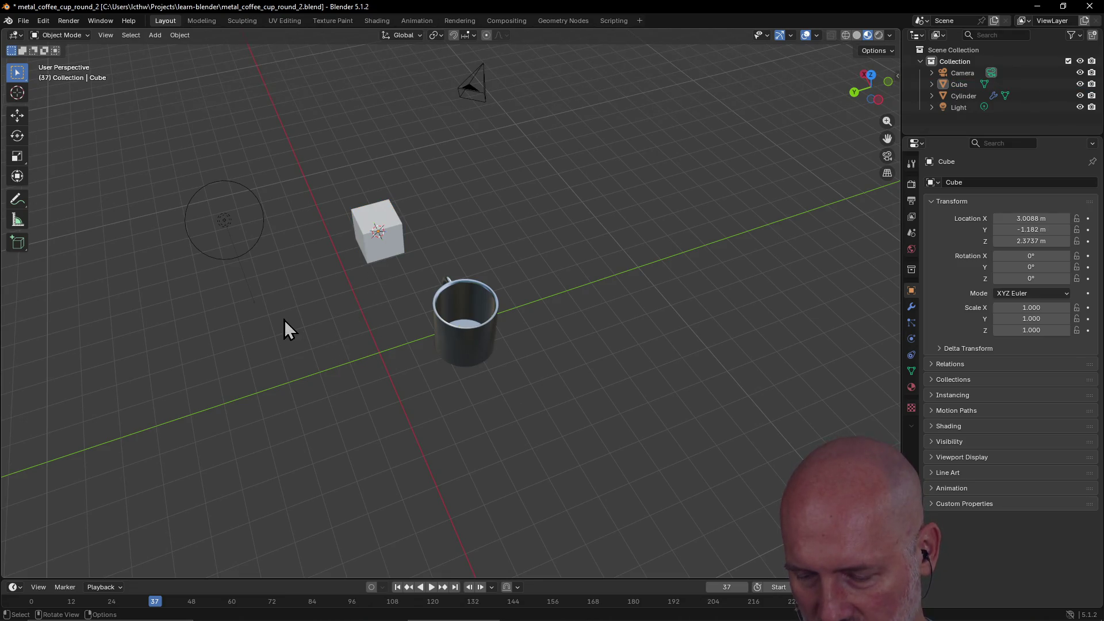
Recheck the Add Cube settings panel, then select and deselect the mug.
{"action": "key", "text": "F9"}
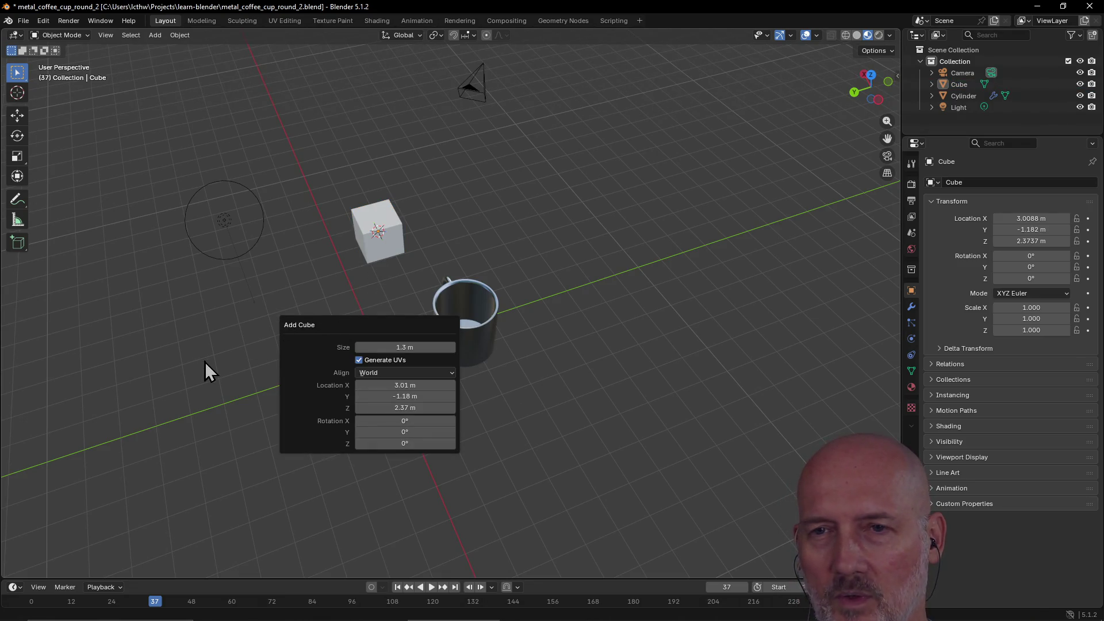
{"action": "mouse_move", "coordinate": [352, 328]}
{"action": "left_mouse_down"}
{"action": "mouse_move", "coordinate": [111, 377]}
{"action": "mouse_move", "coordinate": [128, 402]}
{"action": "left_mouse_up"}
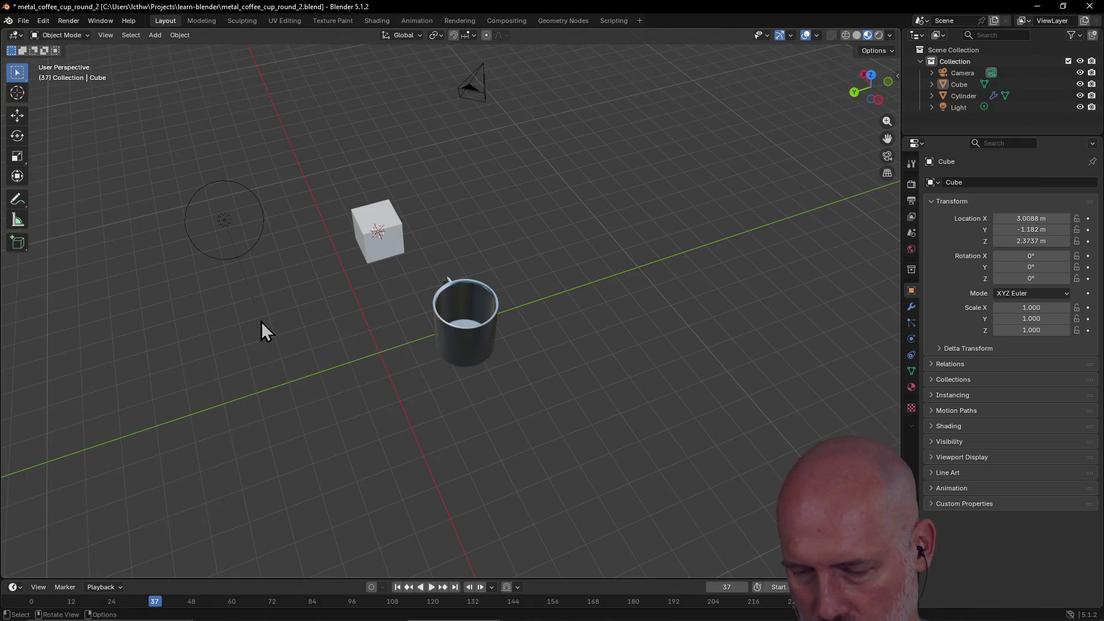
{"action": "key", "text": "F9"}
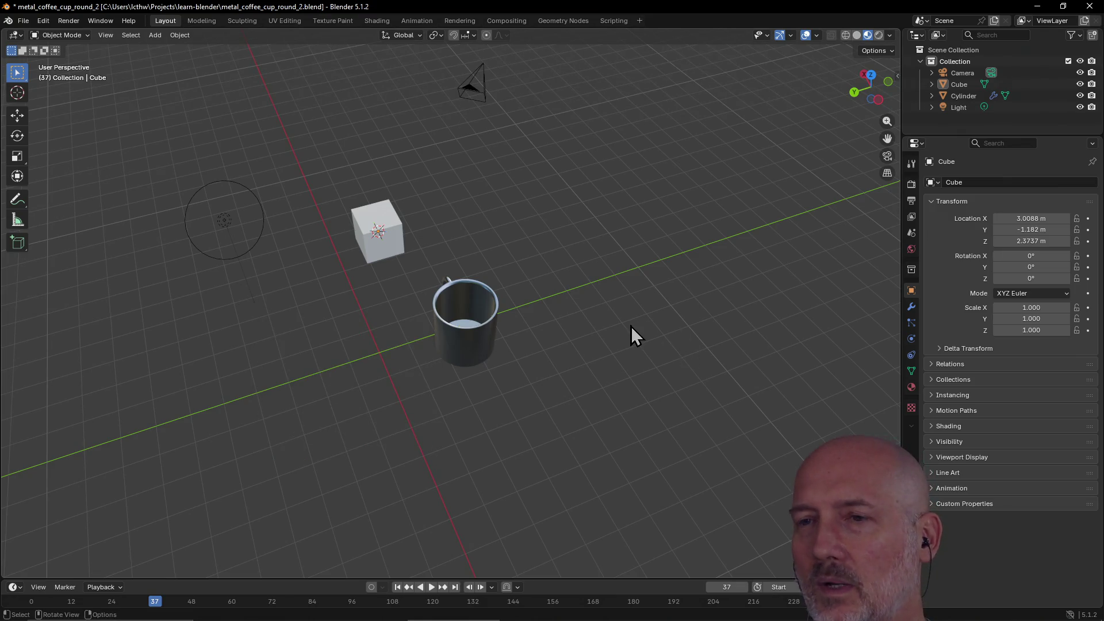
{"action": "left_click", "coordinate": [470, 333]}
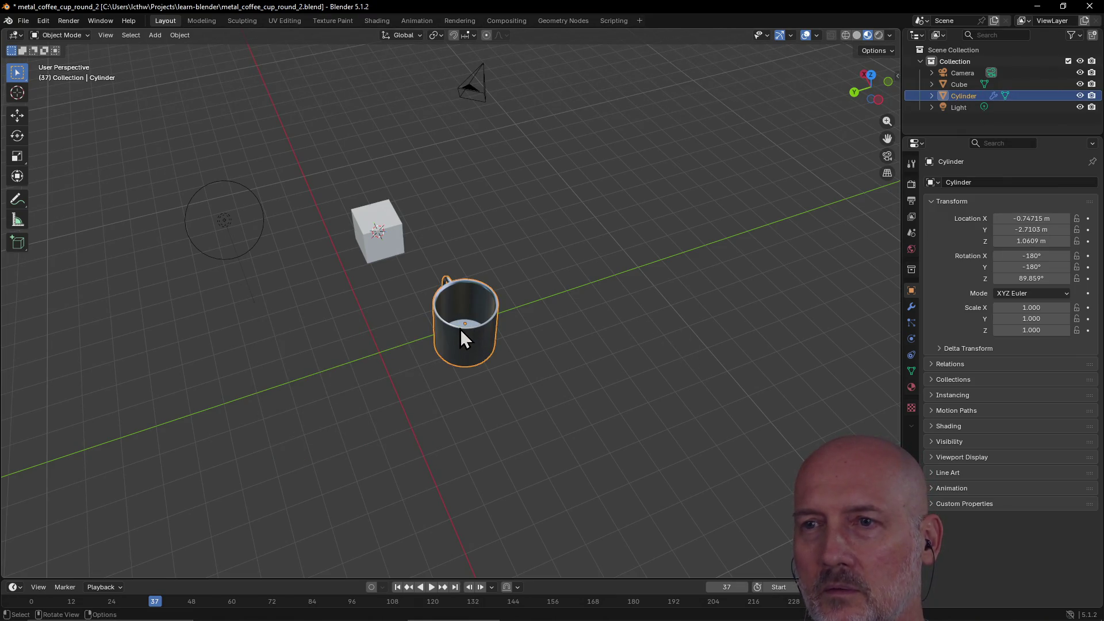
{"action": "left_click", "coordinate": [618, 223]}
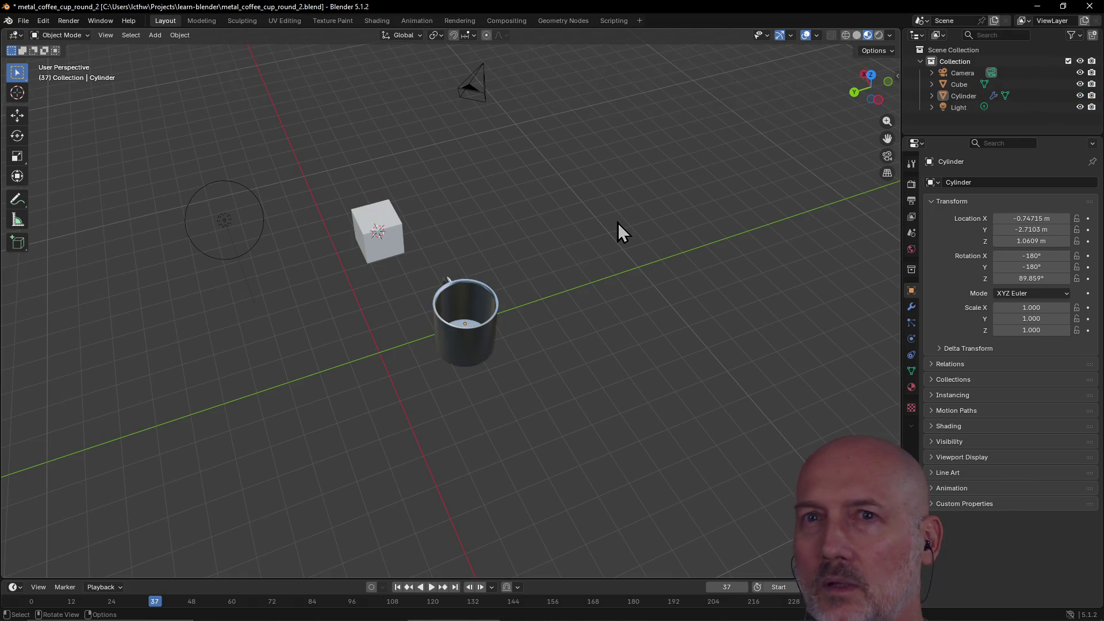
{"action": "left_click", "coordinate": [156, 37]}
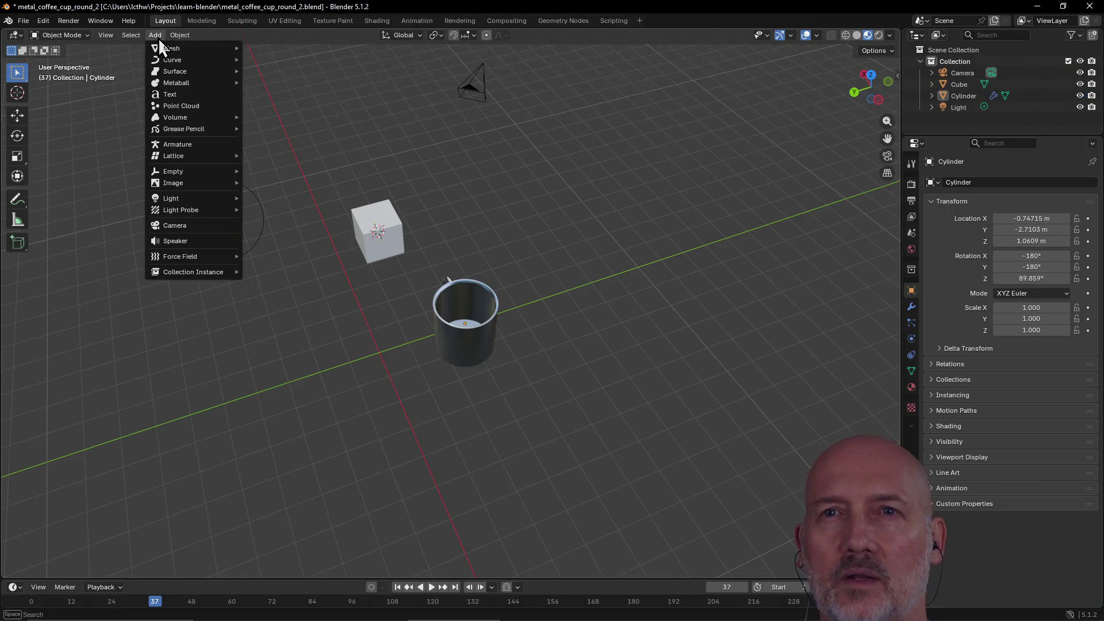
Add a UV sphere and move it up and right, off the cube.
{"action": "mouse_move", "coordinate": [192, 47]}
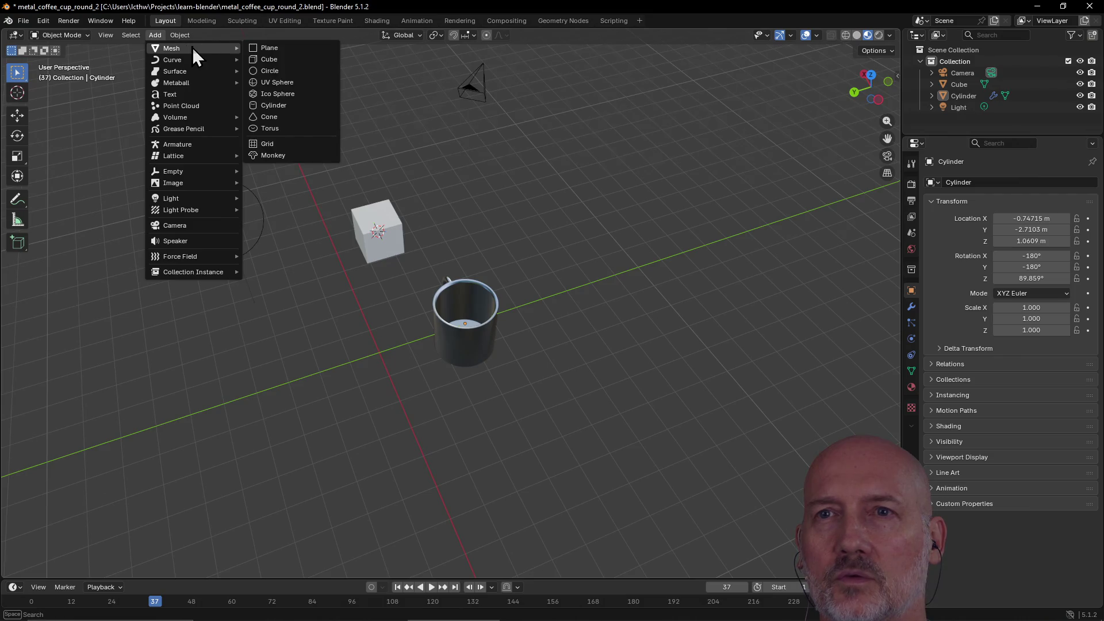
{"action": "left_click", "coordinate": [288, 86]}
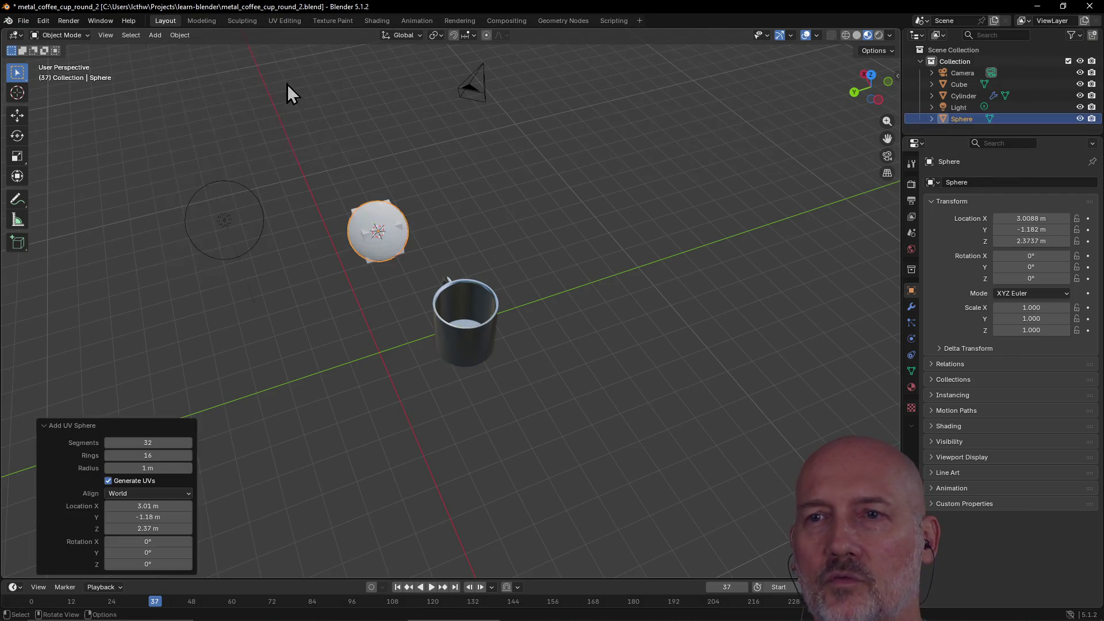
{"action": "left_click", "coordinate": [381, 250], "text": "shift"}
{"action": "left_click", "coordinate": [374, 246]}
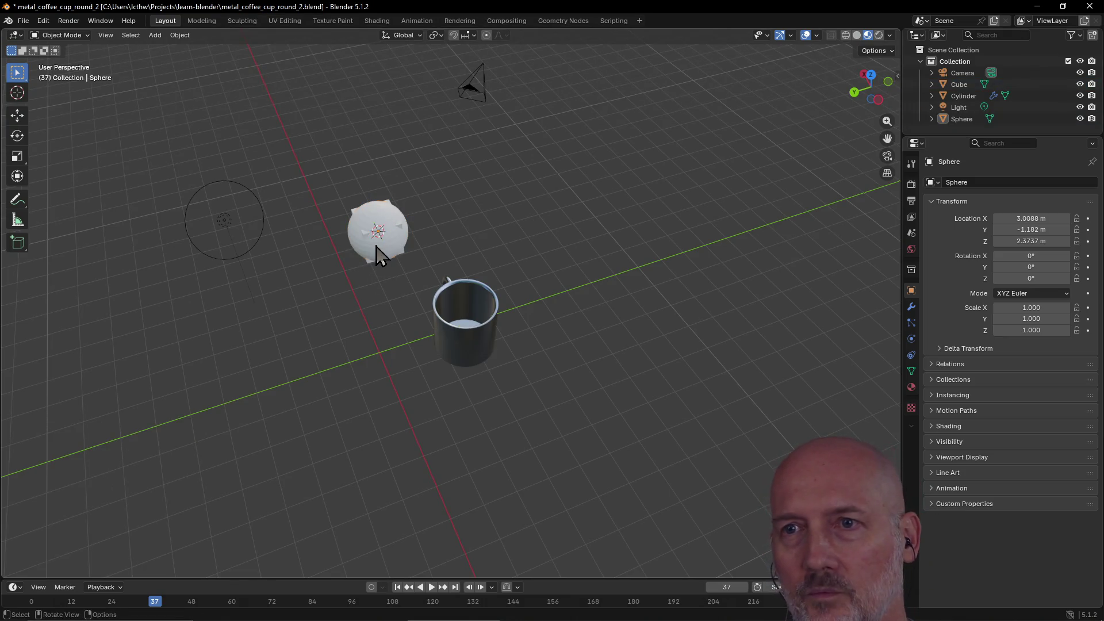
{"action": "left_click", "coordinate": [376, 251]}
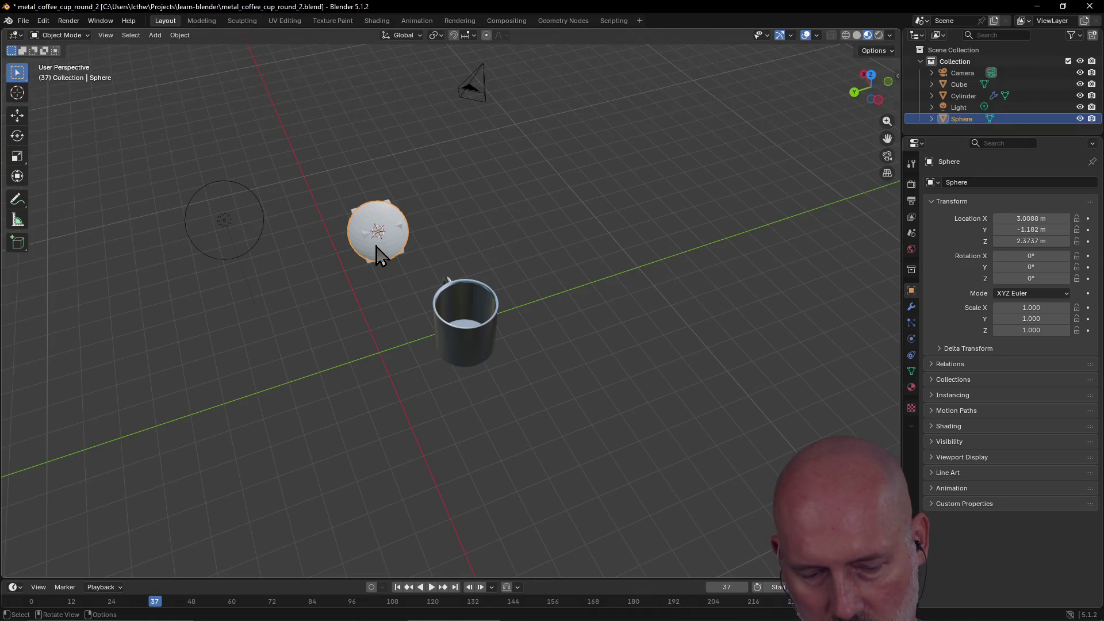
{"action": "left_click_drag", "start_coordinate": [375, 244], "coordinate": [629, 216]}
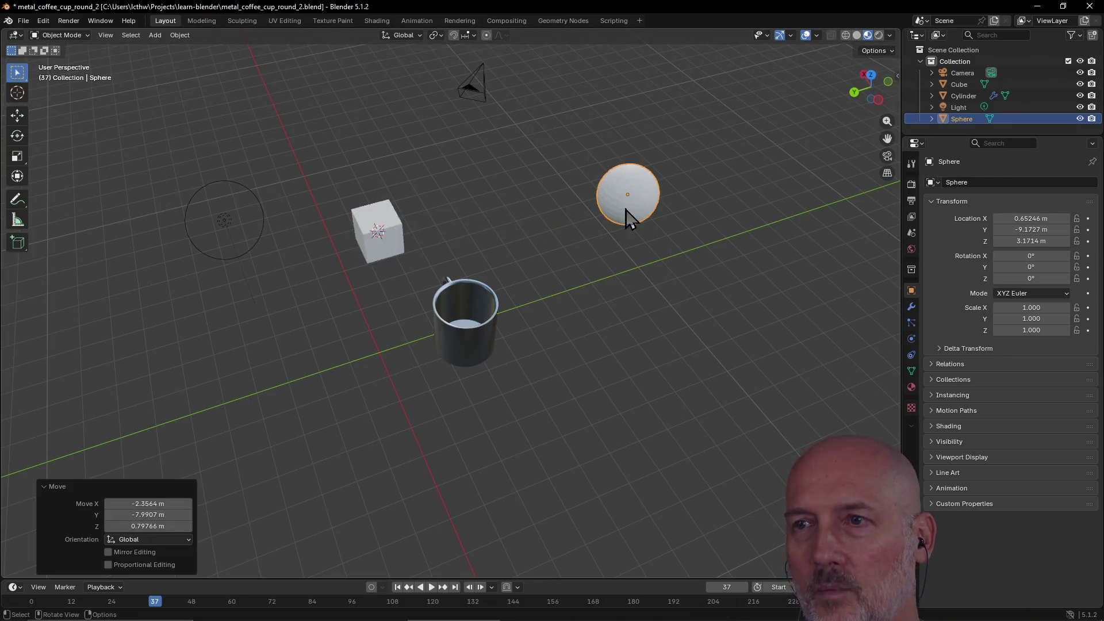
Review the sphere's Move settings panel and reselect the sphere.
{"action": "left_click", "coordinate": [256, 371]}
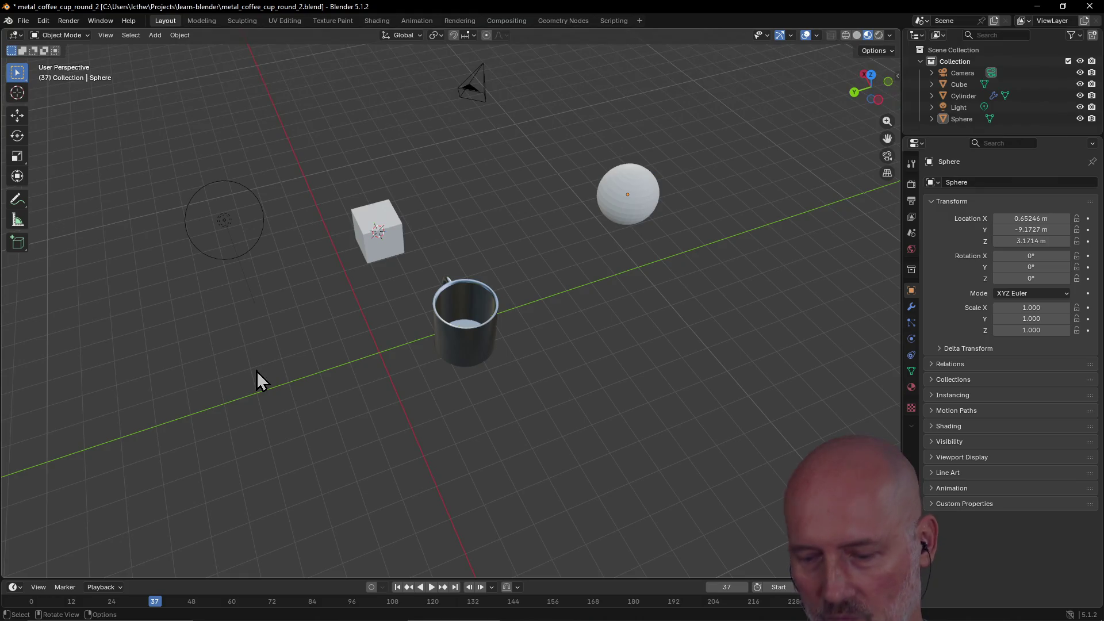
{"action": "key", "text": "F9"}
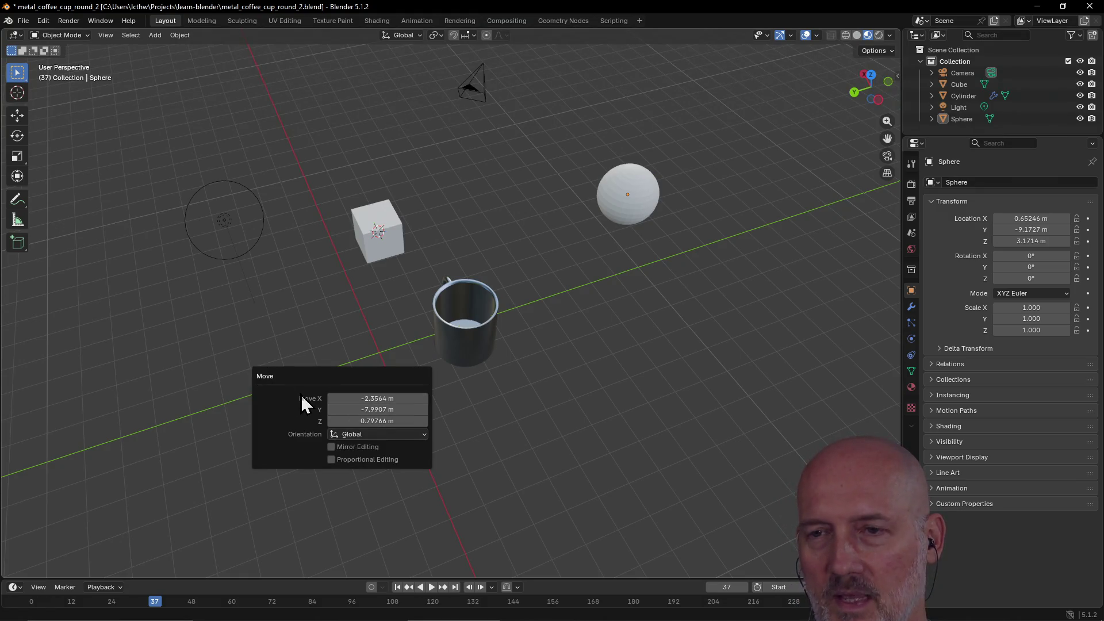
{"action": "left_click_drag", "start_coordinate": [319, 372], "coordinate": [222, 374]}
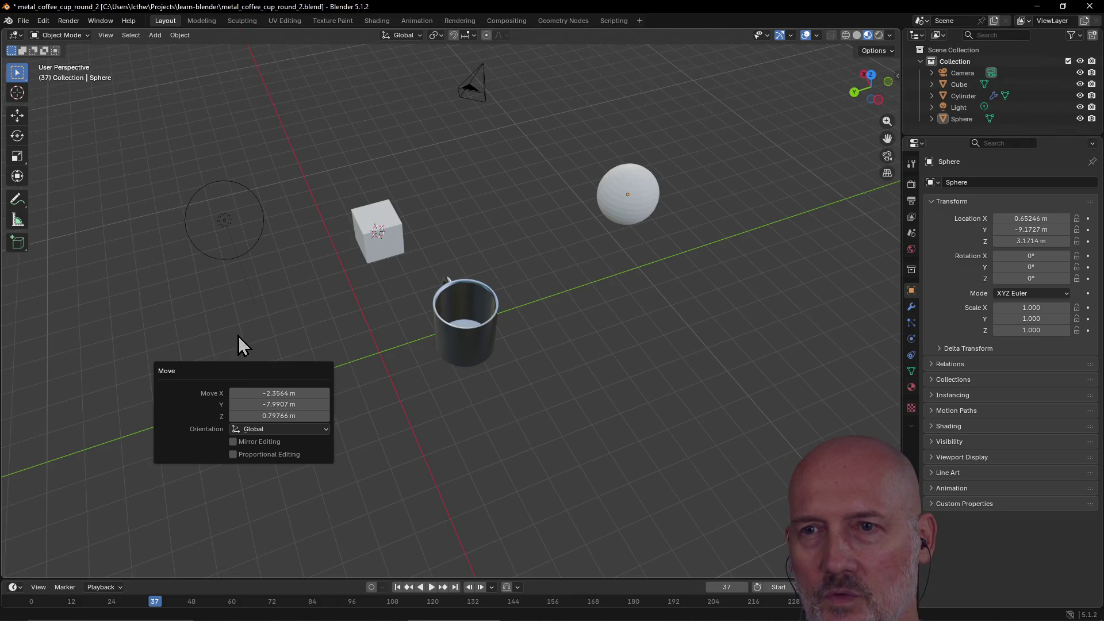
{"action": "left_click", "coordinate": [627, 214]}
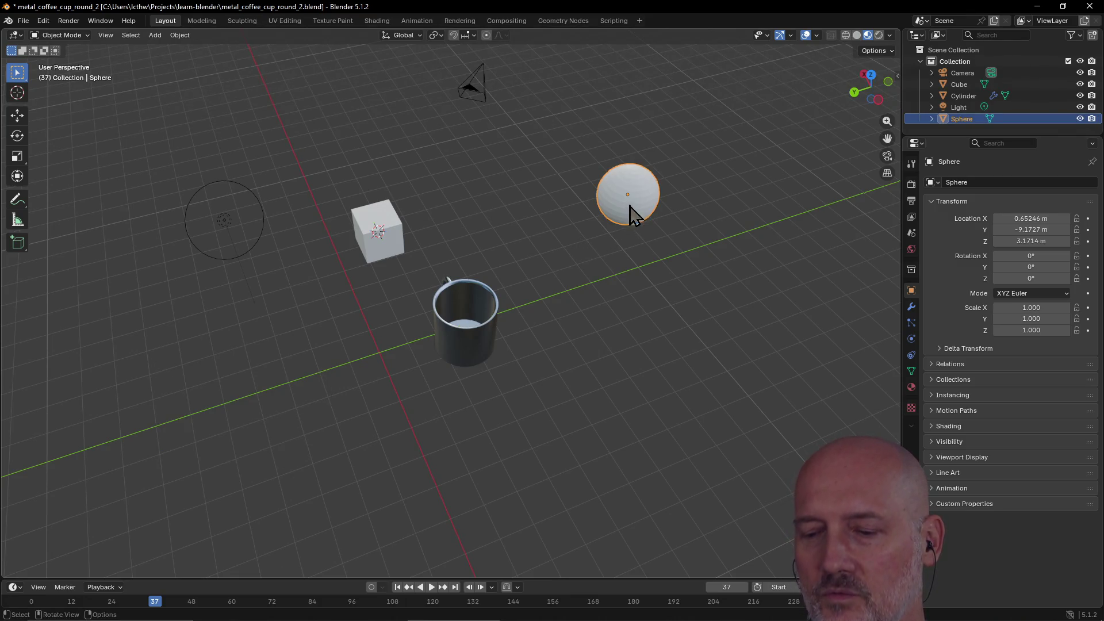
{"action": "right_click", "coordinate": [638, 210]}
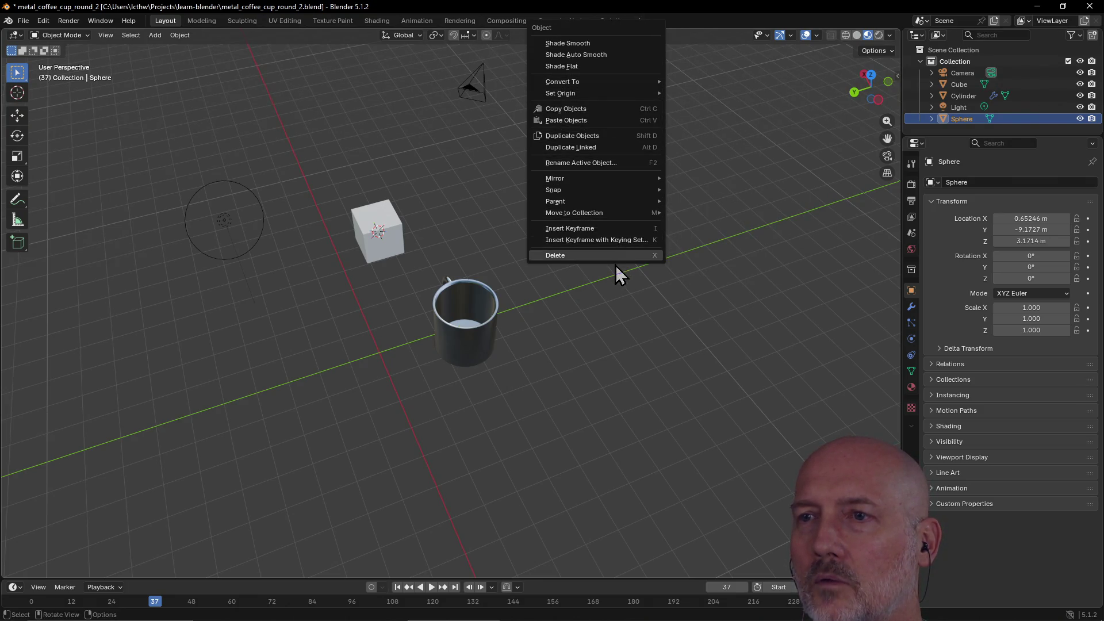
Delete the sphere and the cube, leaving only the mug, camera and light.
{"action": "mouse_move", "coordinate": [628, 75]}
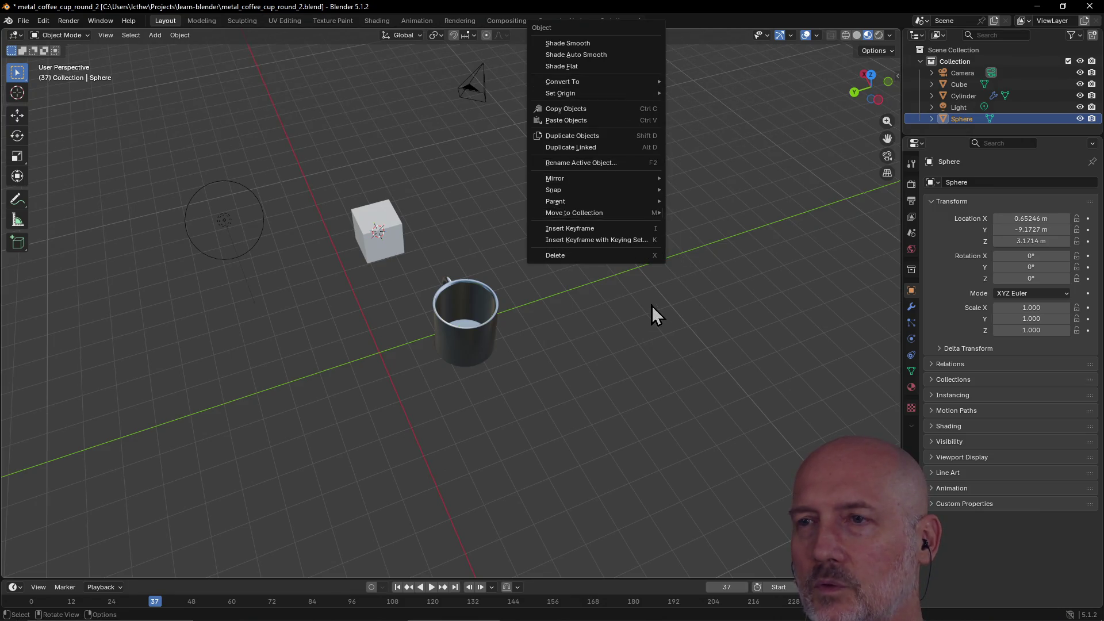
{"action": "key", "text": "Delete"}
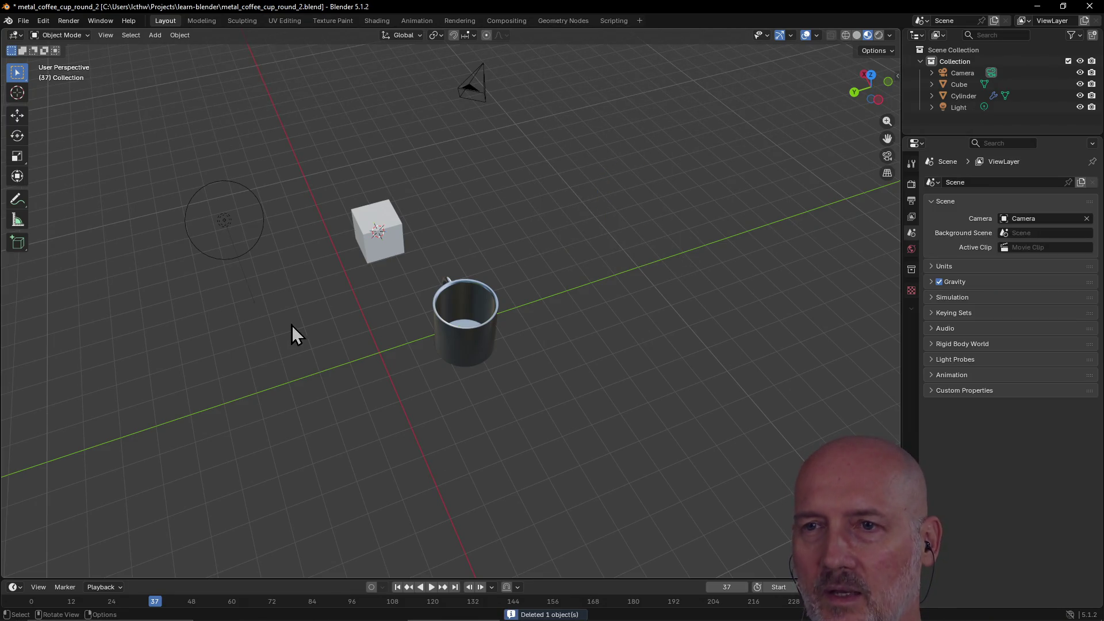
{"action": "left_click", "coordinate": [393, 251]}
{"action": "key", "text": "Delete"}
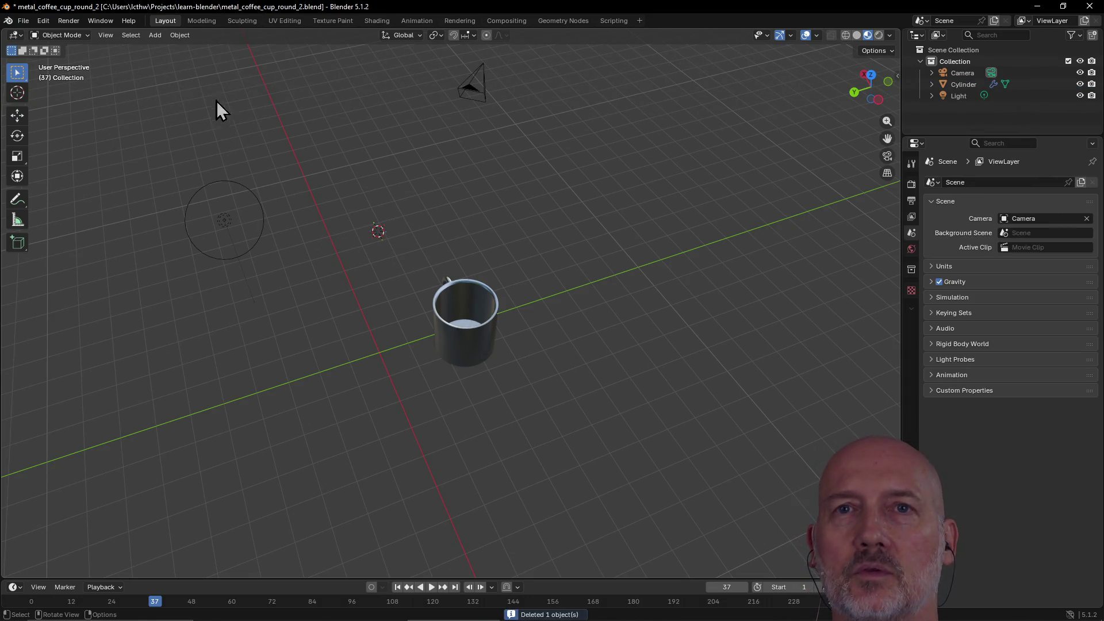
{"action": "left_click", "coordinate": [154, 36]}
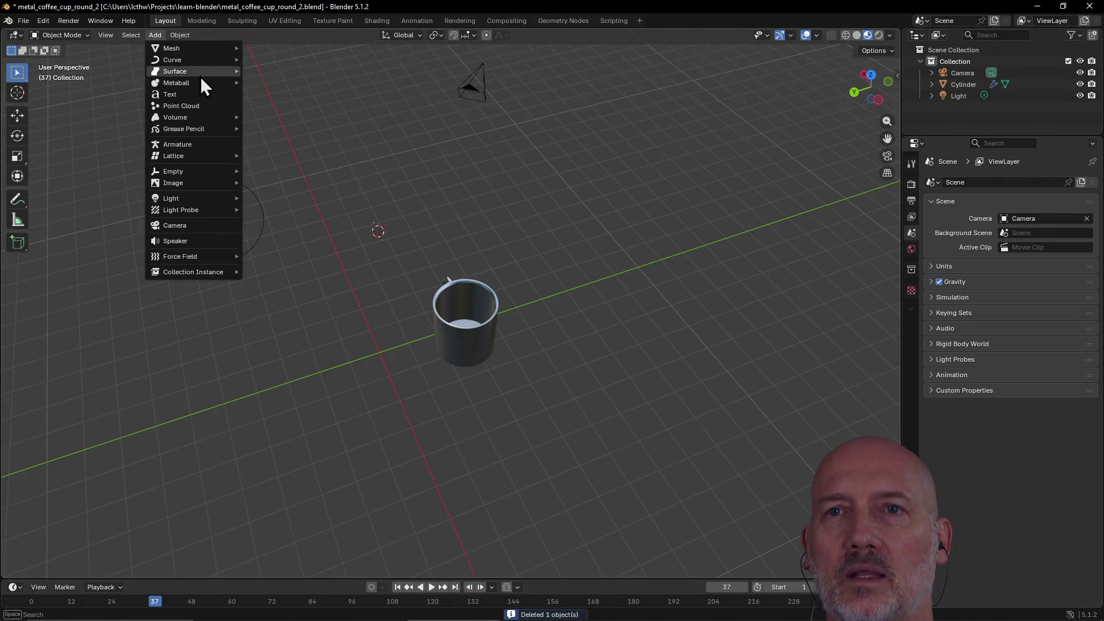
Add a new cube and check its values in the Add Cube panel.
{"action": "mouse_move", "coordinate": [195, 47]}
{"action": "left_click", "coordinate": [274, 60]}
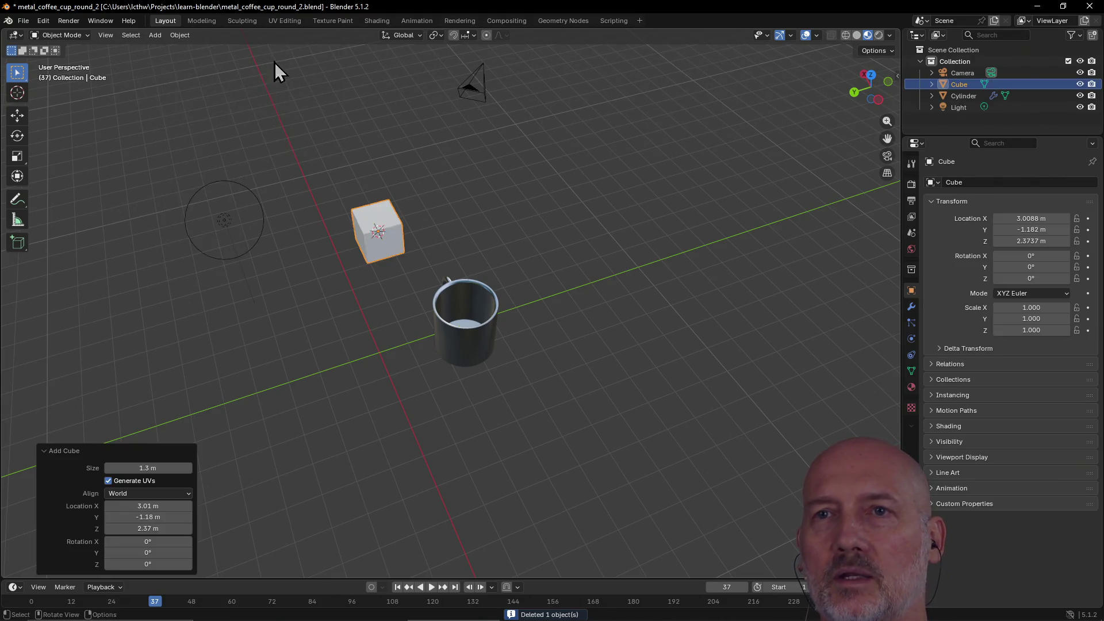
{"action": "left_click", "coordinate": [260, 358]}
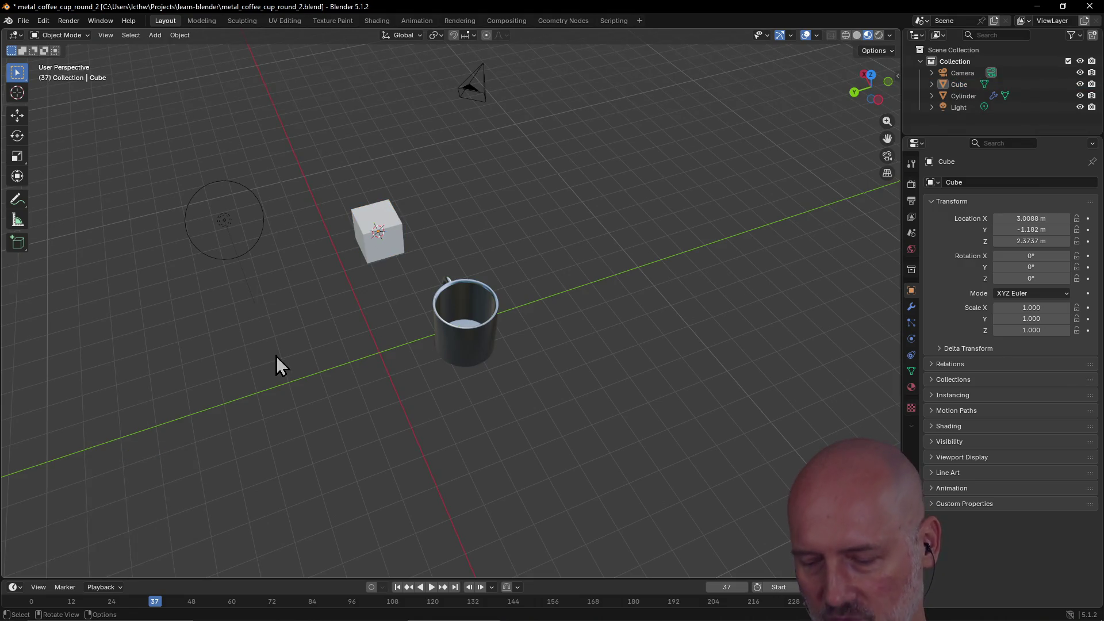
{"action": "key", "text": "F9"}
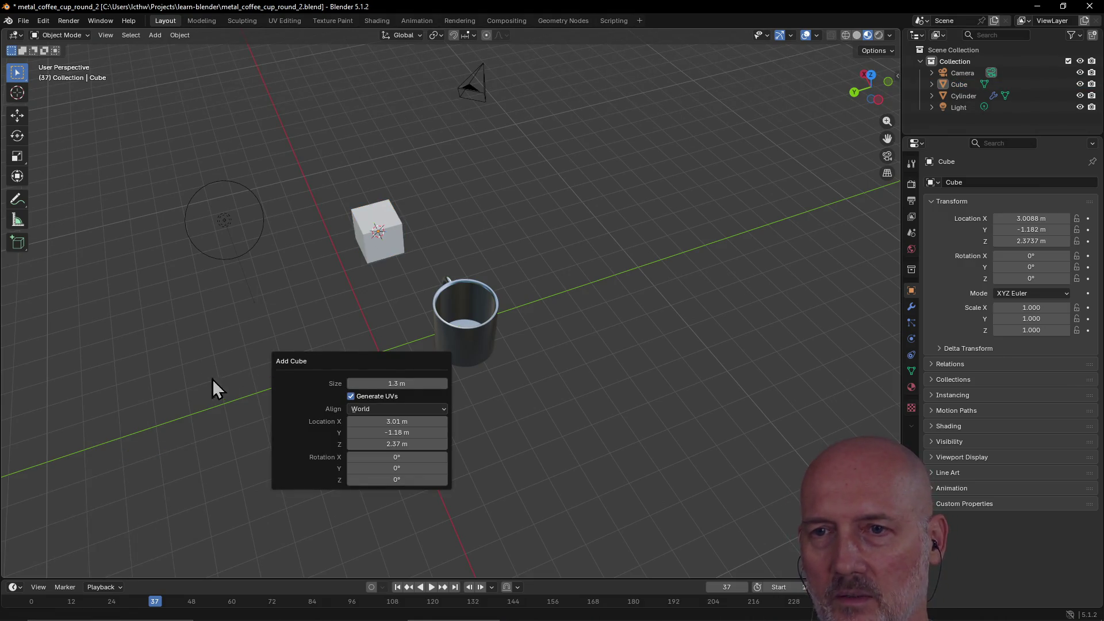
{"action": "left_click_drag", "start_coordinate": [357, 361], "coordinate": [180, 343]}
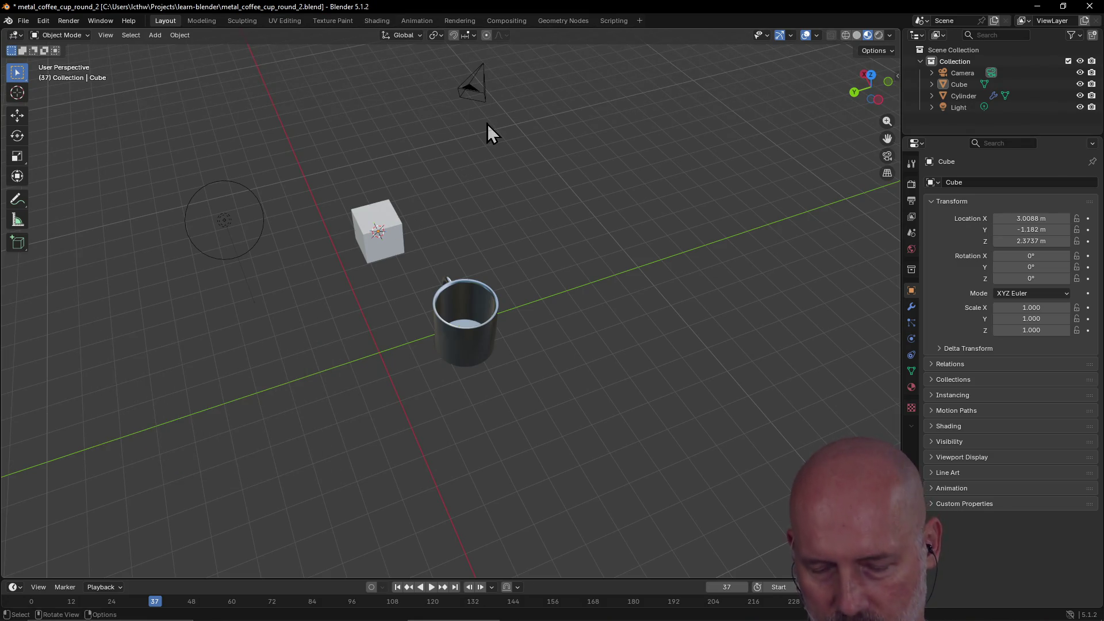
Consult the manual's window system page, then return to Blender and select the cube.
{"action": "key", "text": "alt+Tab"}
{"action": "left_click", "coordinate": [38, 37]}
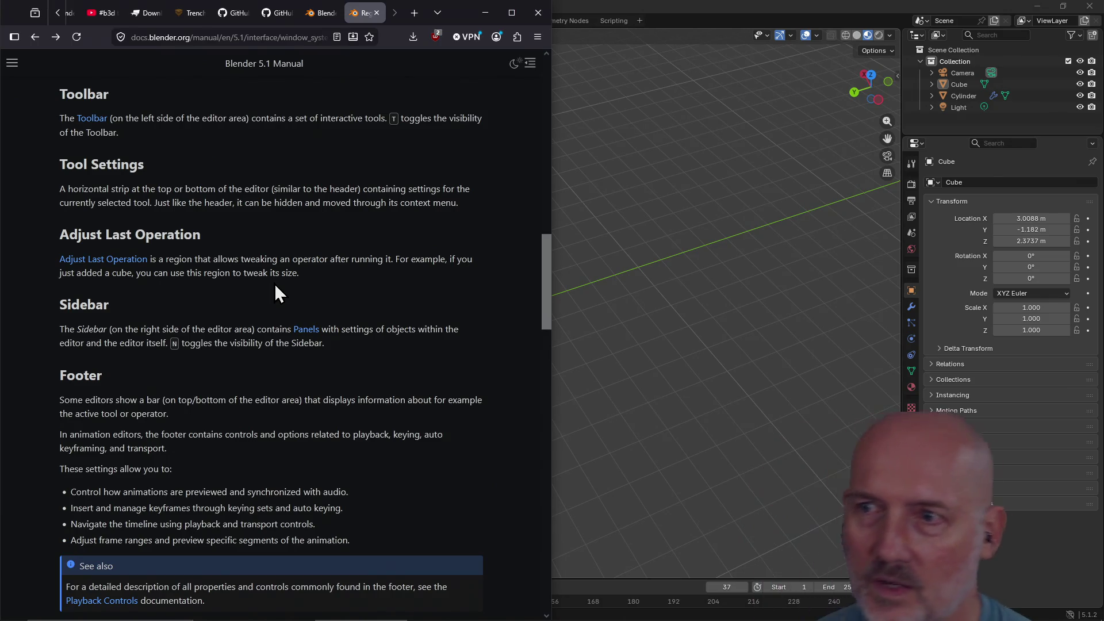
{"action": "left_click", "coordinate": [637, 242]}
{"action": "left_click", "coordinate": [399, 244]}
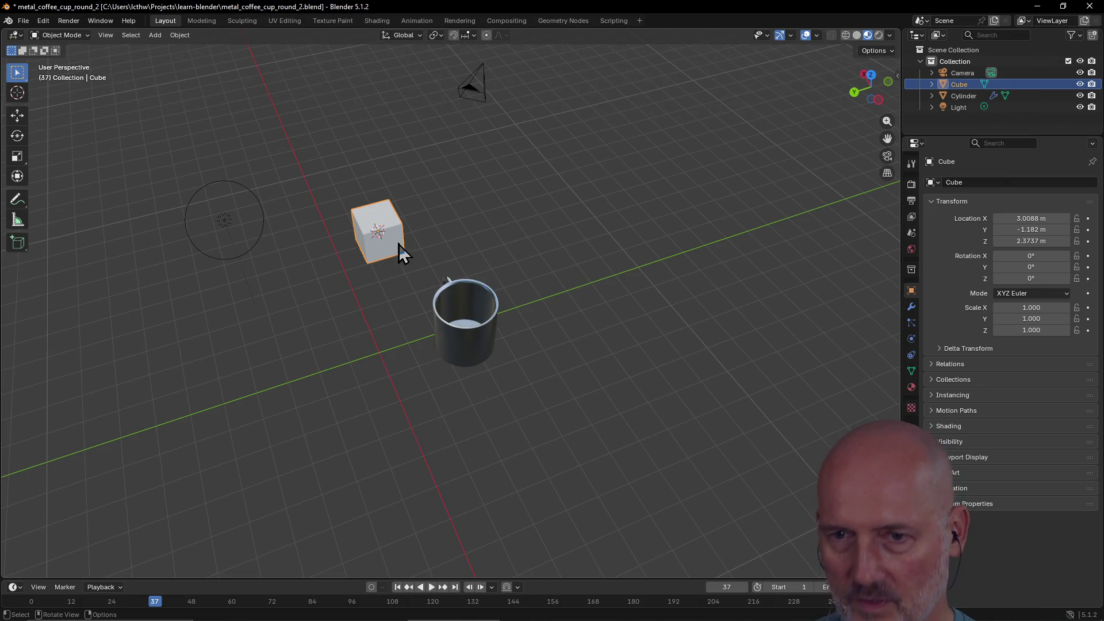
{"action": "key", "text": "F9"}
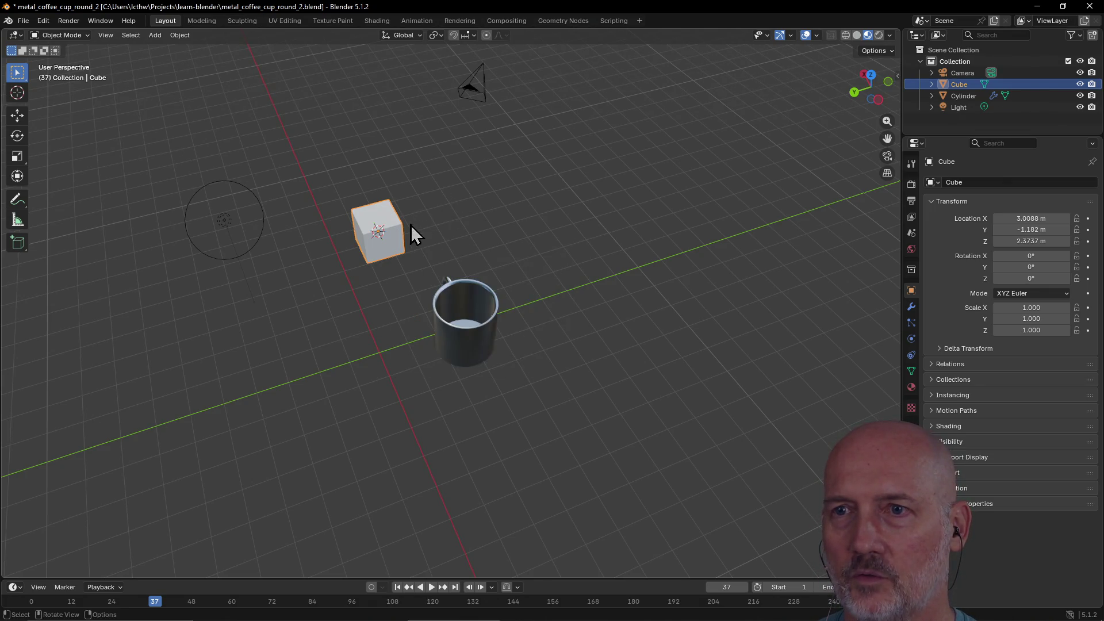
{"action": "key", "text": "Delete"}
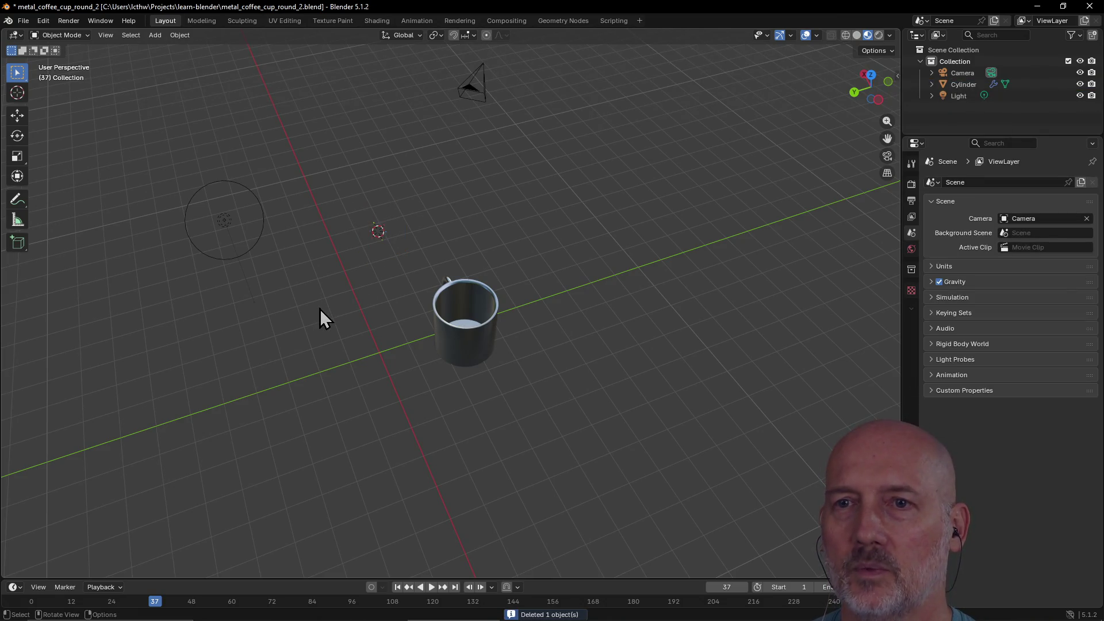
{"action": "key", "text": "ctrl"}
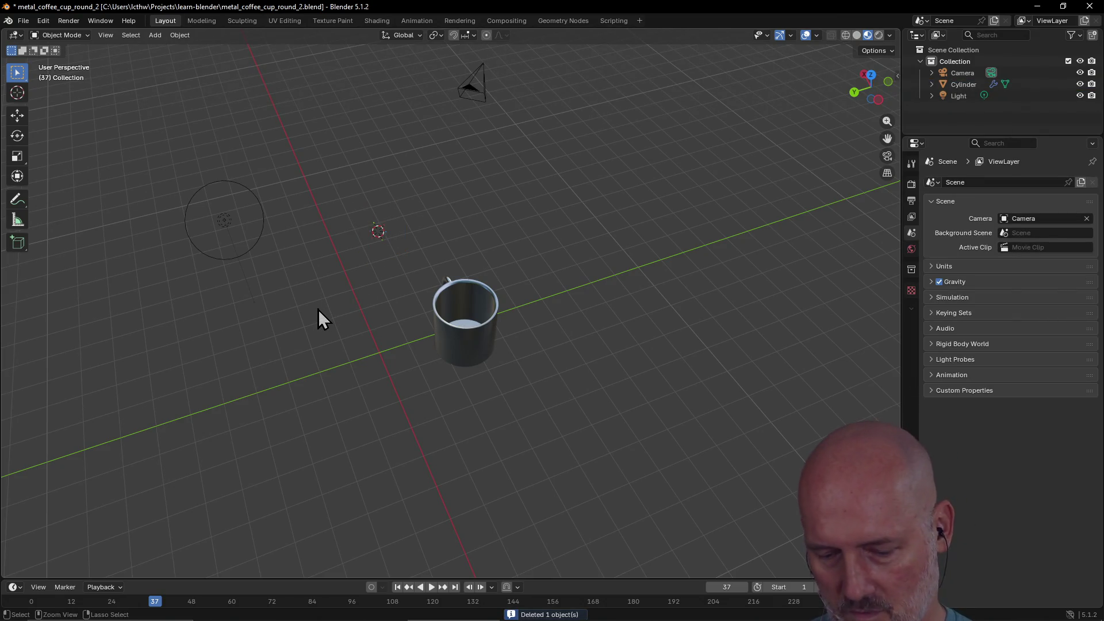
{"action": "key", "text": "ctrl+z"}
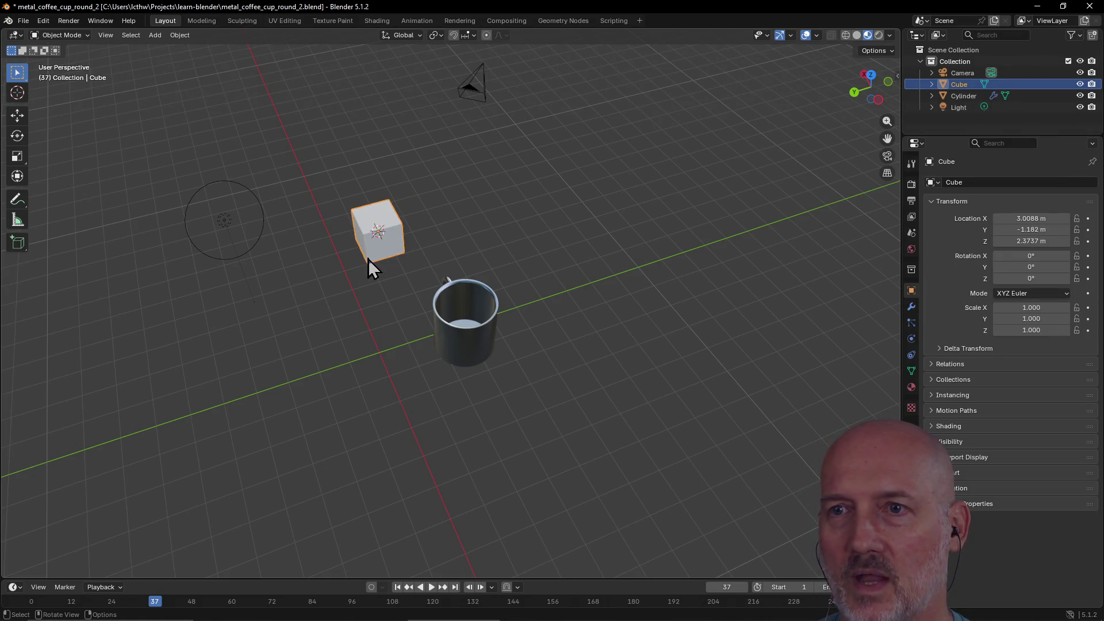
{"action": "left_click", "coordinate": [299, 277]}
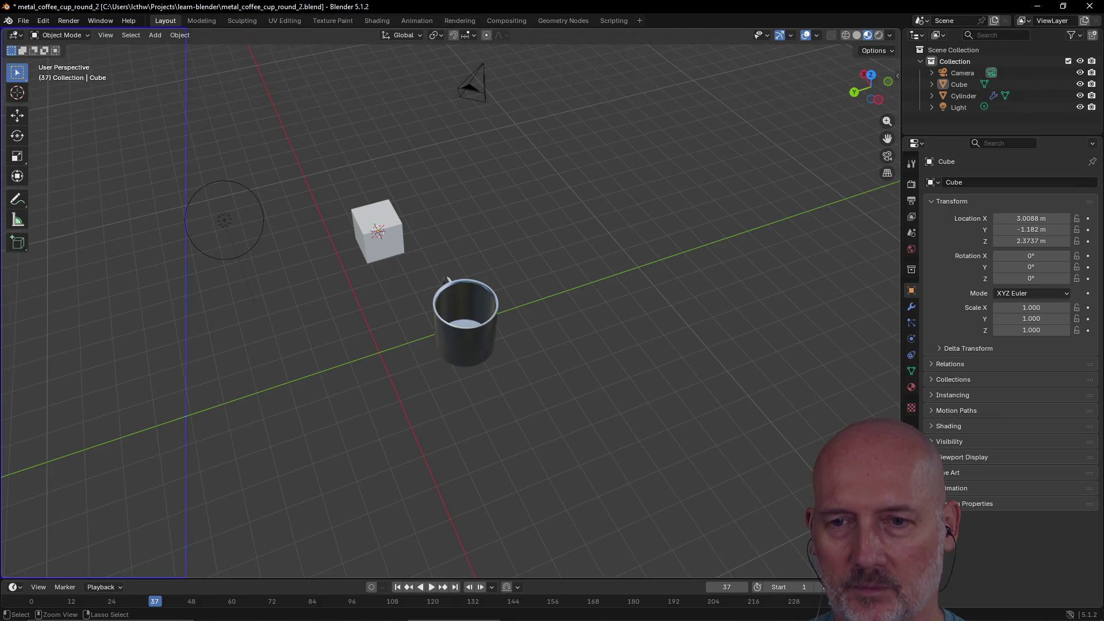
Frame the left toolbar region and underline its items with on-screen annotation marks.
{"action": "left_click_drag", "start_coordinate": [185, 454], "coordinate": [135, 454]}
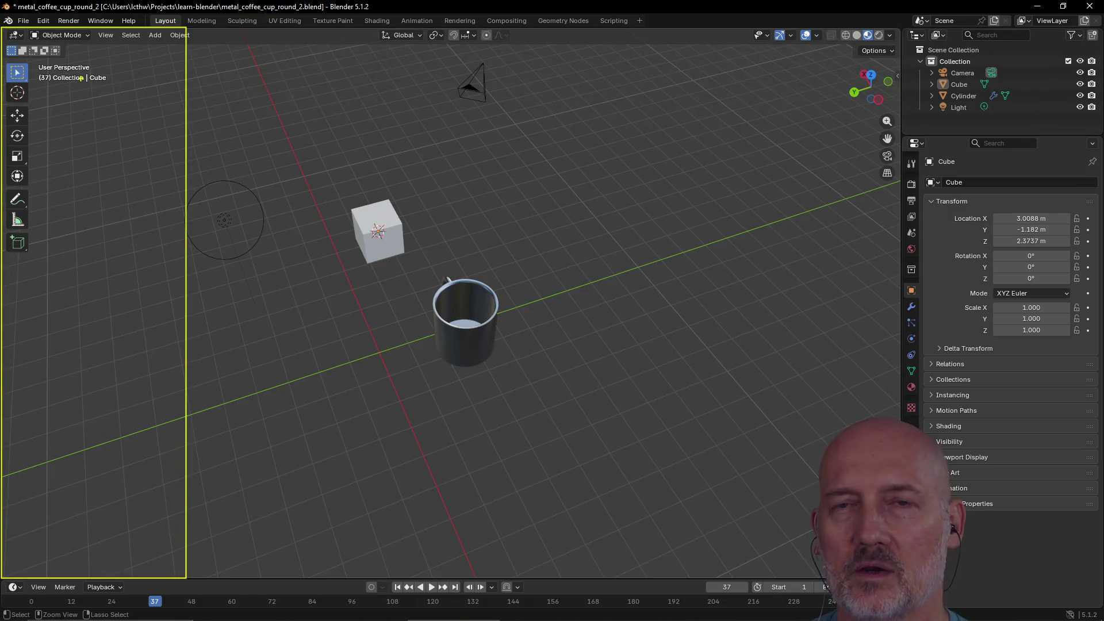
{"action": "left_click_drag", "start_coordinate": [42, 71], "coordinate": [78, 73]}
{"action": "left_click_drag", "start_coordinate": [49, 96], "coordinate": [87, 105]}
{"action": "mouse_move", "coordinate": [59, 130]}
{"action": "left_mouse_down"}
{"action": "mouse_move", "coordinate": [104, 134]}
{"action": "mouse_move", "coordinate": [98, 152]}
{"action": "left_mouse_up"}
{"action": "mouse_move", "coordinate": [58, 185]}
{"action": "left_mouse_down"}
{"action": "mouse_move", "coordinate": [86, 188]}
{"action": "mouse_move", "coordinate": [109, 214]}
{"action": "left_mouse_up"}
{"action": "left_click_drag", "start_coordinate": [57, 252], "coordinate": [104, 258]}
{"action": "left_click_drag", "start_coordinate": [51, 274], "coordinate": [104, 279]}
{"action": "left_click_drag", "start_coordinate": [65, 308], "coordinate": [94, 310]}
{"action": "mouse_move", "coordinate": [50, 341]}
{"action": "left_mouse_down"}
{"action": "mouse_move", "coordinate": [83, 340]}
{"action": "mouse_move", "coordinate": [53, 355]}
{"action": "mouse_move", "coordinate": [95, 379]}
{"action": "left_mouse_up"}
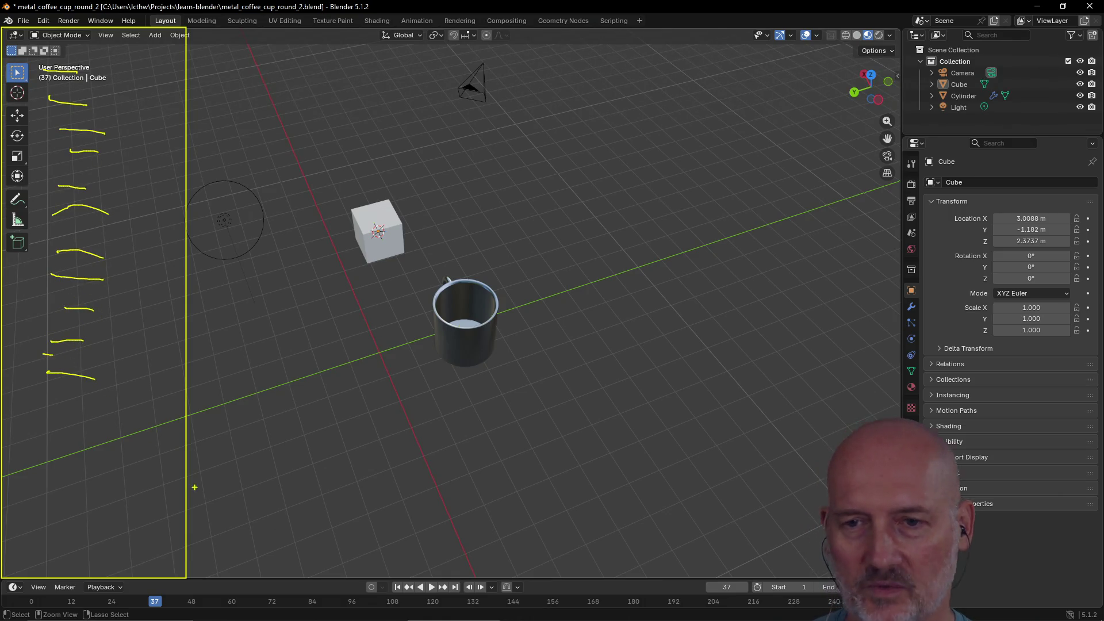
Mark the lowest toolbar items, wipe all marks, and bring up the manual page.
{"action": "left_click_drag", "start_coordinate": [32, 395], "coordinate": [90, 394]}
{"action": "mouse_move", "coordinate": [53, 428]}
{"action": "left_mouse_down"}
{"action": "mouse_move", "coordinate": [92, 436]}
{"action": "mouse_move", "coordinate": [107, 466]}
{"action": "left_mouse_up"}
{"action": "mouse_move", "coordinate": [55, 496]}
{"action": "left_mouse_down"}
{"action": "mouse_move", "coordinate": [112, 527]}
{"action": "mouse_move", "coordinate": [97, 552]}
{"action": "left_mouse_up"}
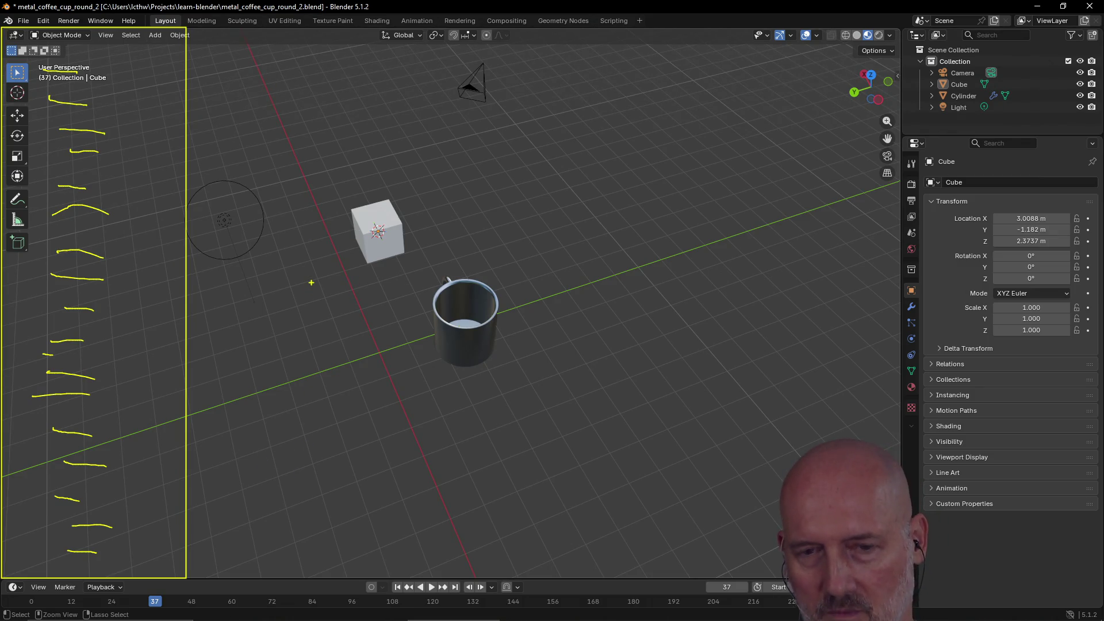
{"action": "key", "text": "Escape"}
{"action": "key", "text": "alt+Tab"}
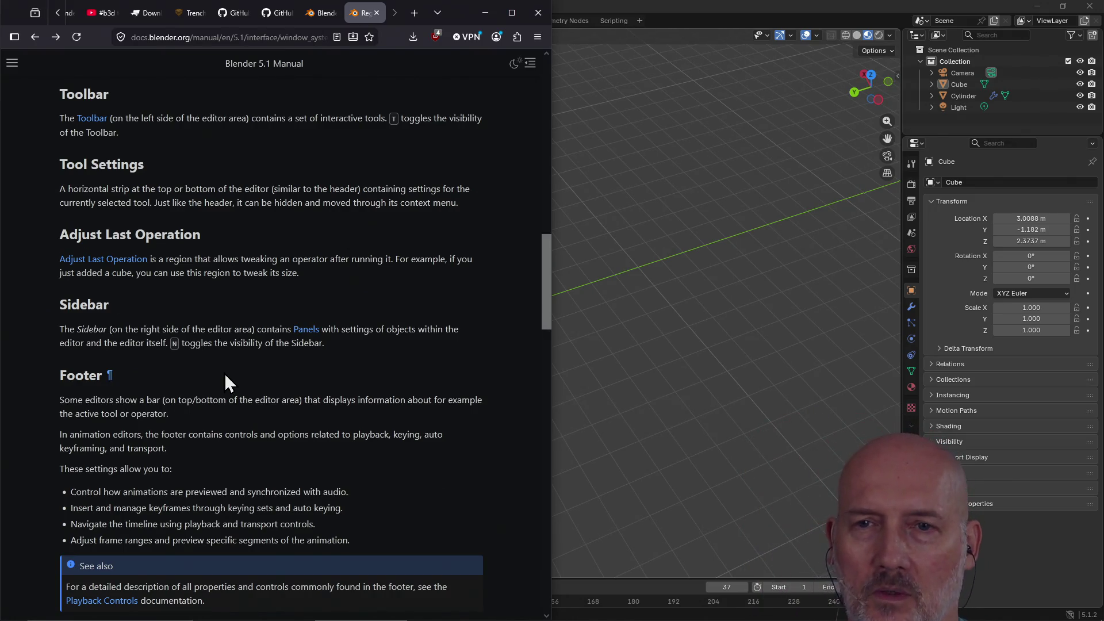
Scroll the manual past the Sidebar and Footer sections, then return to Blender.
{"action": "scroll", "coordinate": [225, 373], "scroll_direction": "down", "scroll_amount": 2}
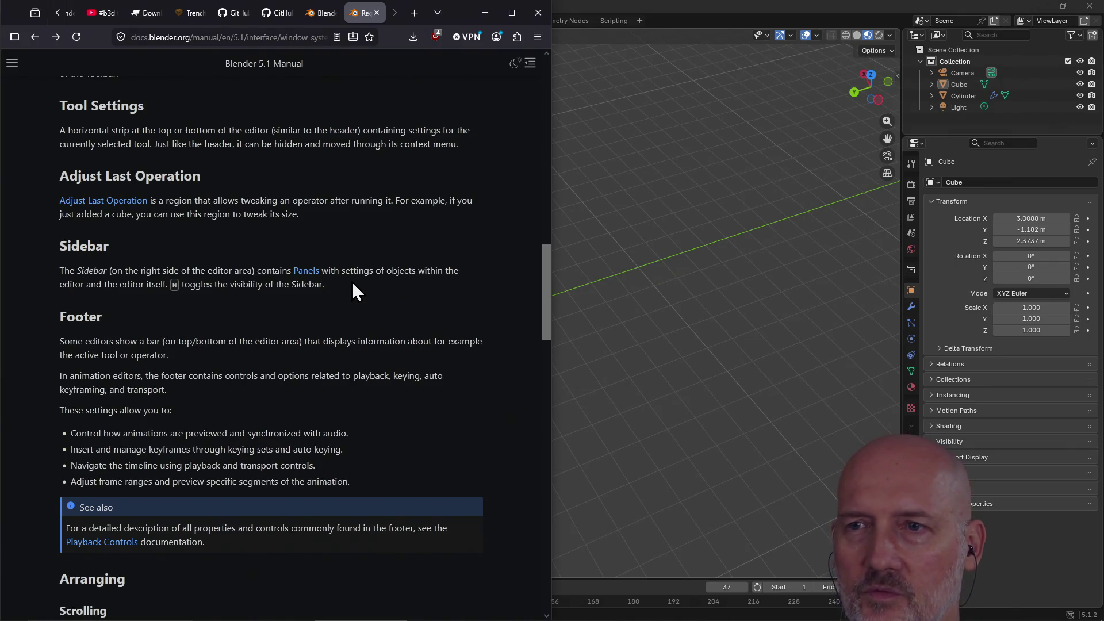
{"action": "scroll", "coordinate": [243, 316], "scroll_direction": "down", "scroll_amount": 3}
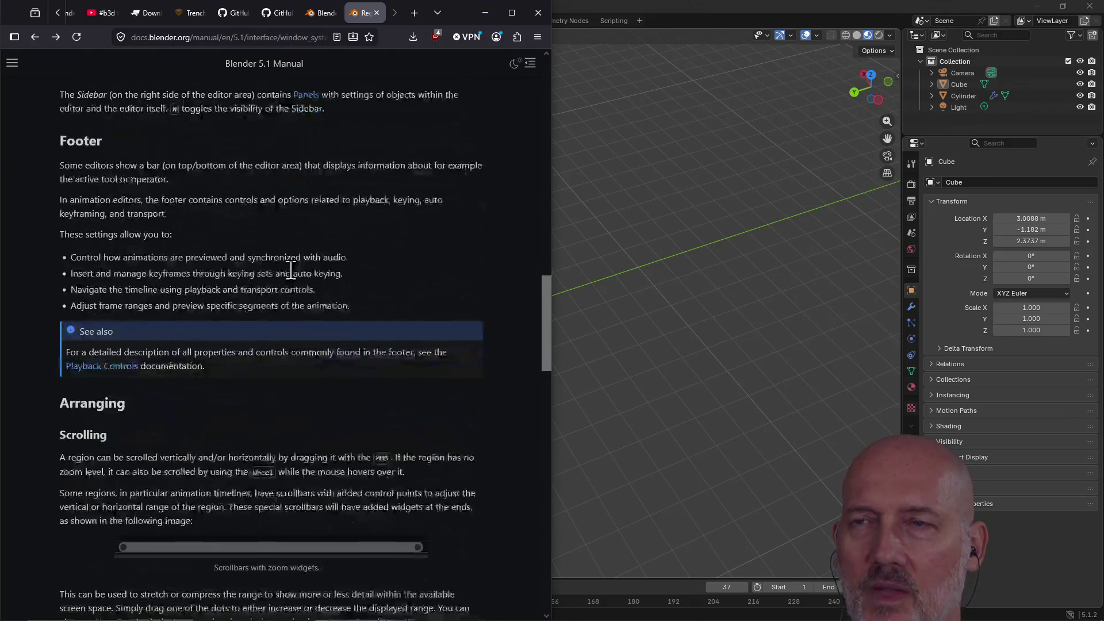
{"action": "left_click", "coordinate": [606, 26]}
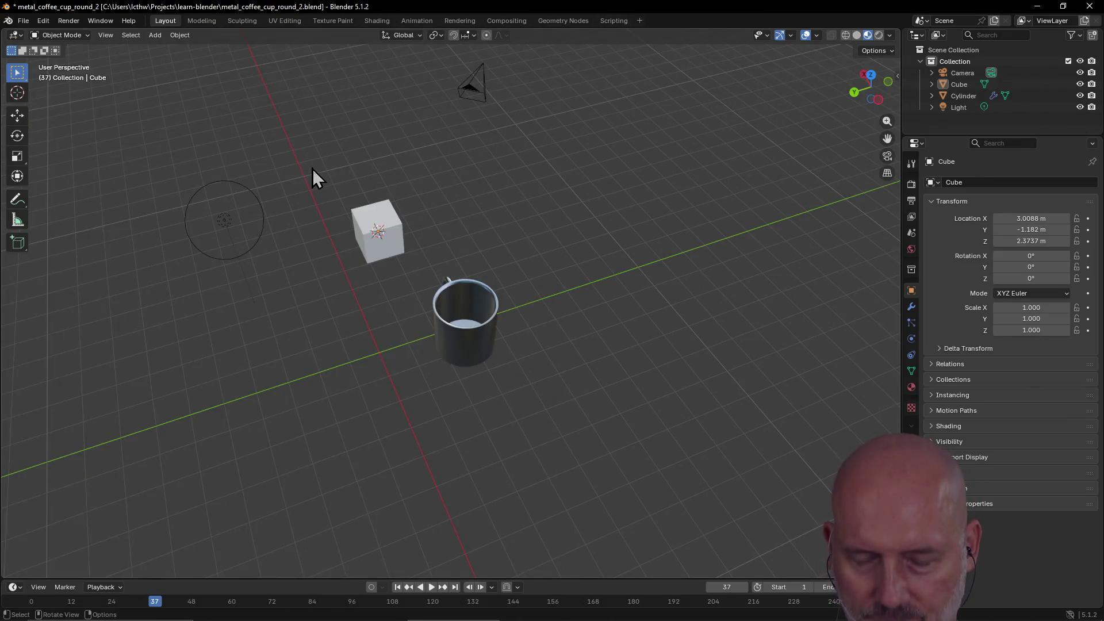
{"action": "key", "text": "alt+Tab"}
{"action": "key", "text": "alt+Tab"}
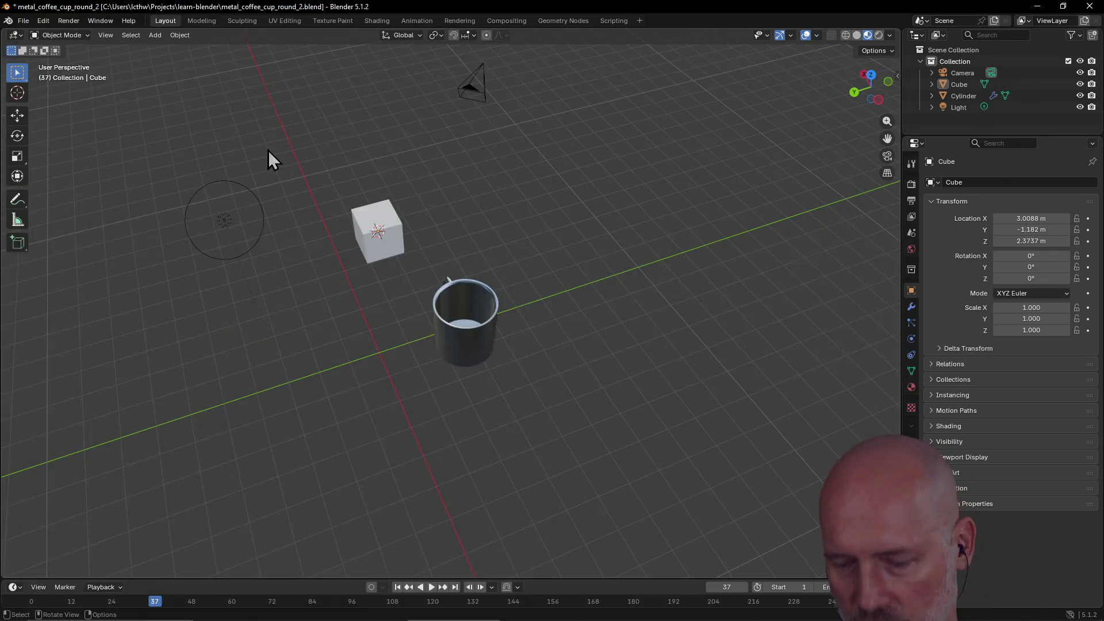
{"action": "key", "text": "n"}
{"action": "key", "text": "n"}
{"action": "key", "text": "n"}
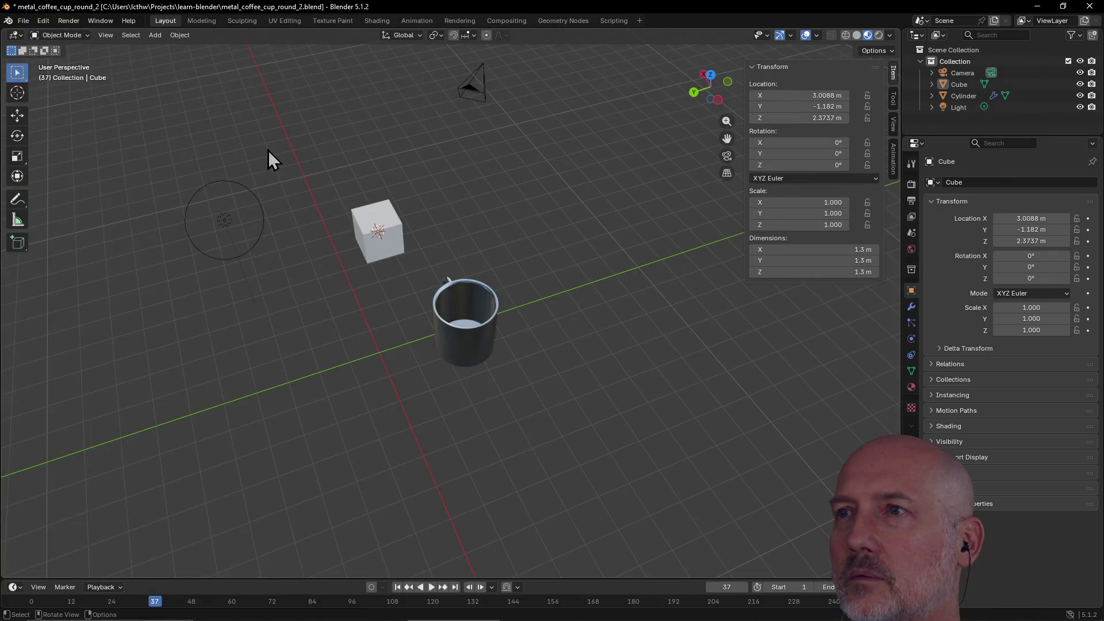
{"action": "left_click", "coordinate": [368, 253]}
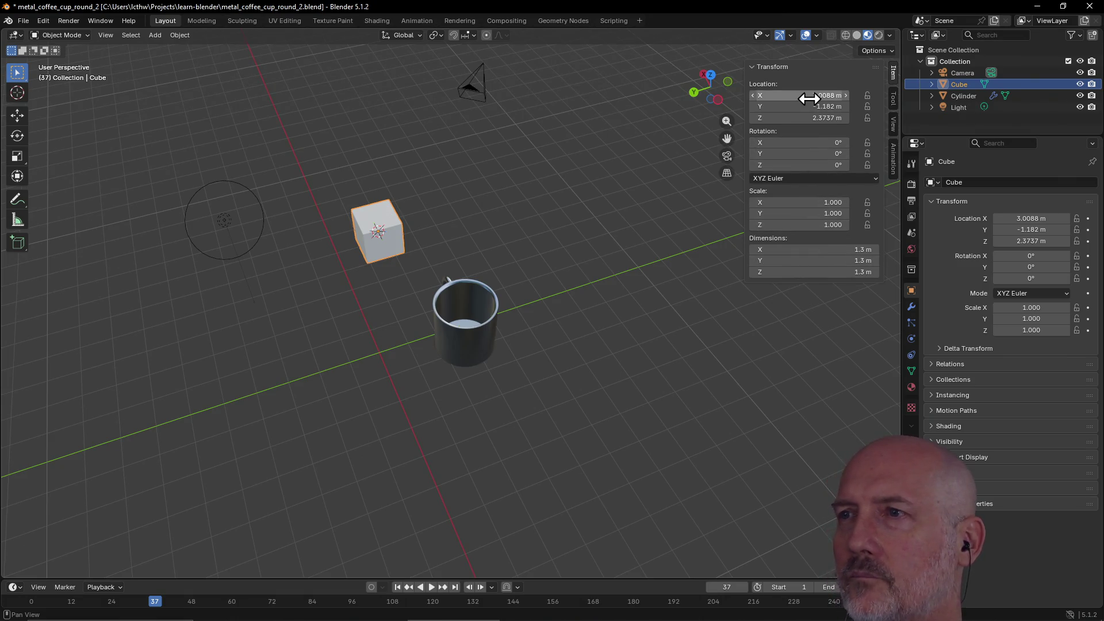
{"action": "left_click", "coordinate": [581, 210]}
{"action": "left_click", "coordinate": [398, 257]}
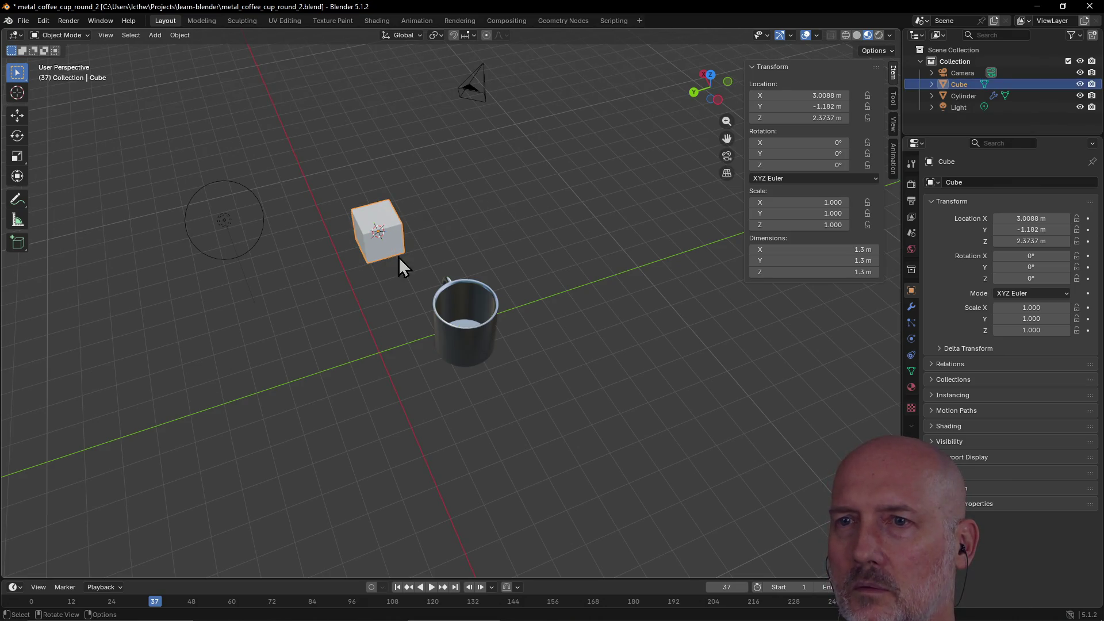
{"action": "left_click", "coordinate": [484, 333]}
{"action": "left_click", "coordinate": [572, 193]}
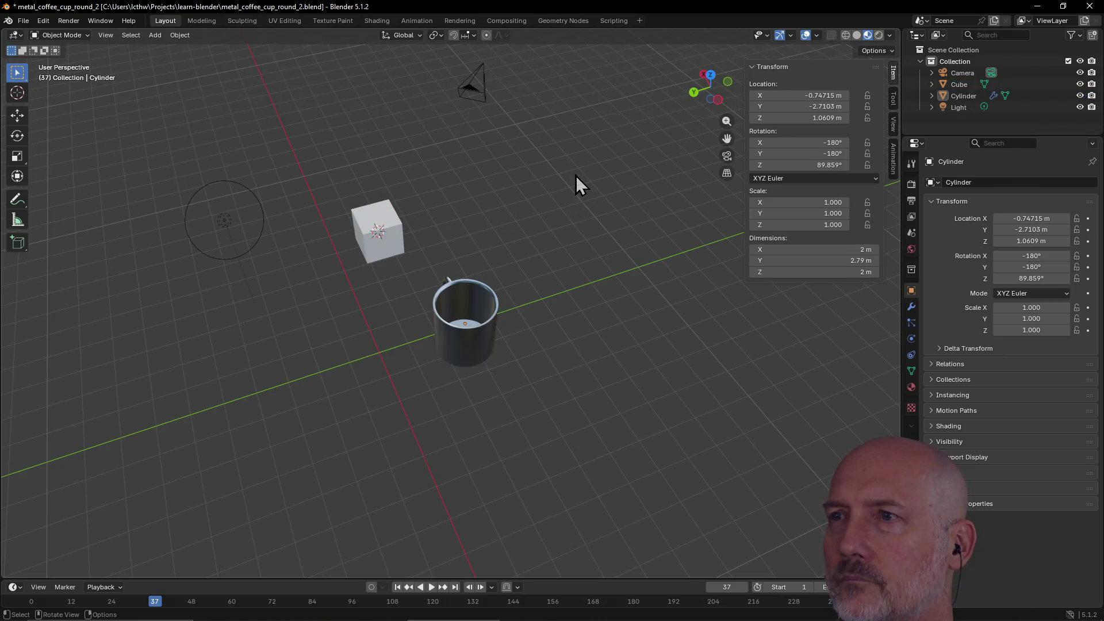
{"action": "key", "text": "n"}
{"action": "key", "text": "n"}
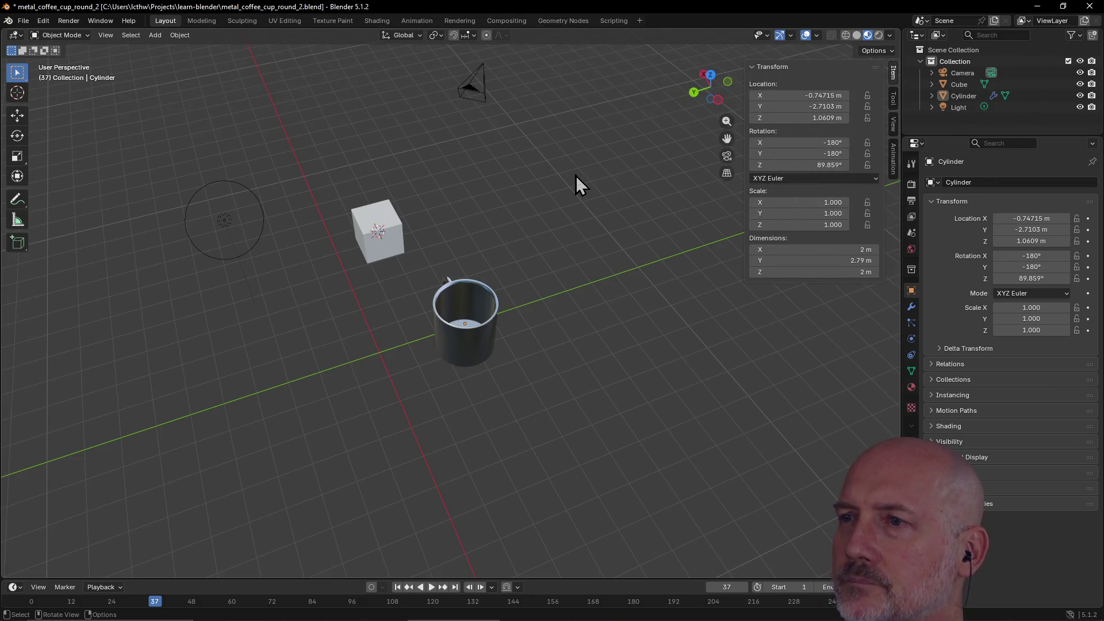
{"action": "key", "text": "n"}
{"action": "key", "text": "n"}
{"action": "key", "text": "n"}
{"action": "key", "text": "n"}
{"action": "key", "text": "n"}
{"action": "key", "text": "n"}
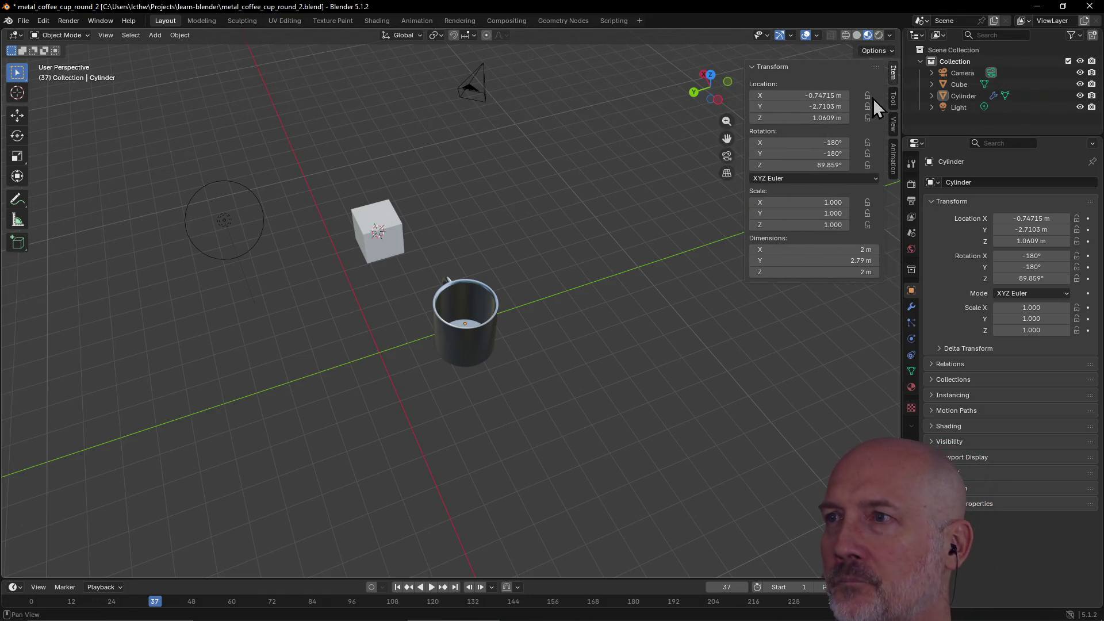
{"action": "left_click", "coordinate": [891, 101]}
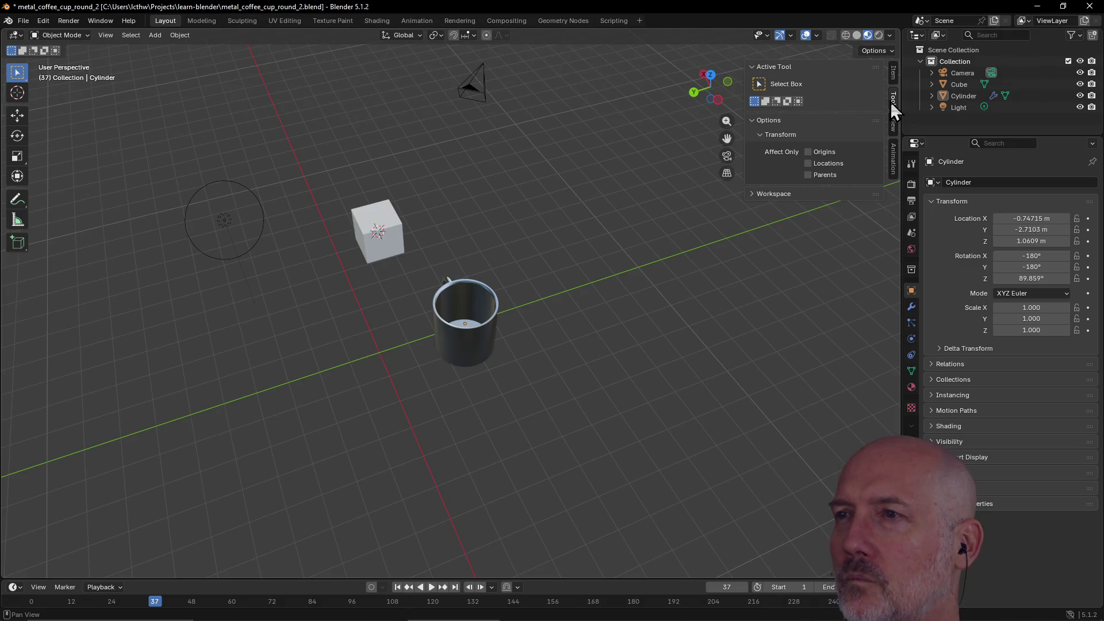
{"action": "left_click", "coordinate": [895, 135]}
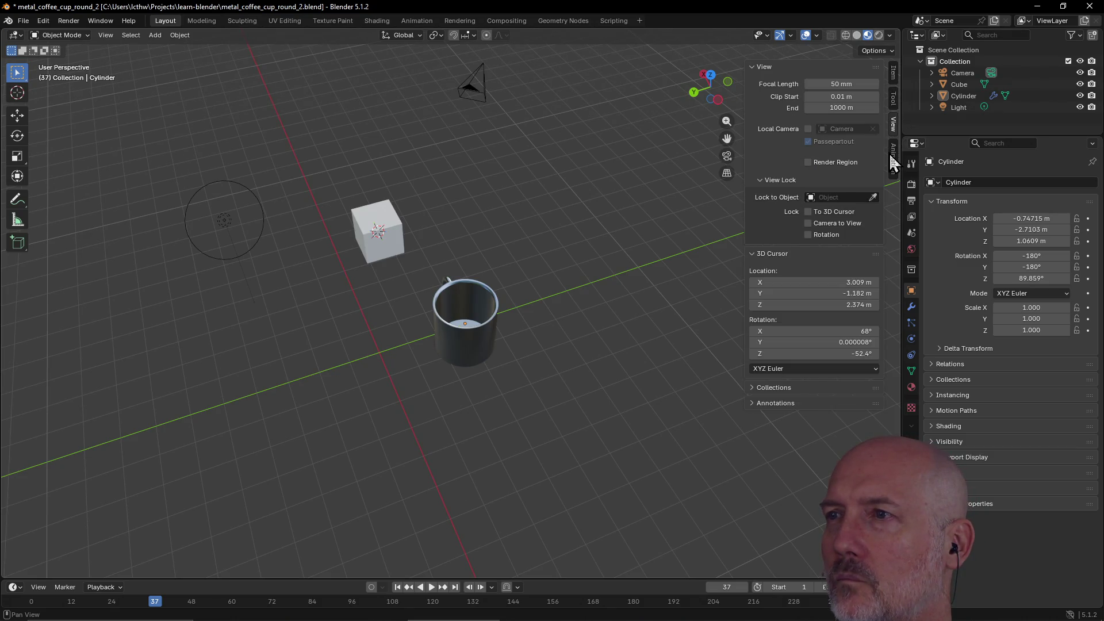
{"action": "left_click", "coordinate": [894, 73]}
{"action": "key", "text": "n"}
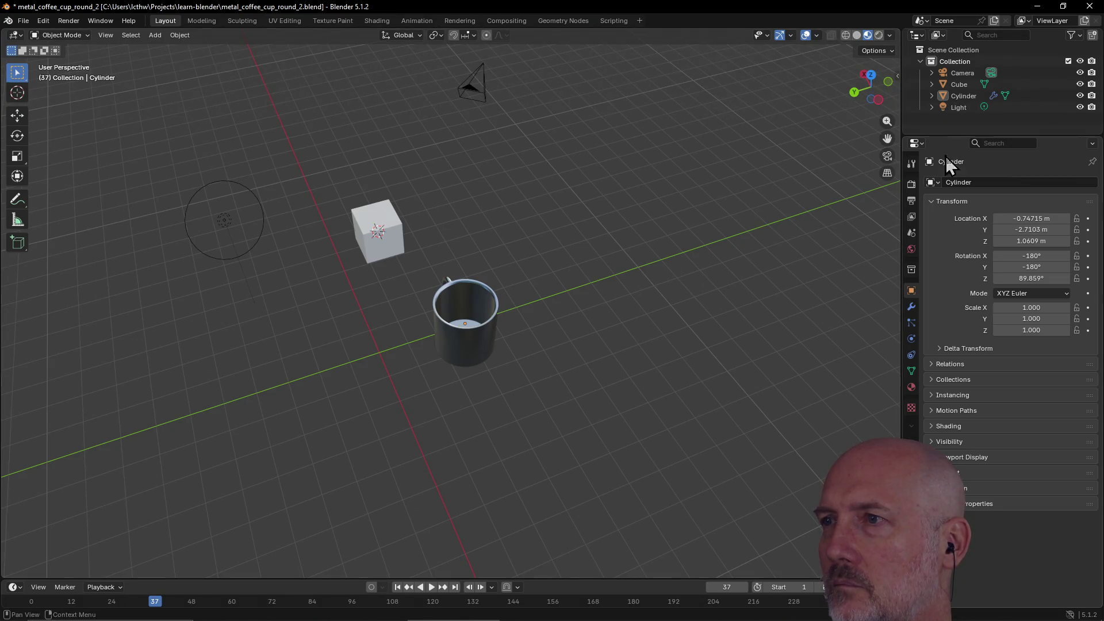
{"action": "left_click", "coordinate": [917, 143]}
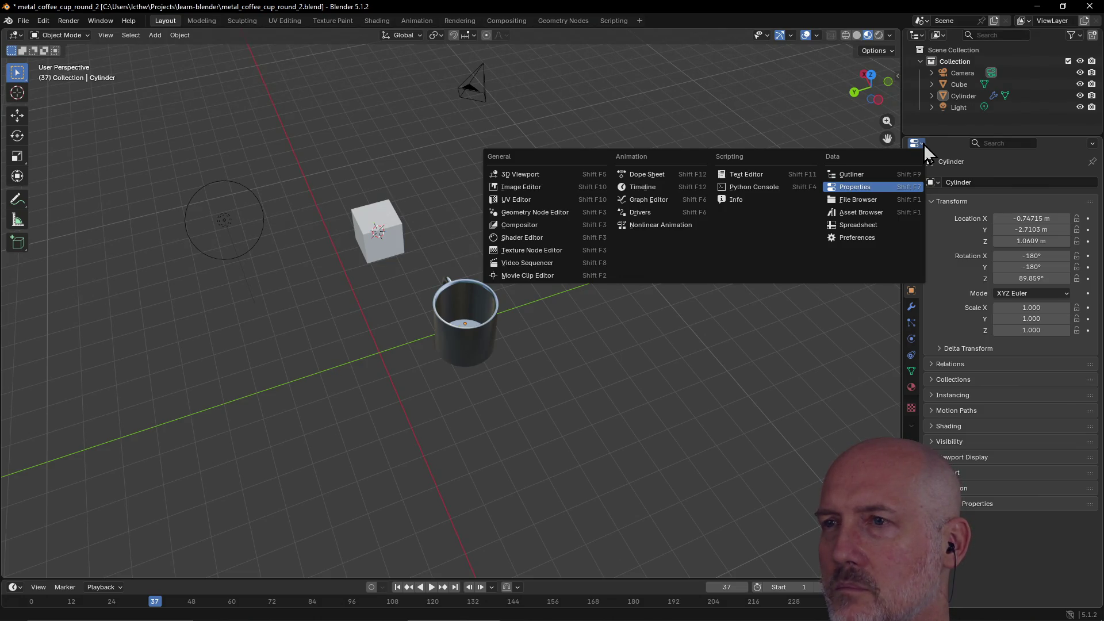
Split the Properties area horizontally near the bottom and make the lower part a 3D Viewport.
{"action": "right_click", "coordinate": [967, 137]}
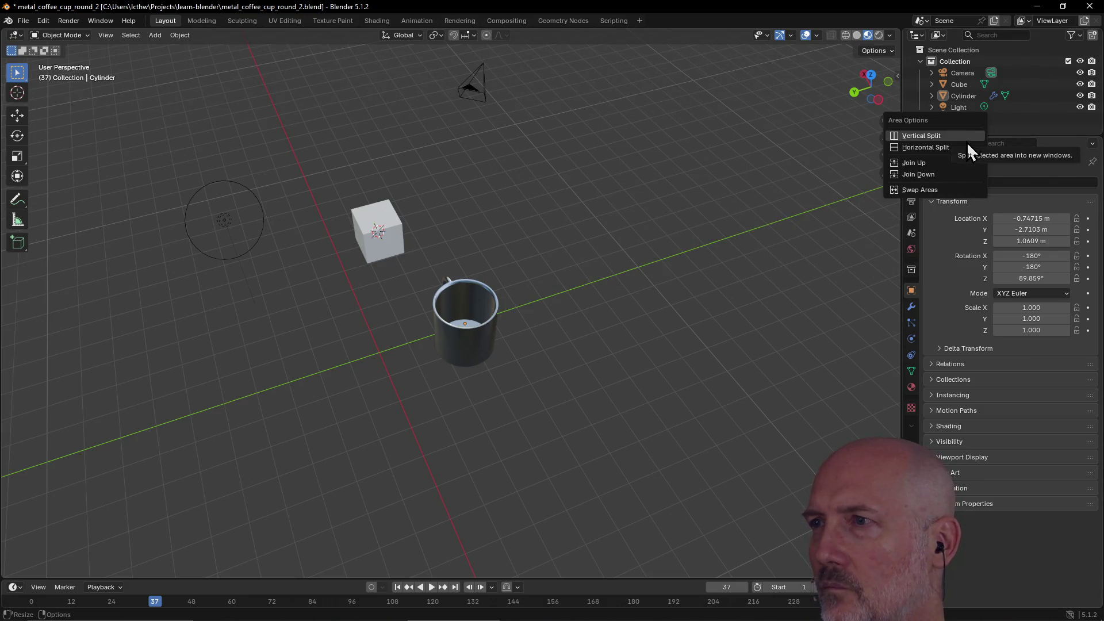
{"action": "key", "text": "Escape"}
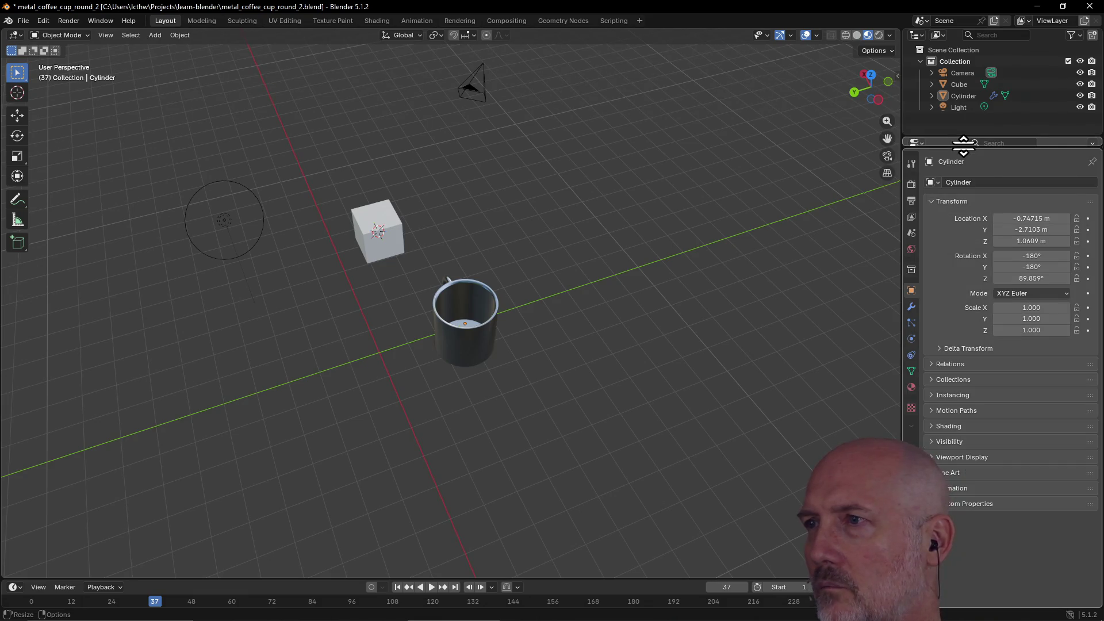
{"action": "left_click", "coordinate": [965, 477]}
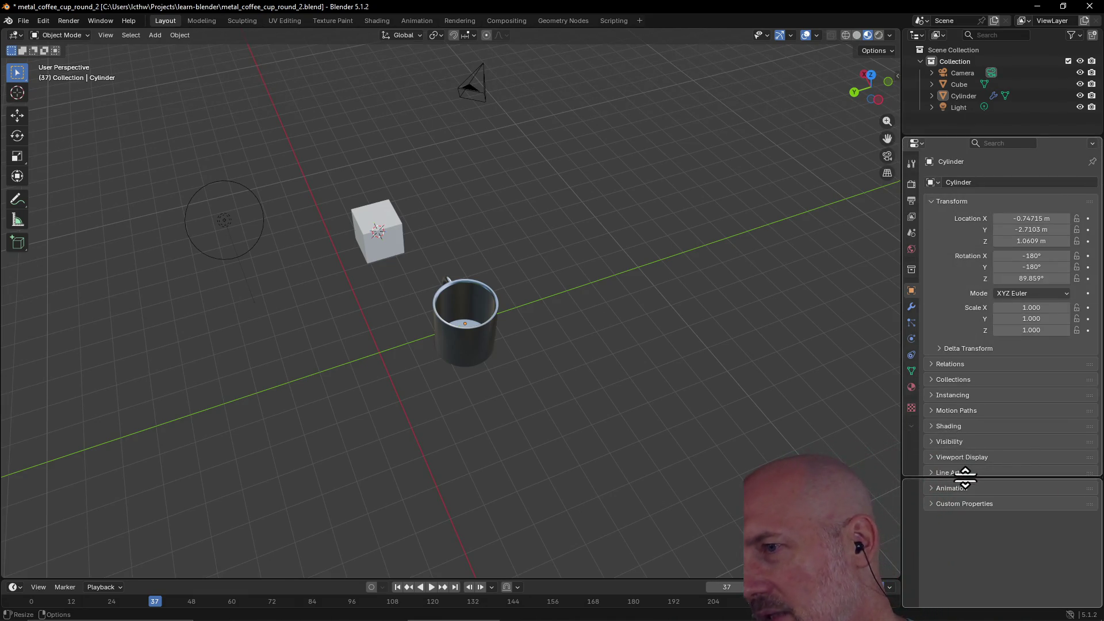
{"action": "left_click", "coordinate": [961, 465]}
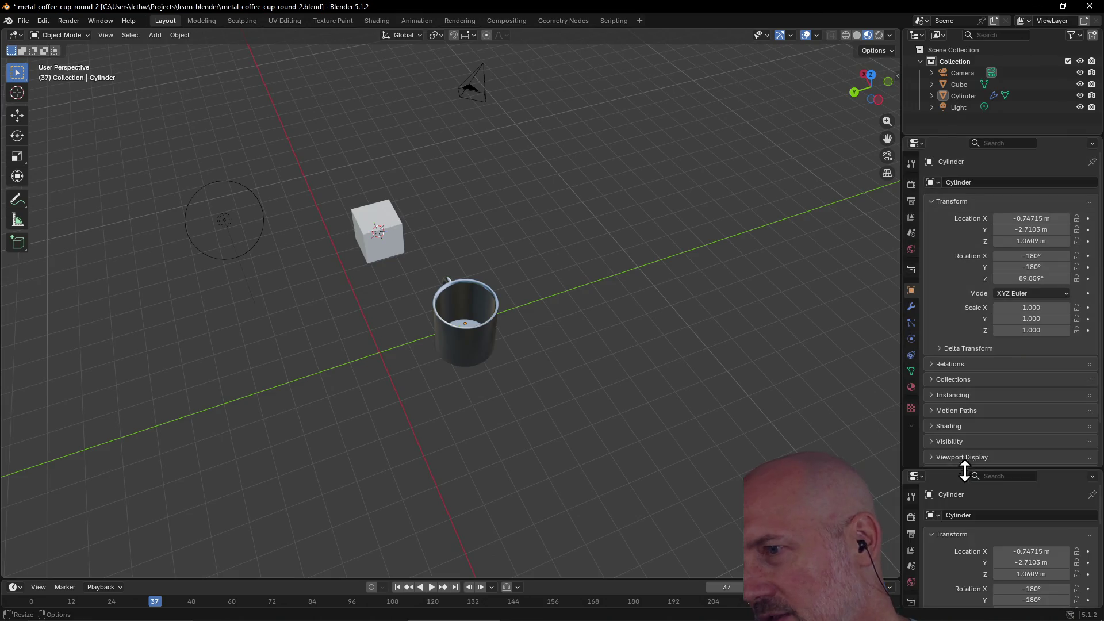
{"action": "left_click", "coordinate": [922, 478]}
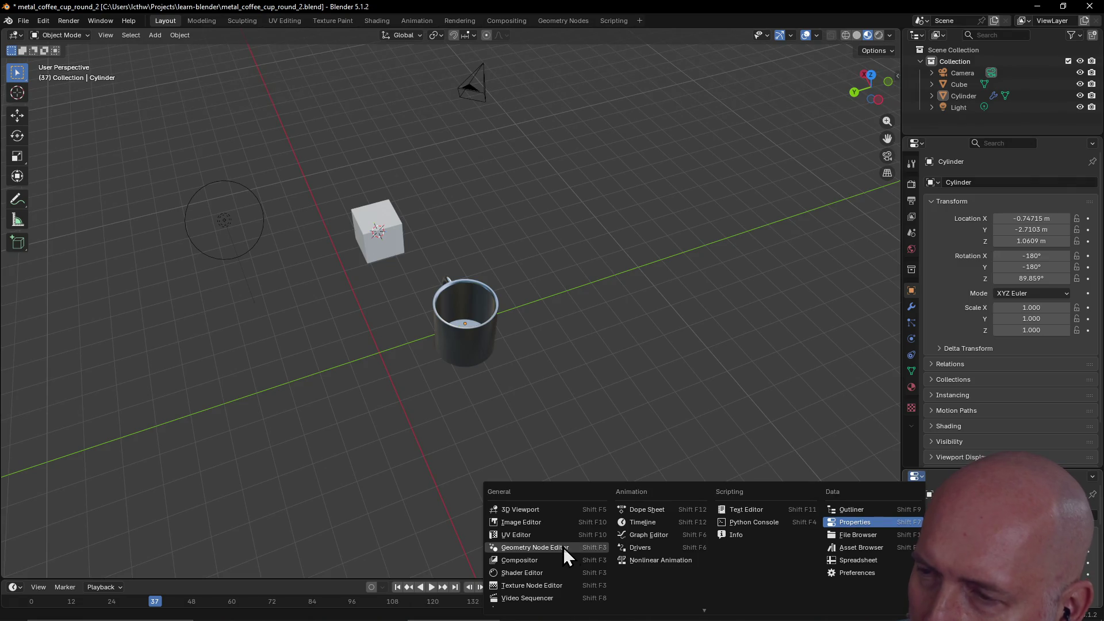
{"action": "scroll", "coordinate": [610, 516], "scroll_direction": "down", "scroll_amount": 1}
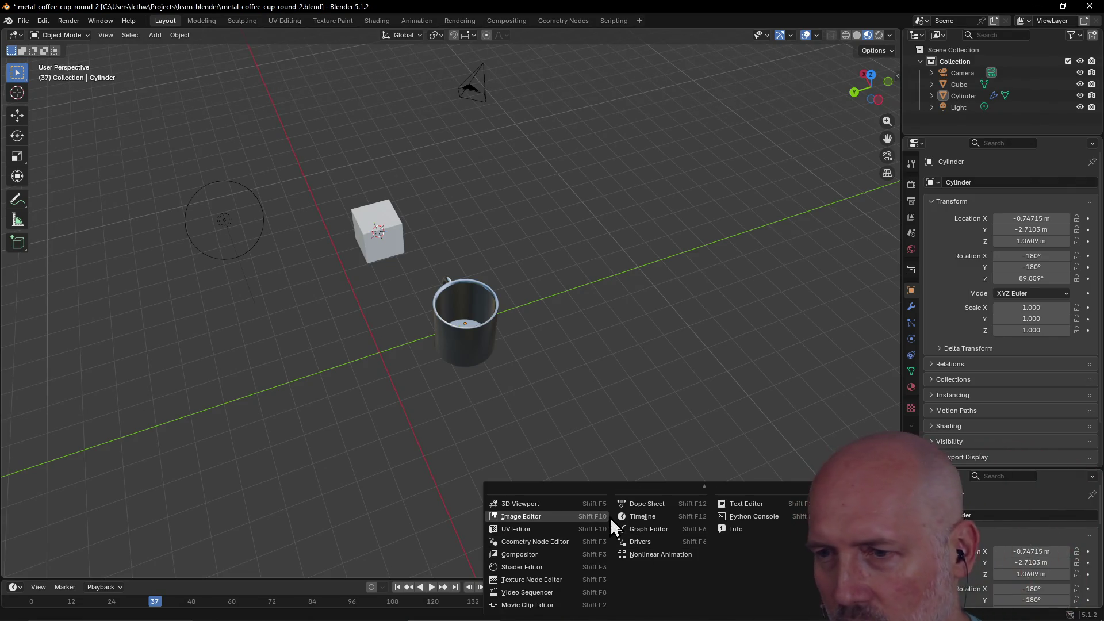
{"action": "scroll", "coordinate": [543, 567], "scroll_direction": "up", "scroll_amount": 1}
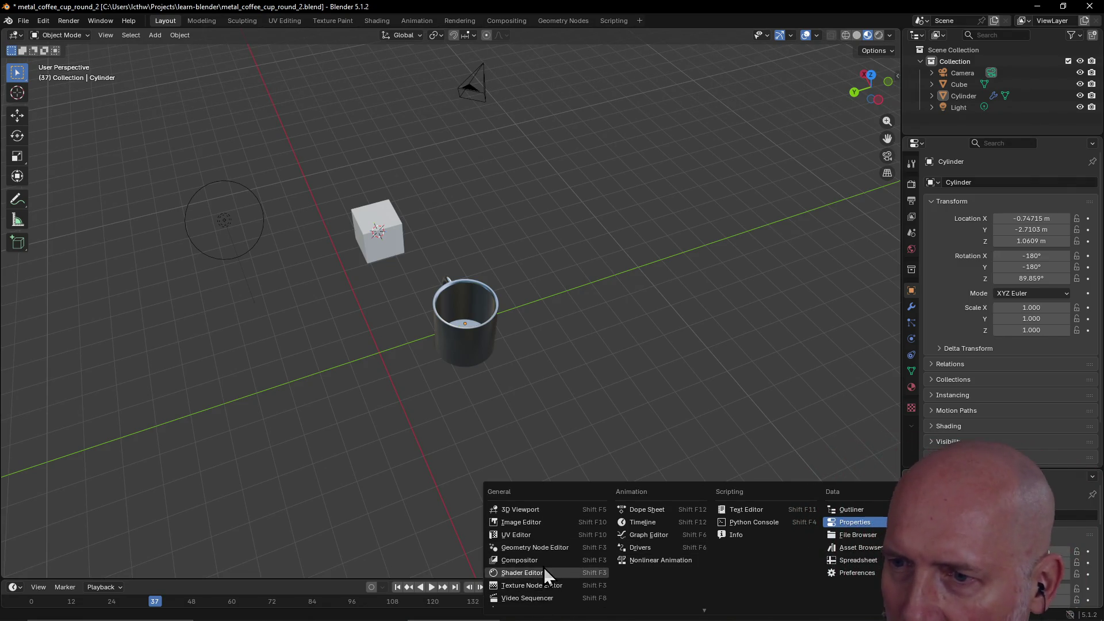
{"action": "left_click", "coordinate": [537, 511]}
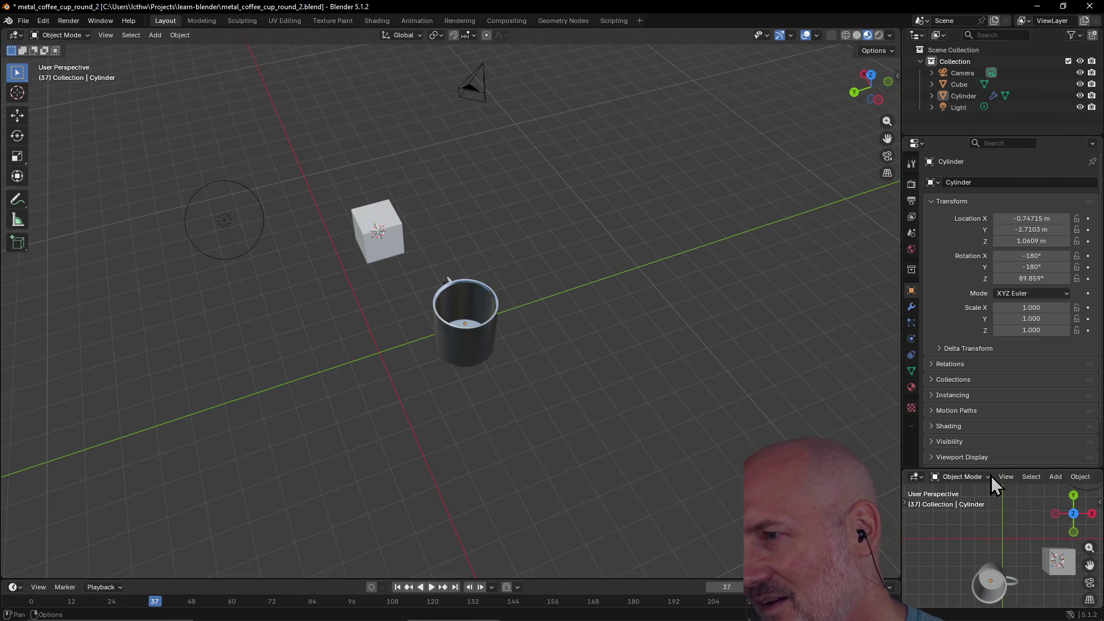
Select the mug and cube in the small viewport, then clear the selection.
{"action": "left_click", "coordinate": [988, 575]}
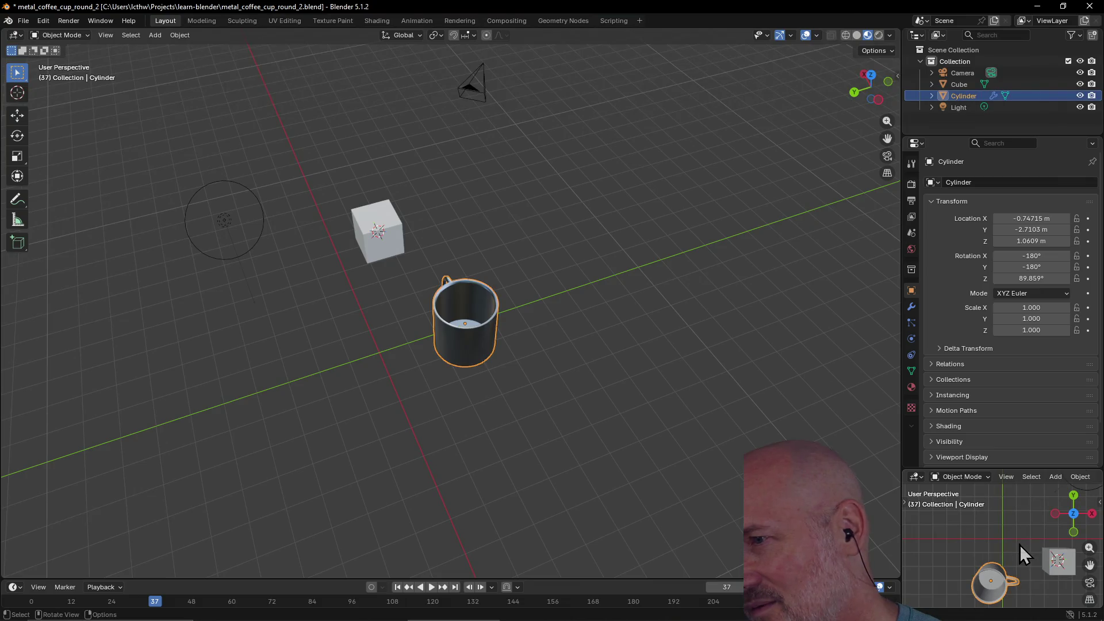
{"action": "left_click", "coordinate": [1039, 553]}
{"action": "left_click", "coordinate": [1052, 570]}
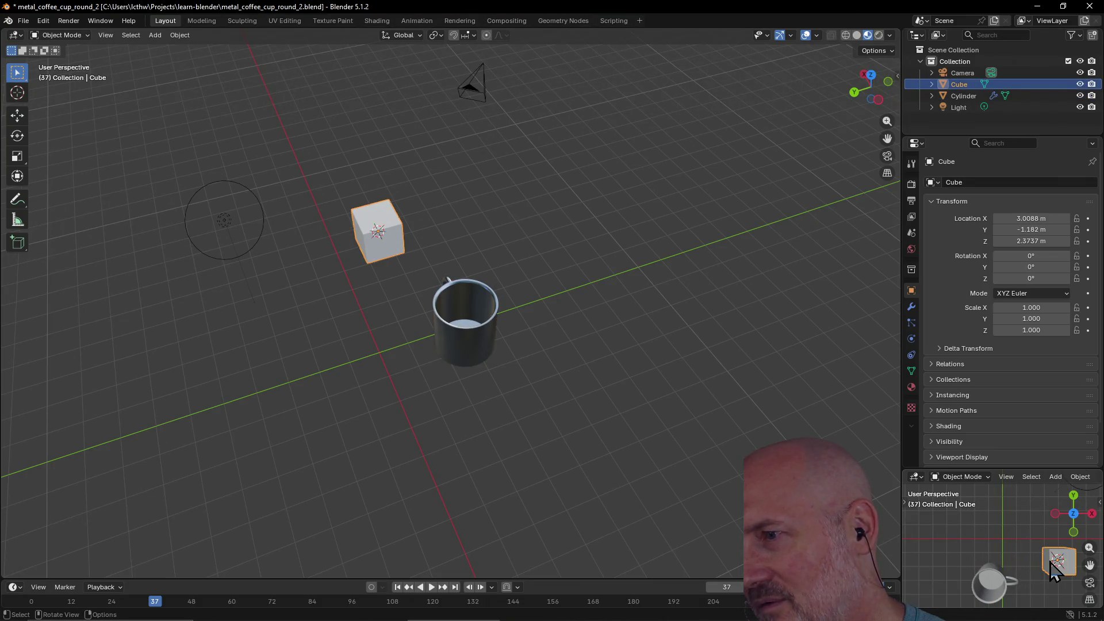
{"action": "left_click", "coordinate": [993, 543]}
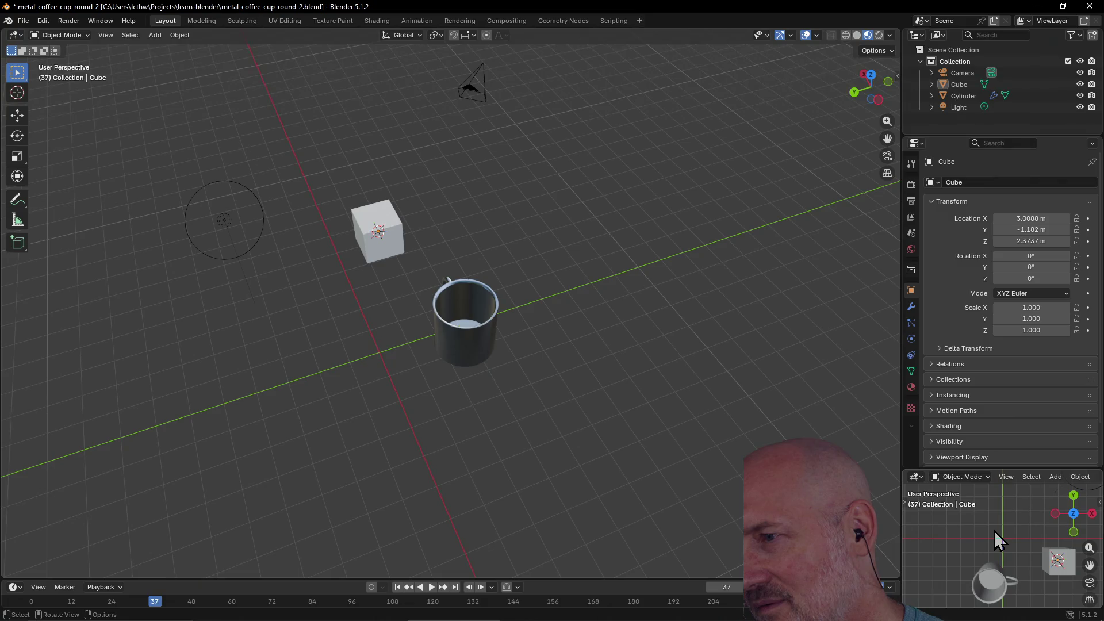
{"action": "right_click", "coordinate": [992, 547]}
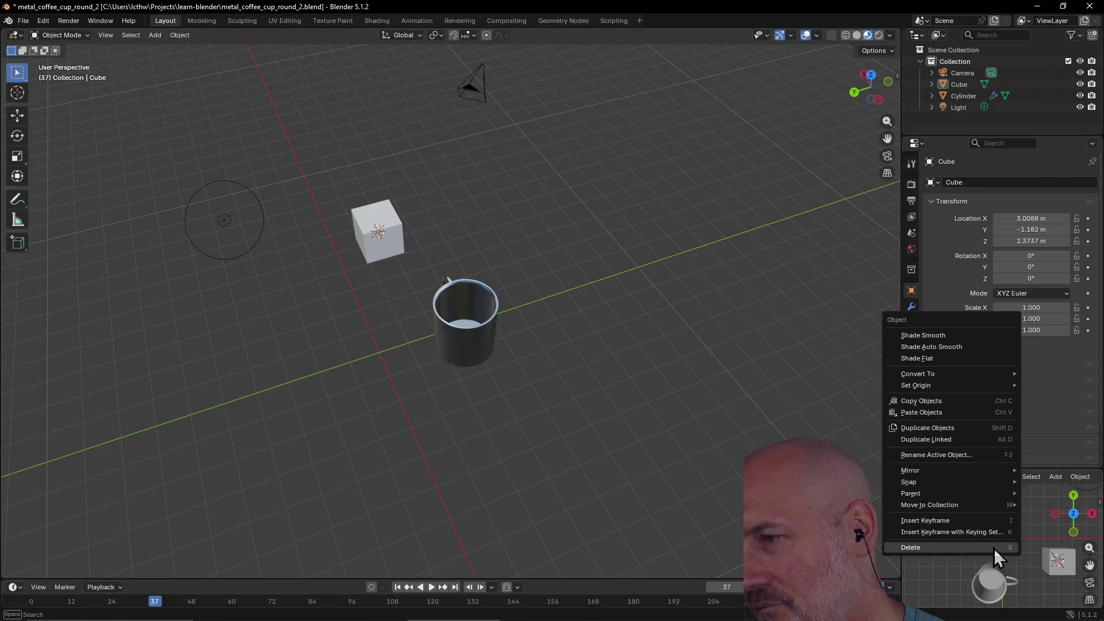
{"action": "key", "text": "Escape"}
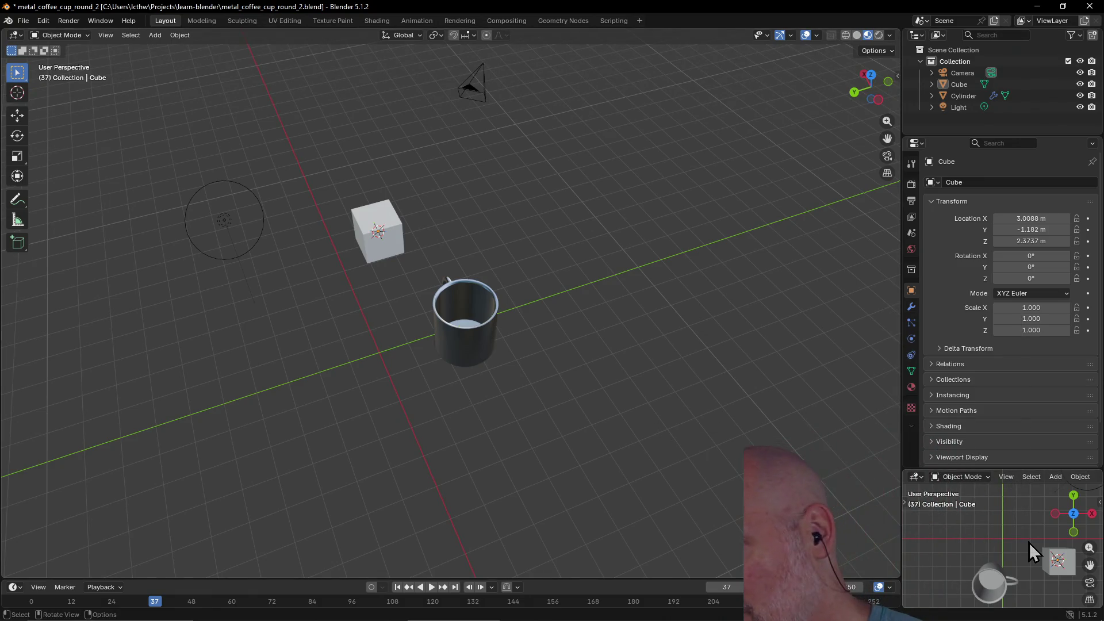
Close the small bottom-right viewport through its Area Options menu.
{"action": "right_click", "coordinate": [1013, 469]}
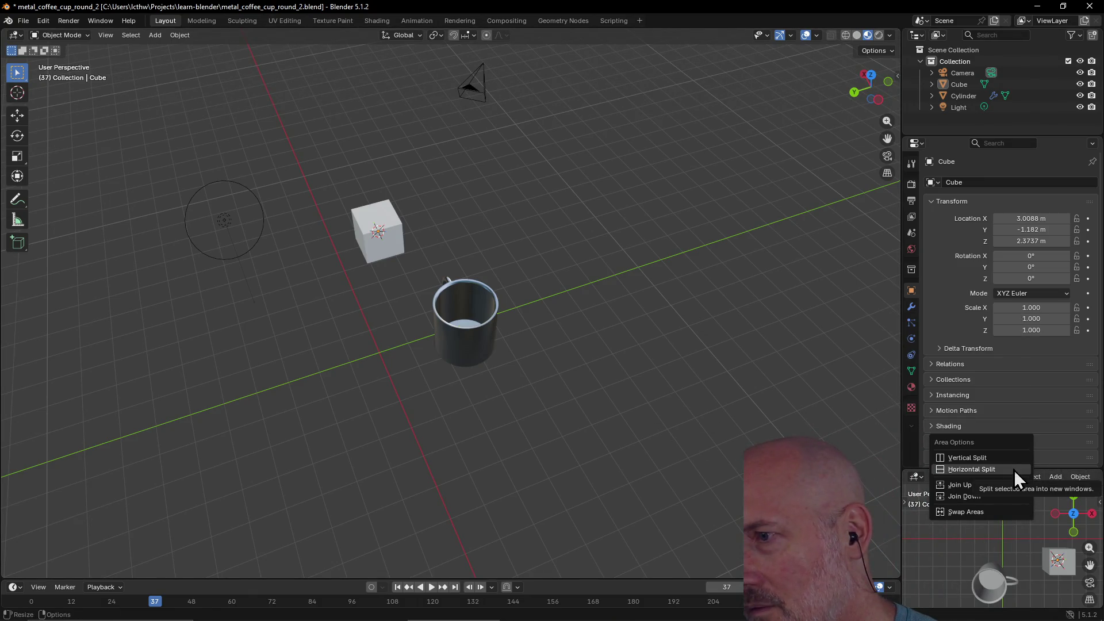
{"action": "key", "text": "Escape"}
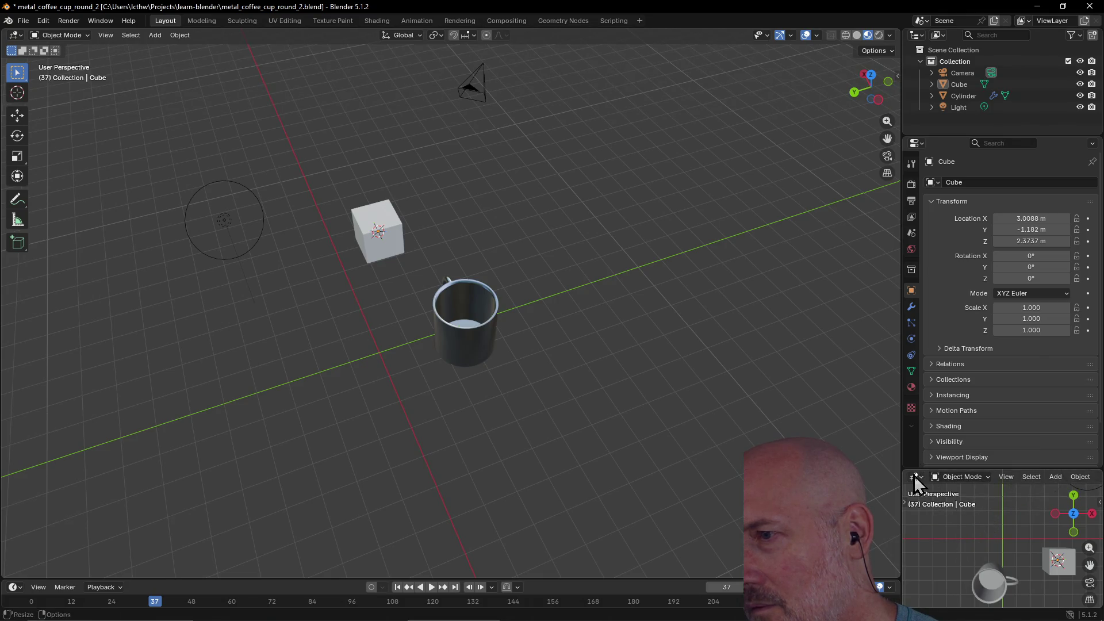
{"action": "left_click", "coordinate": [920, 477]}
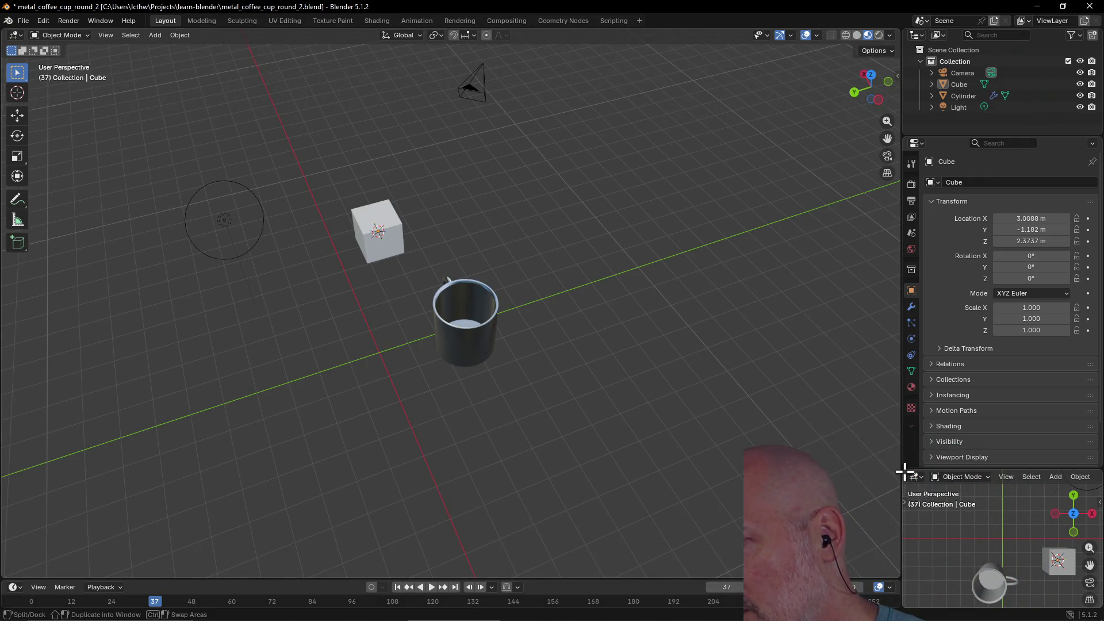
{"action": "right_click", "coordinate": [904, 472]}
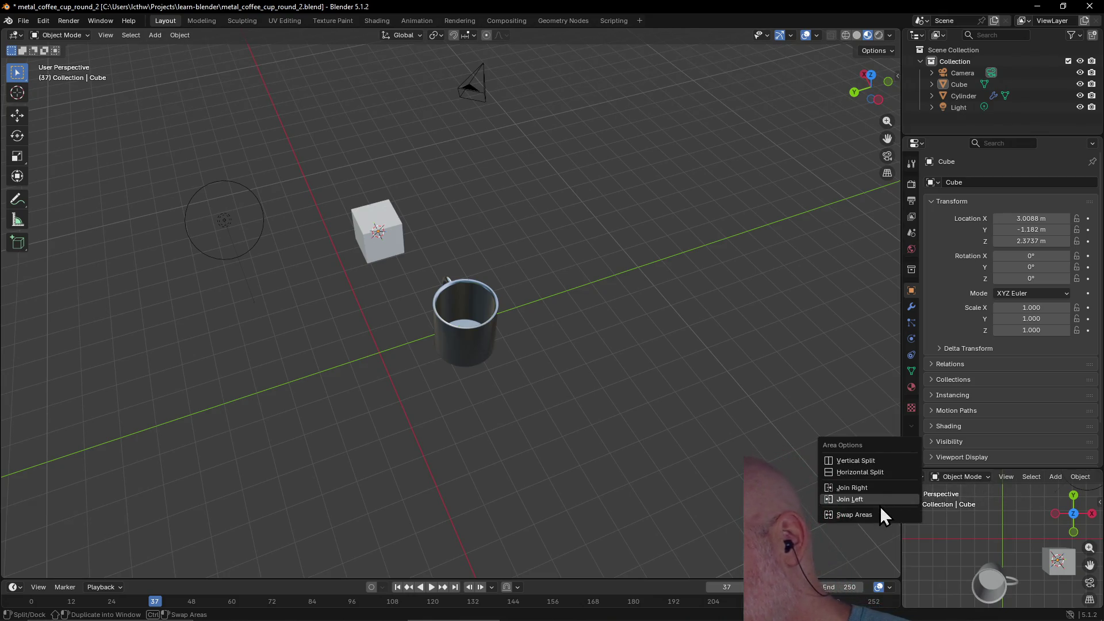
{"action": "right_click", "coordinate": [902, 475]}
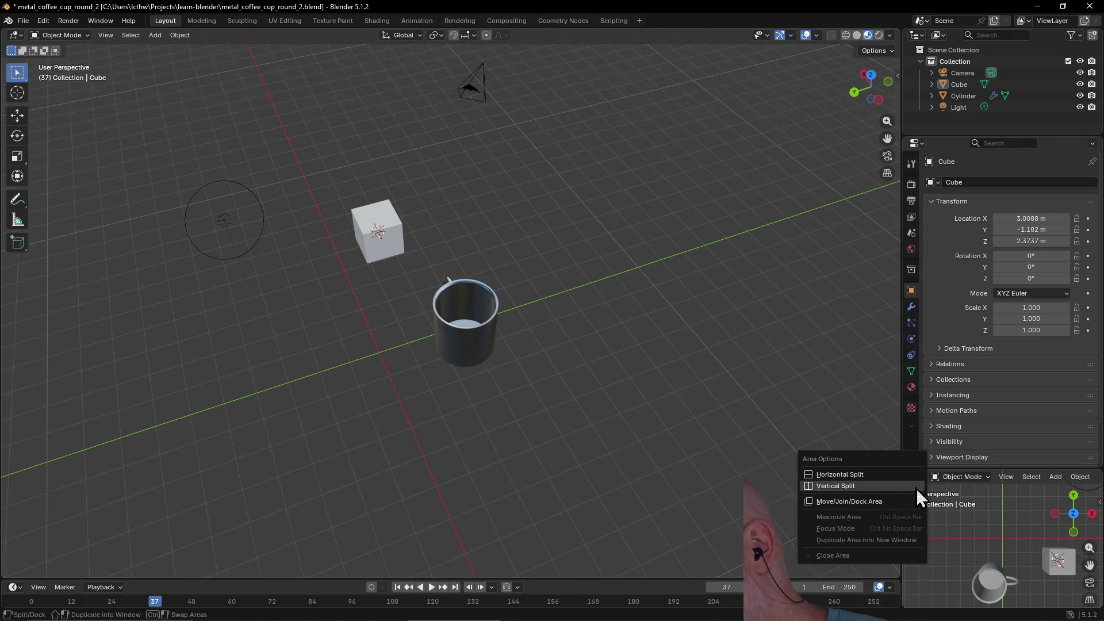
{"action": "left_click", "coordinate": [911, 501]}
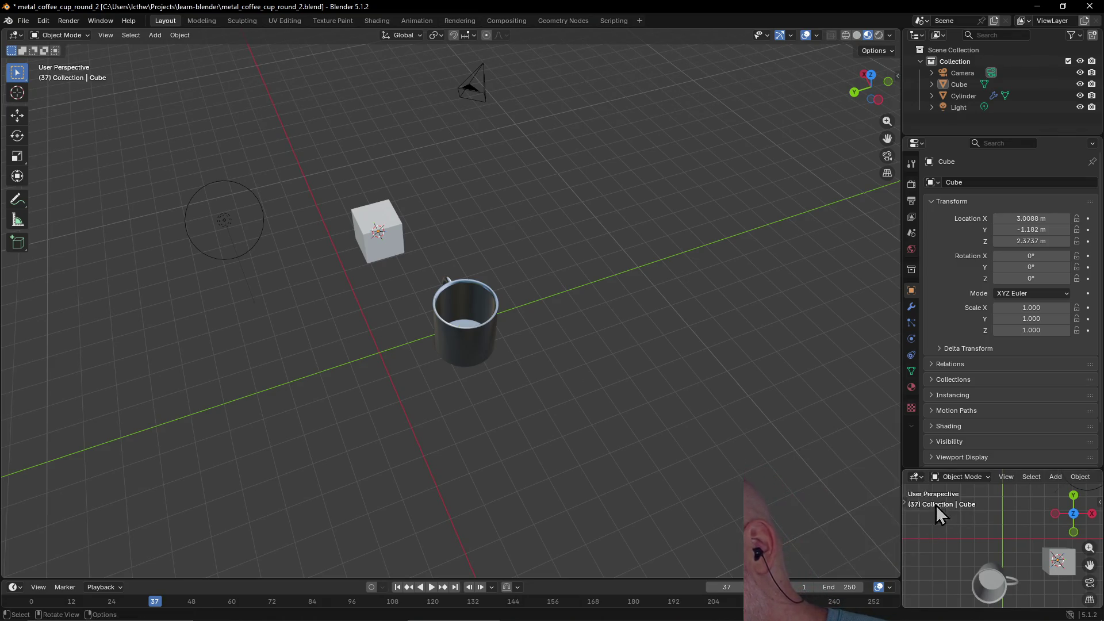
{"action": "right_click", "coordinate": [905, 474]}
{"action": "left_click", "coordinate": [855, 554]}
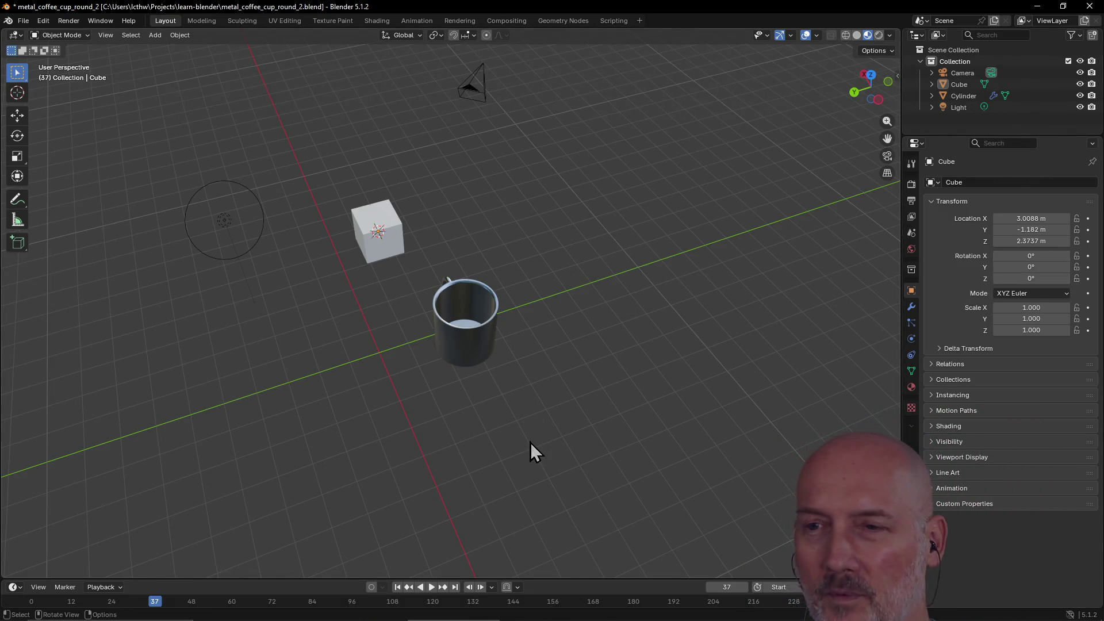
{"action": "scroll", "coordinate": [433, 301], "scroll_direction": "up", "scroll_amount": 5}
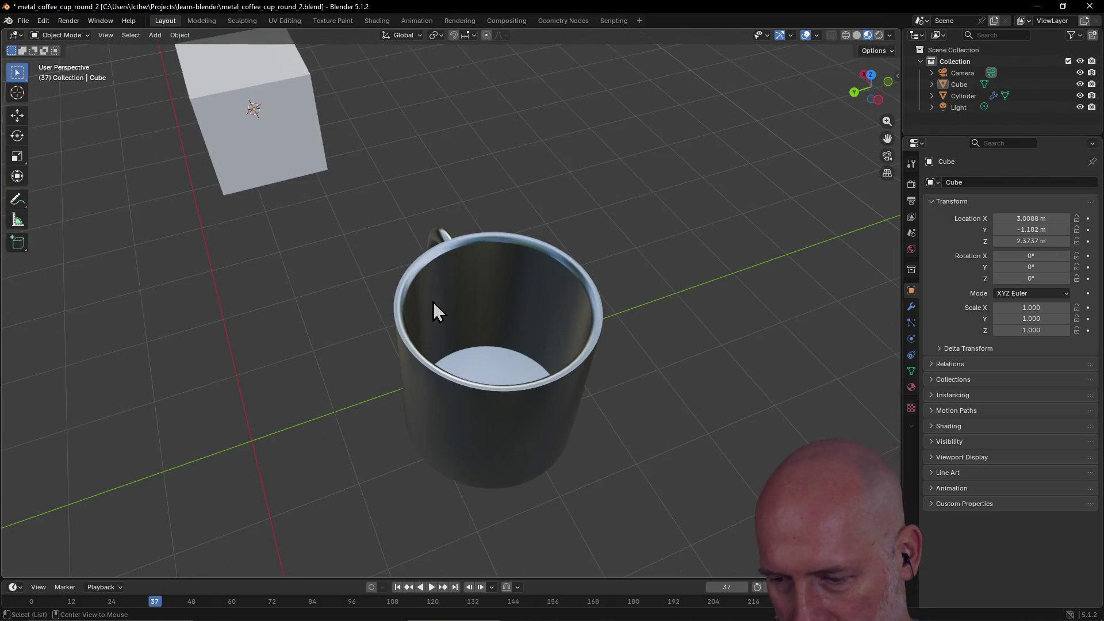
{"action": "key", "text": "alt+Tab"}
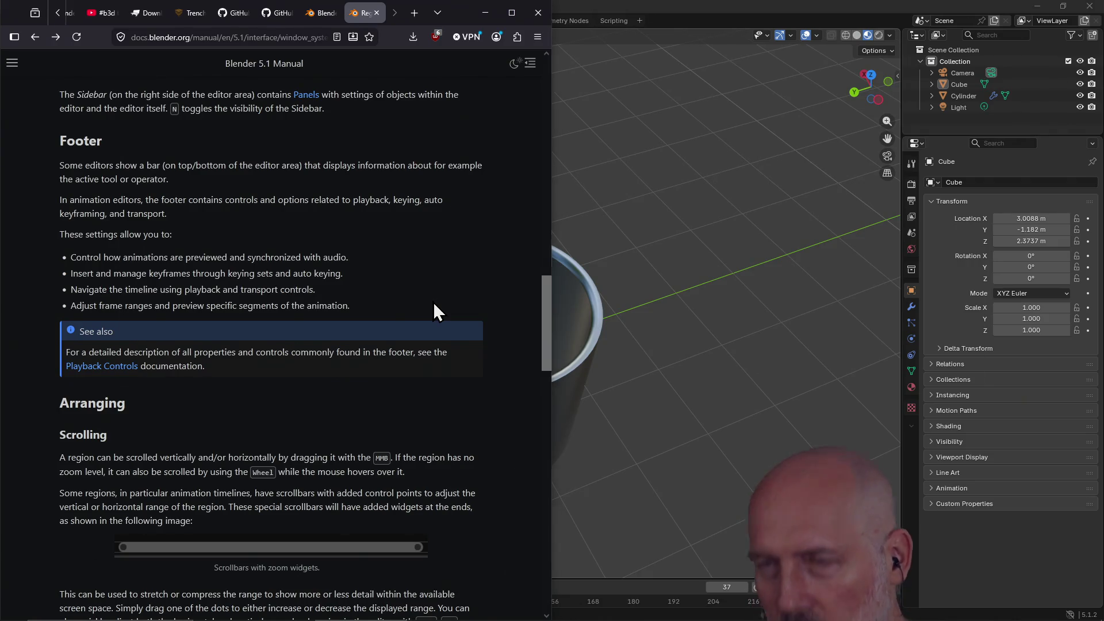
{"action": "key", "text": "alt+Tab"}
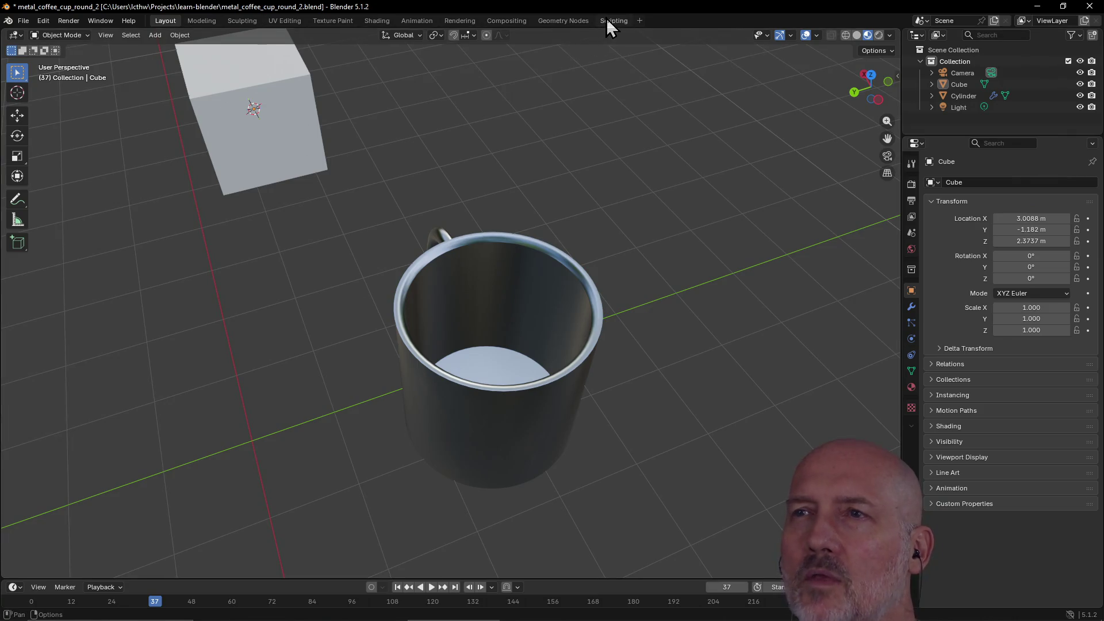
{"action": "left_click", "coordinate": [607, 21]}
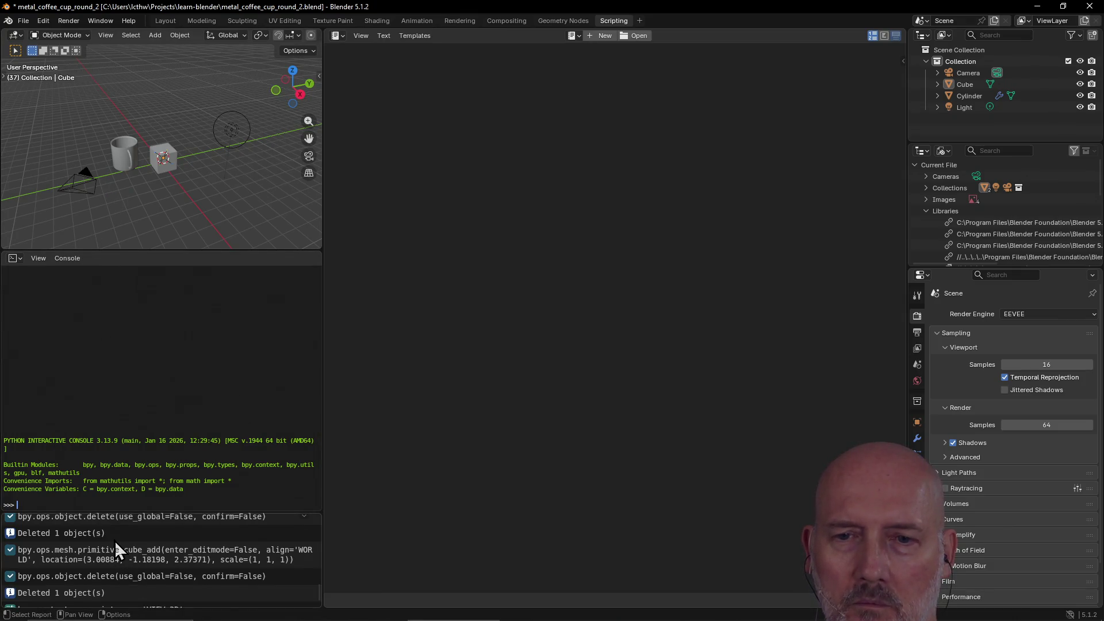
{"action": "scroll", "coordinate": [115, 541], "scroll_direction": "down", "scroll_amount": 5}
{"action": "scroll", "coordinate": [124, 542], "scroll_direction": "down", "scroll_amount": 6}
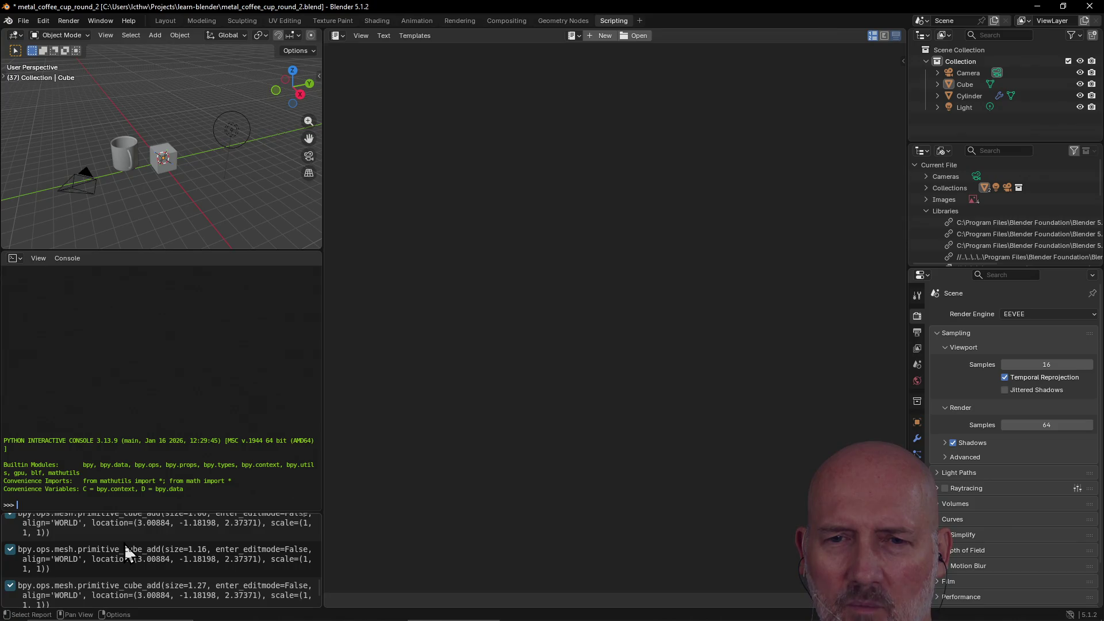
{"action": "scroll", "coordinate": [124, 543], "scroll_direction": "down", "scroll_amount": 3}
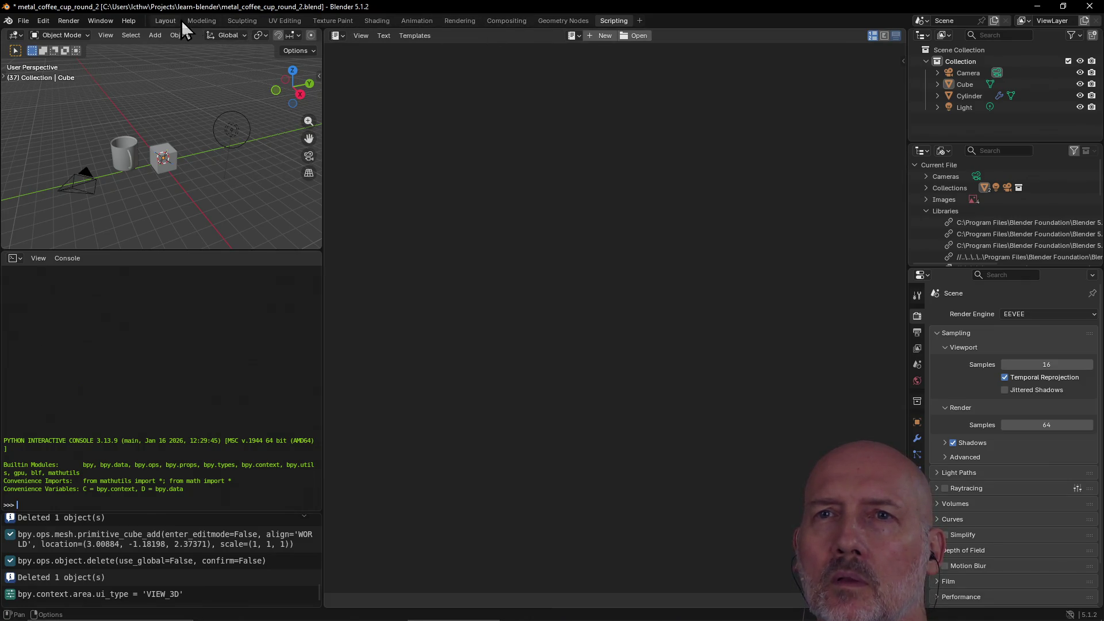
{"action": "left_click", "coordinate": [201, 21]}
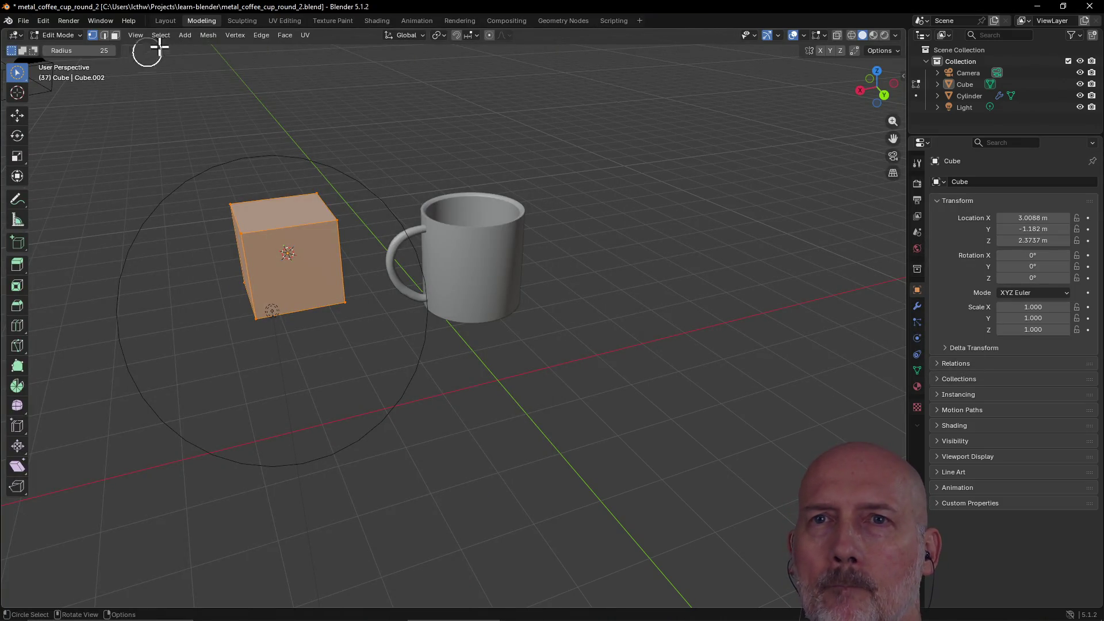
{"action": "left_click", "coordinate": [166, 21]}
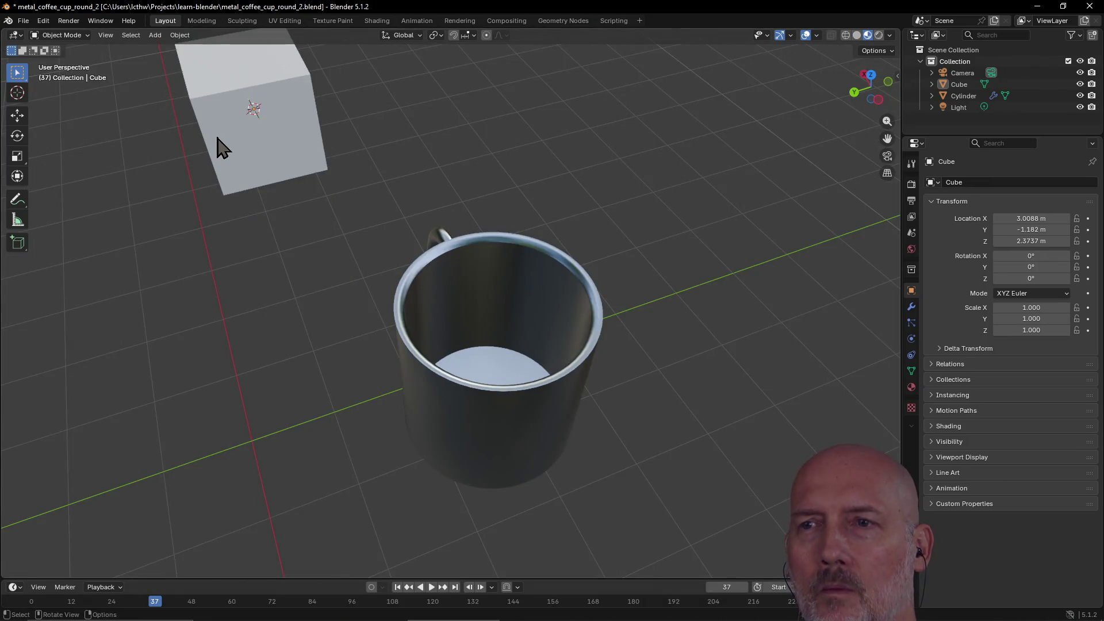
{"action": "key", "text": "alt+Tab"}
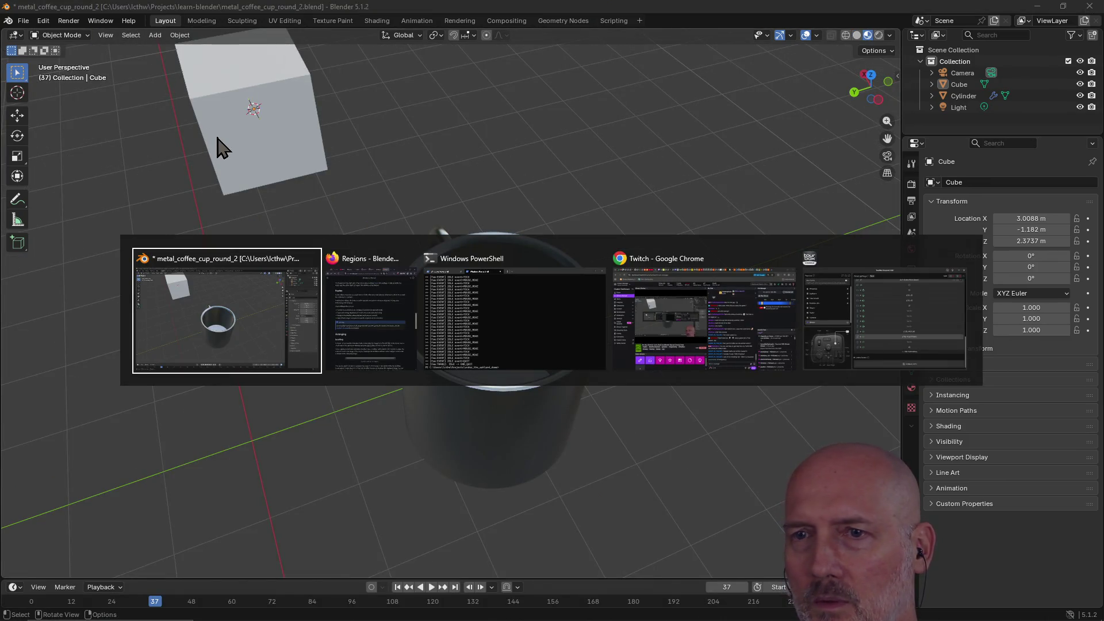
{"action": "key", "text": "alt+Tab"}
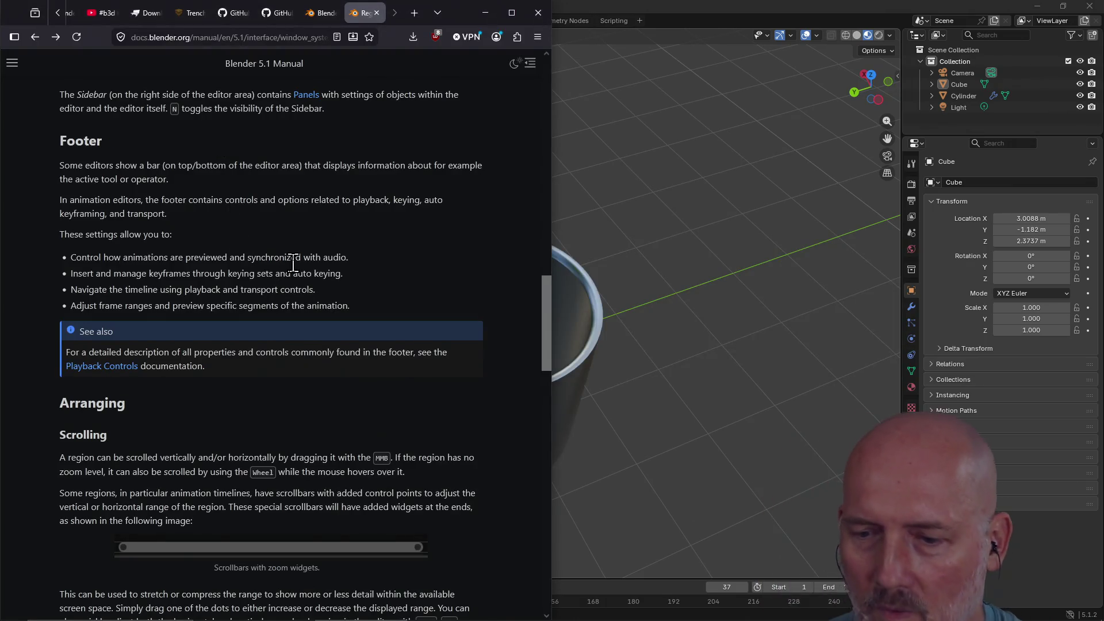
{"action": "scroll", "coordinate": [294, 264], "scroll_direction": "down", "scroll_amount": 5}
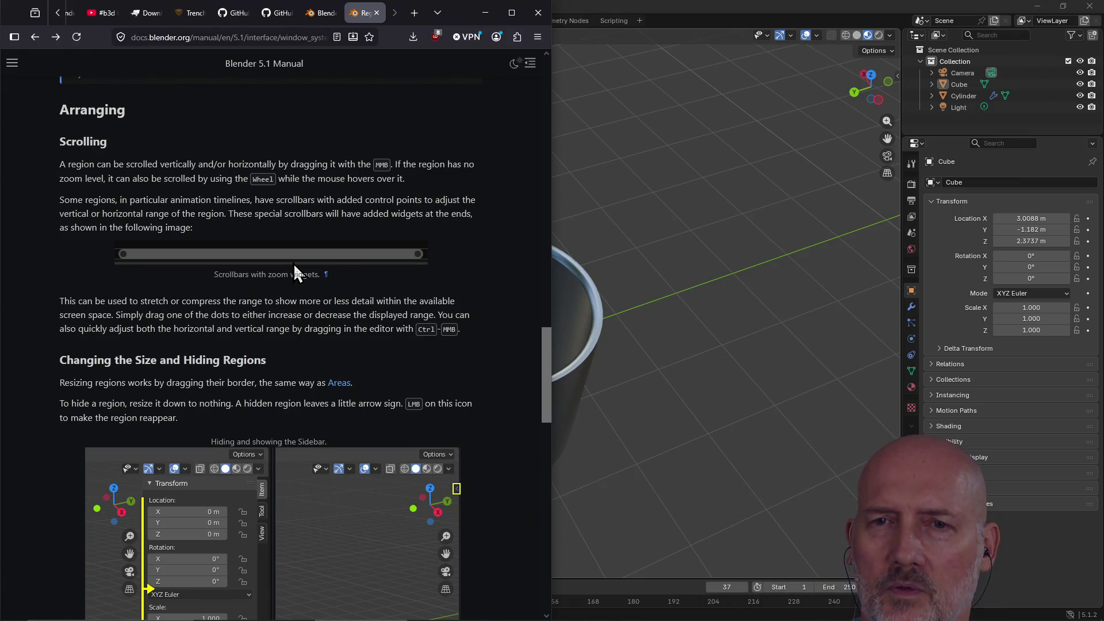
{"action": "scroll", "coordinate": [293, 264], "scroll_direction": "down", "scroll_amount": 5}
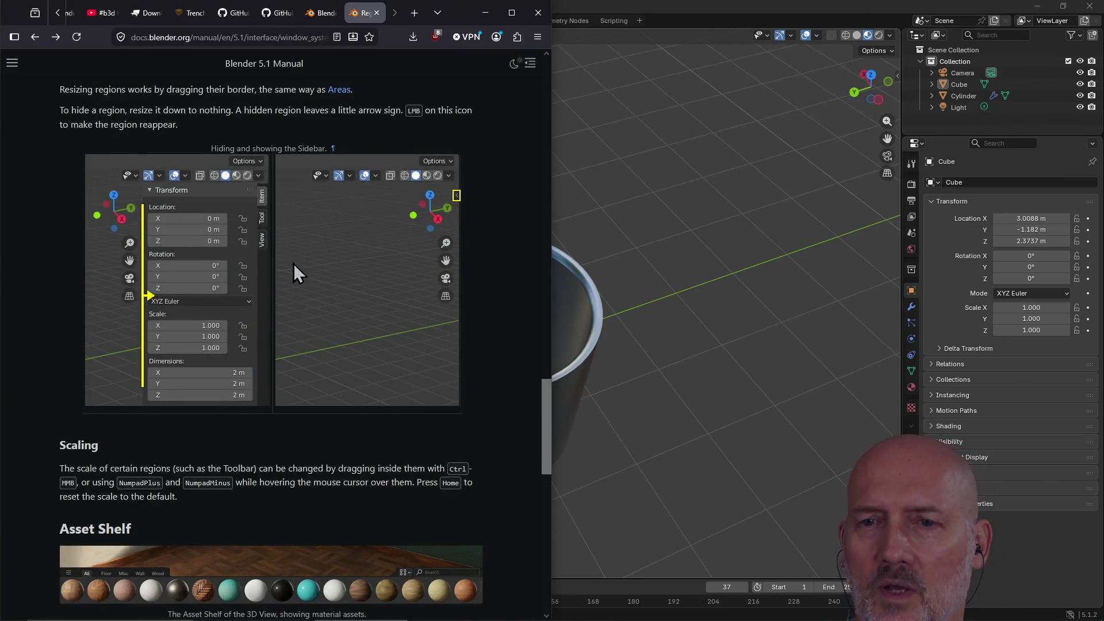
{"action": "scroll", "coordinate": [294, 274], "scroll_direction": "down", "scroll_amount": 6}
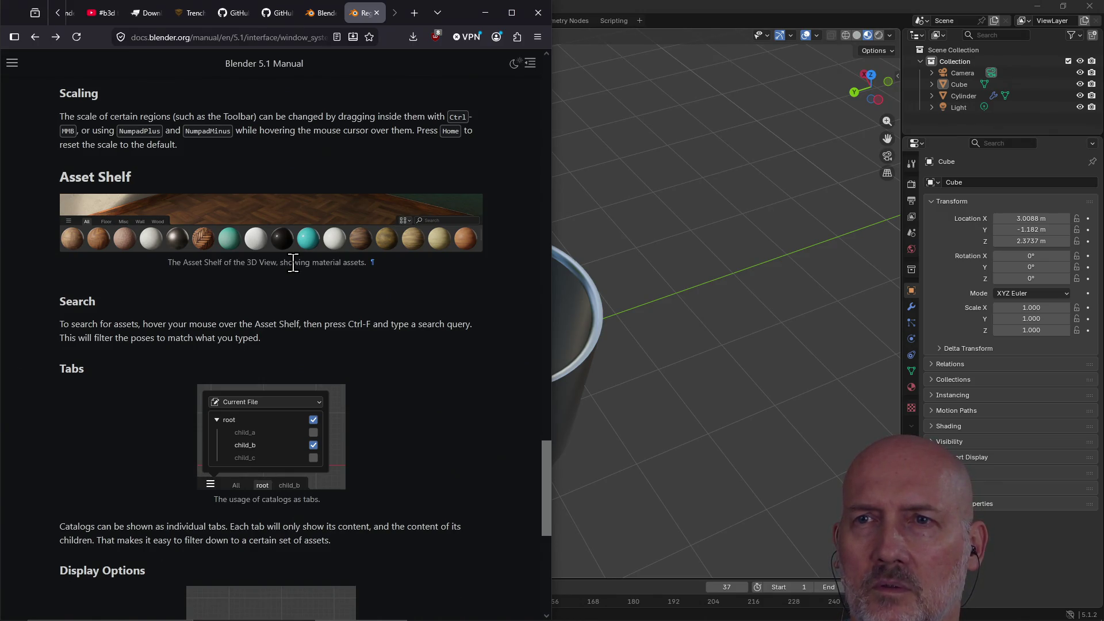
{"action": "scroll", "coordinate": [293, 264], "scroll_direction": "down", "scroll_amount": 2}
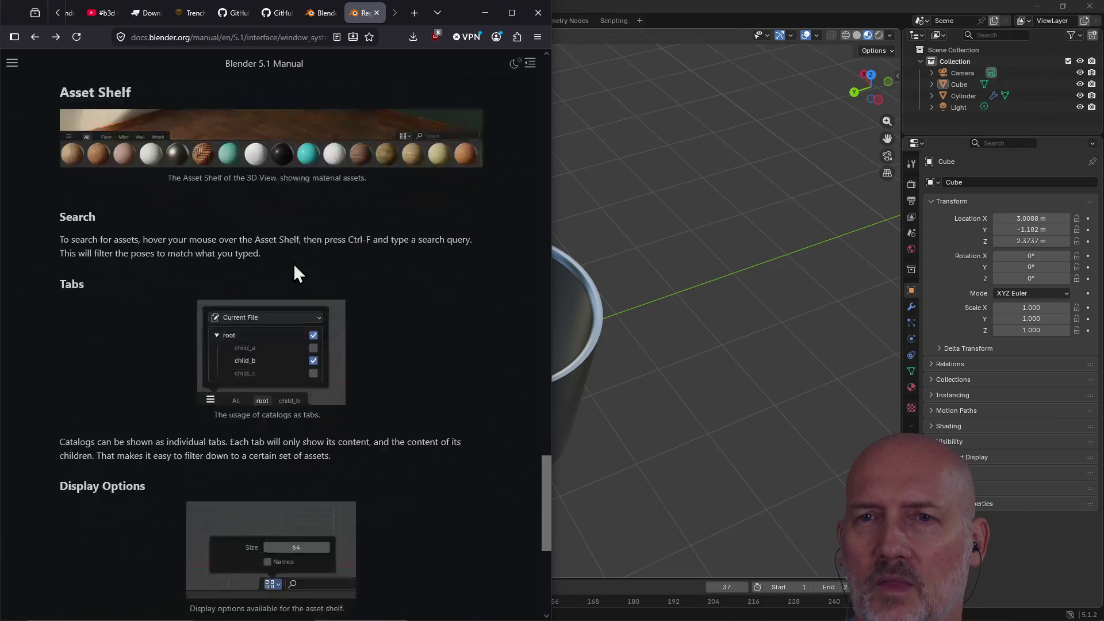
{"action": "left_click", "coordinate": [639, 553]}
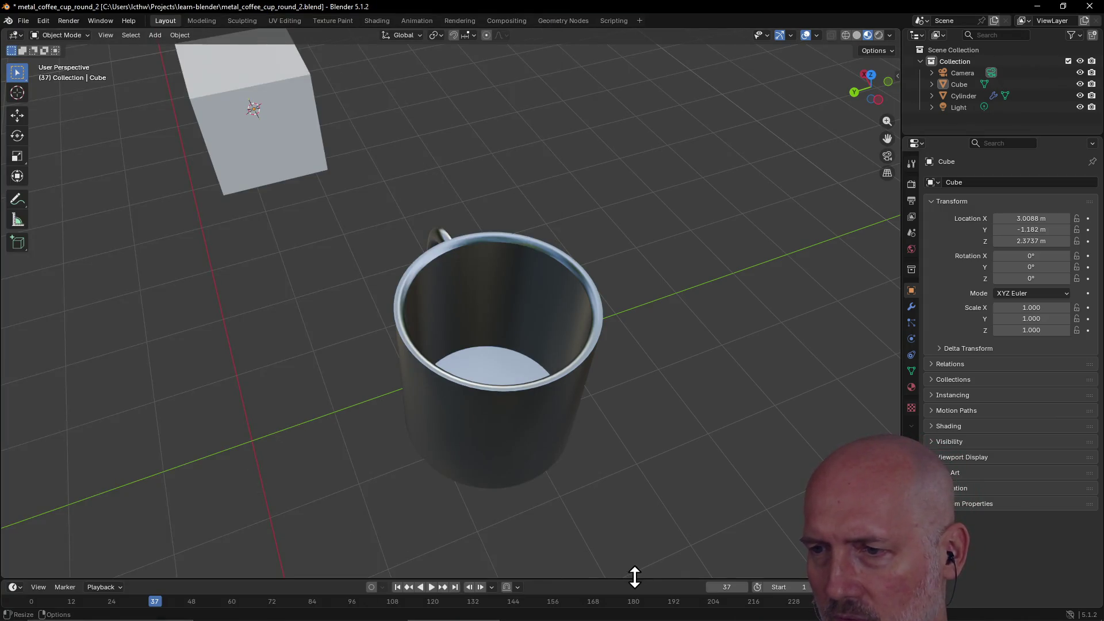
Shorten the timeline slightly and bring the Blender manual back in front.
{"action": "mouse_move", "coordinate": [635, 577]}
{"action": "left_mouse_down"}
{"action": "mouse_move", "coordinate": [636, 500]}
{"action": "mouse_move", "coordinate": [623, 588]}
{"action": "mouse_move", "coordinate": [624, 571]}
{"action": "mouse_move", "coordinate": [624, 587]}
{"action": "mouse_move", "coordinate": [599, 602]}
{"action": "mouse_move", "coordinate": [599, 581]}
{"action": "left_mouse_up"}
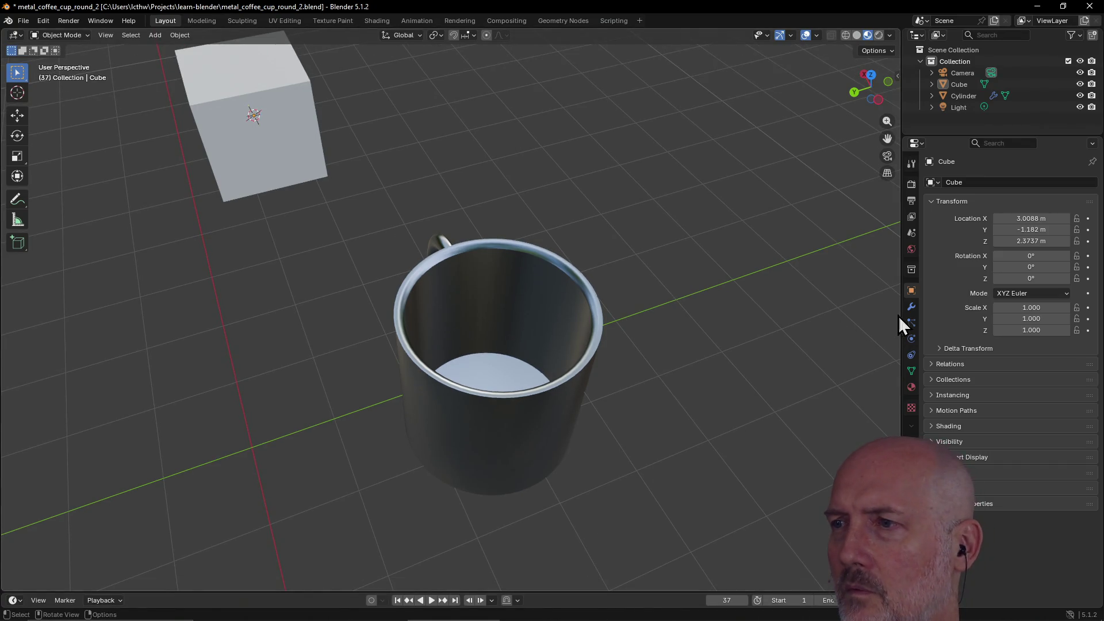
{"action": "key", "text": "alt+Tab"}
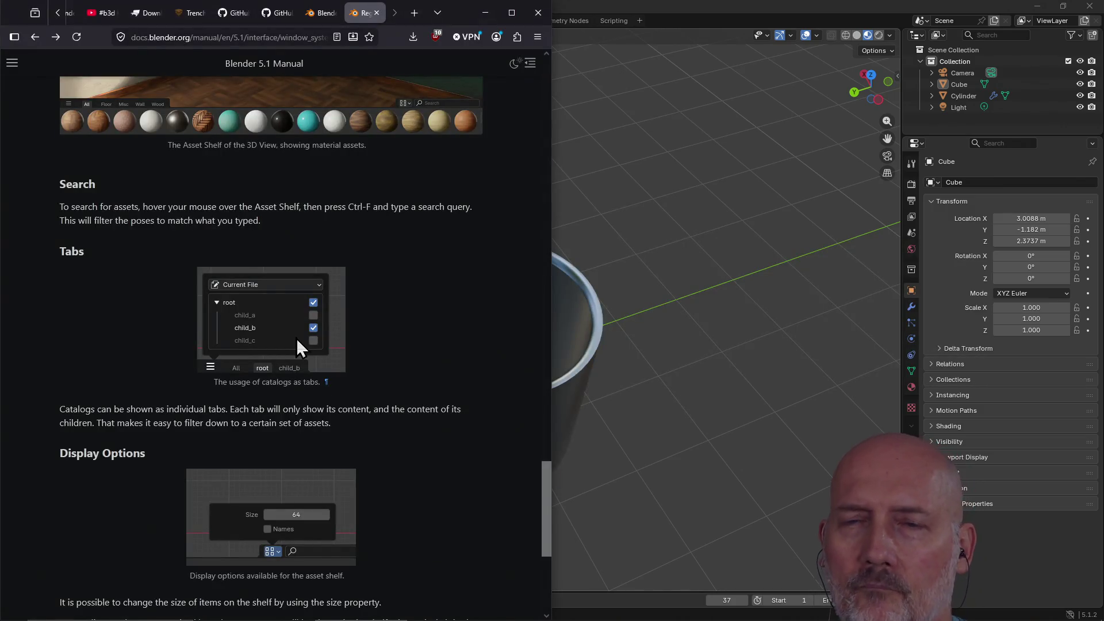
Scroll the manual page down and continue to the next page, Tabs & Panels.
{"action": "scroll", "coordinate": [421, 316], "scroll_direction": "down", "scroll_amount": 5}
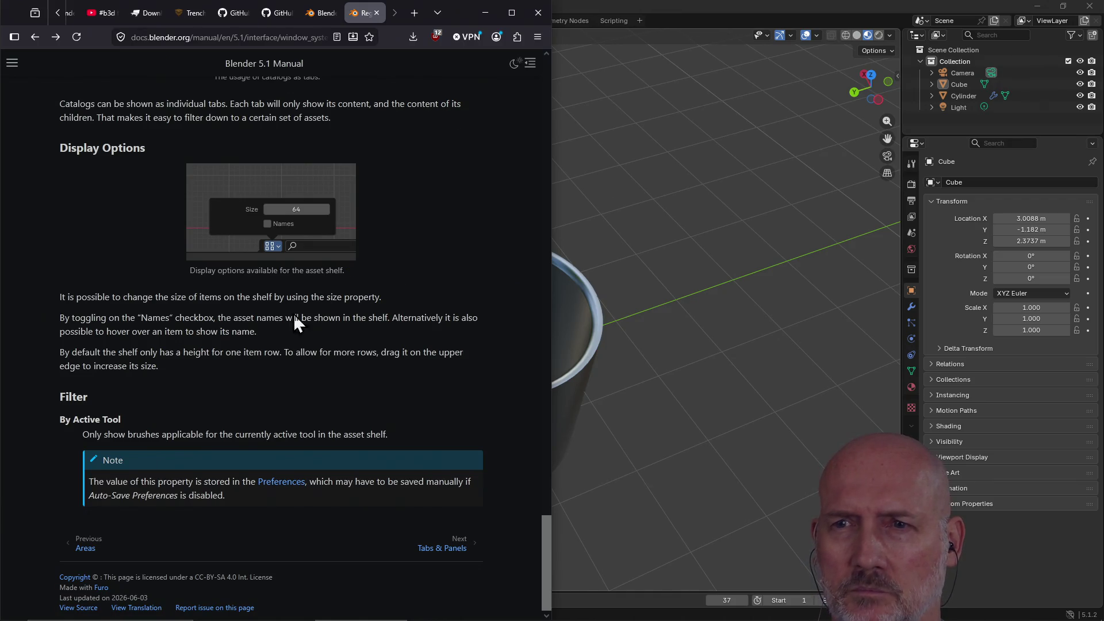
{"action": "left_click", "coordinate": [439, 547]}
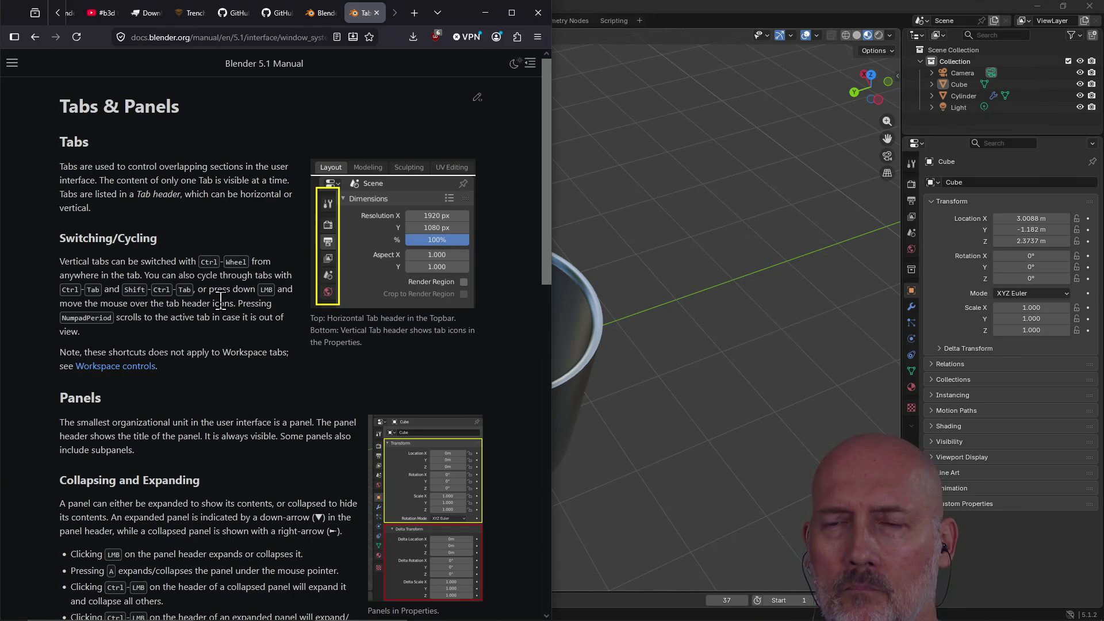
In Blender, click down the Properties tabs from Tool through Render to View Layer, then back to Tool.
{"action": "left_click", "coordinate": [625, 12]}
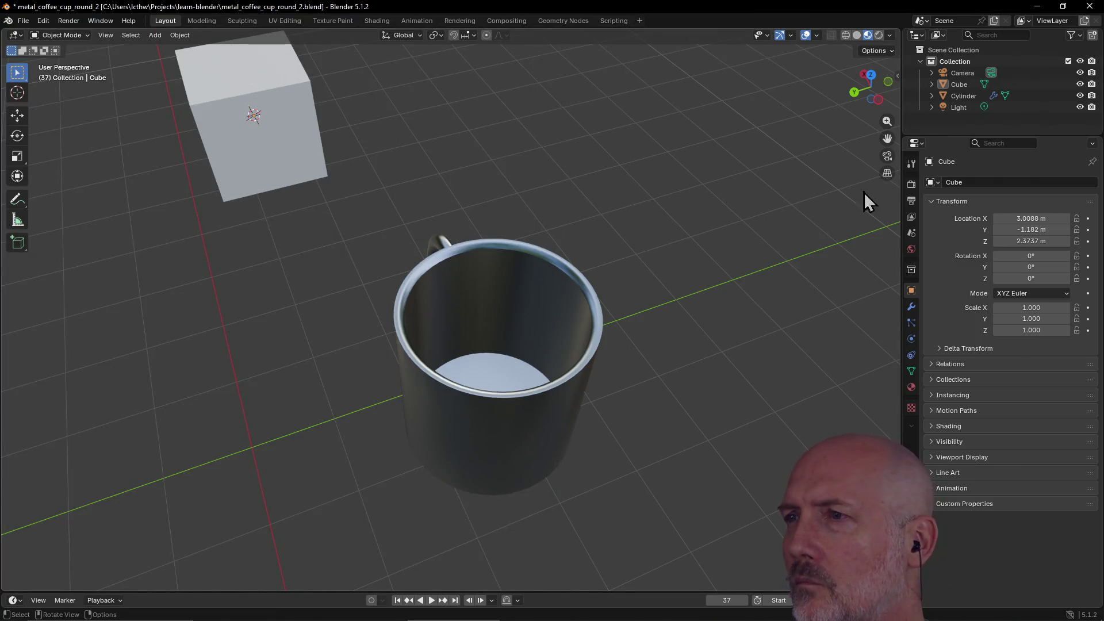
{"action": "left_click", "coordinate": [912, 165]}
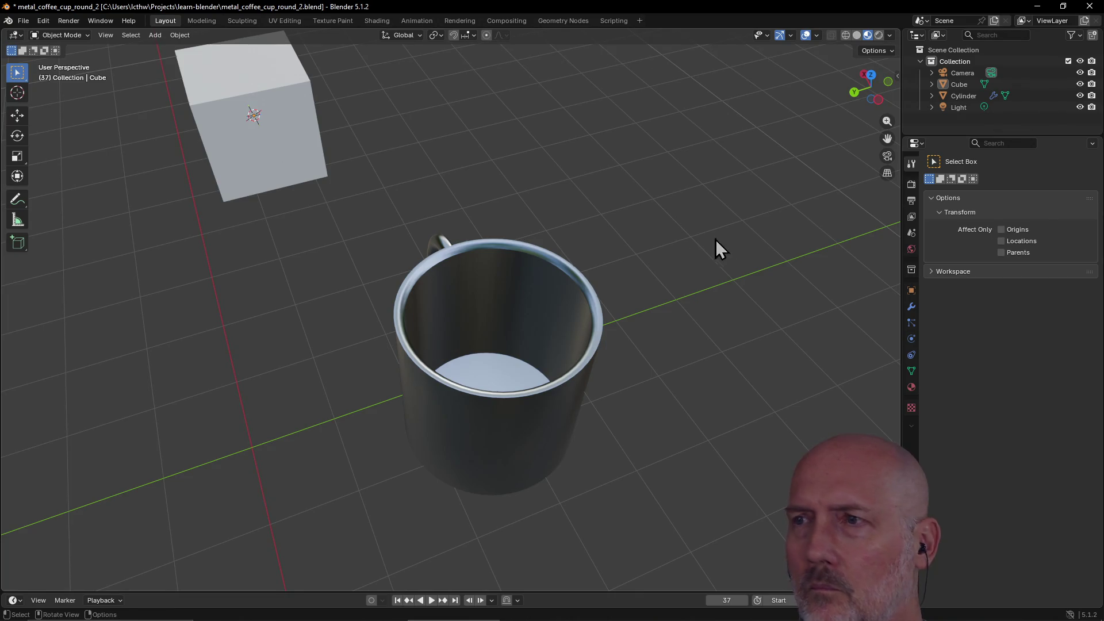
{"action": "left_click", "coordinate": [911, 183]}
{"action": "left_click", "coordinate": [911, 200]}
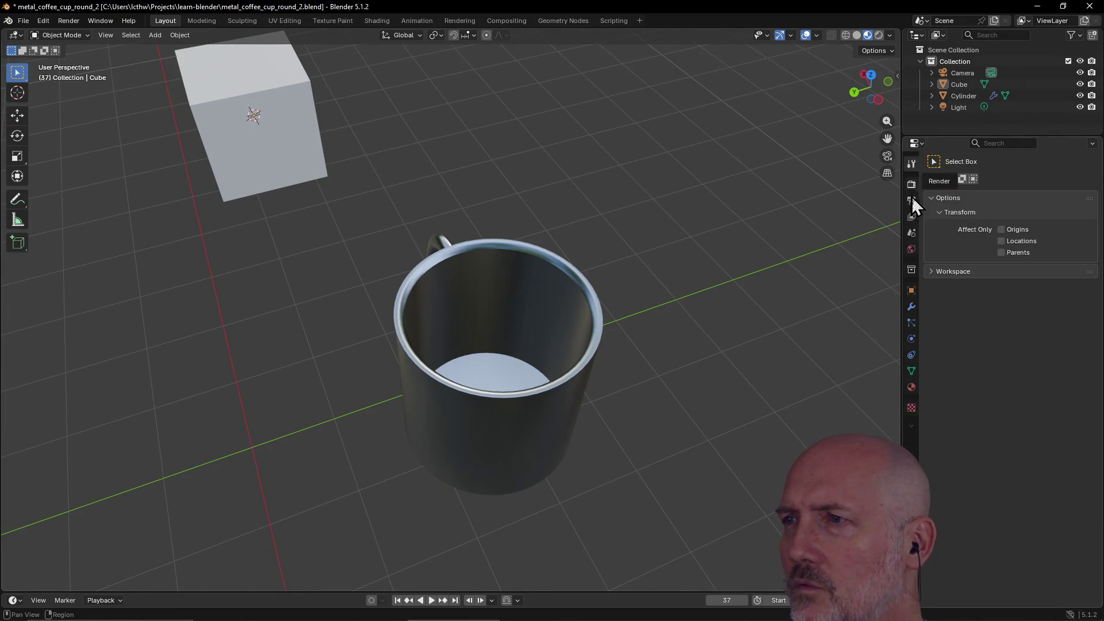
{"action": "left_click", "coordinate": [912, 232]}
{"action": "left_click", "coordinate": [912, 214]}
{"action": "left_click", "coordinate": [911, 200]}
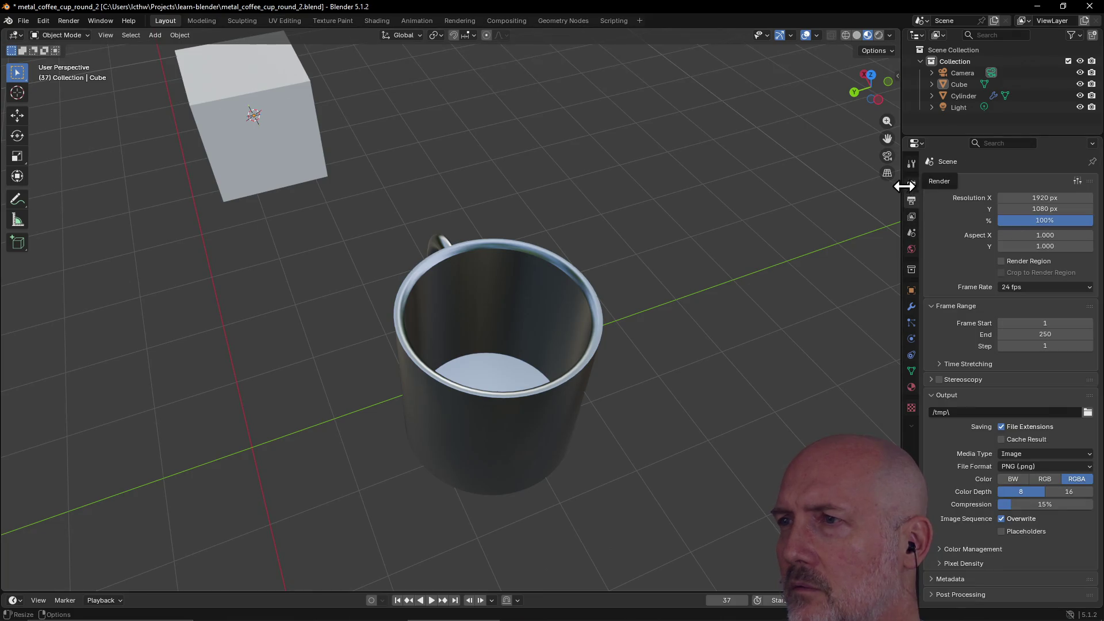
{"action": "left_click", "coordinate": [911, 182]}
{"action": "left_click", "coordinate": [911, 163]}
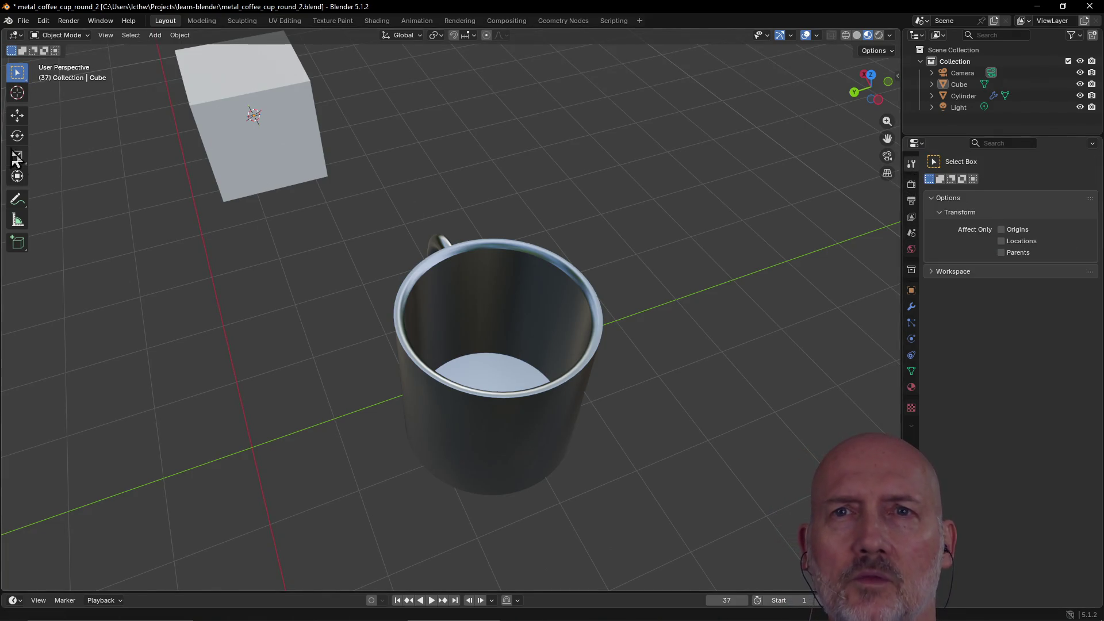
Alternate with the manual, cycle the Properties tabs by scrolling over the tab column, and return to the manual.
{"action": "key", "text": "alt+Tab"}
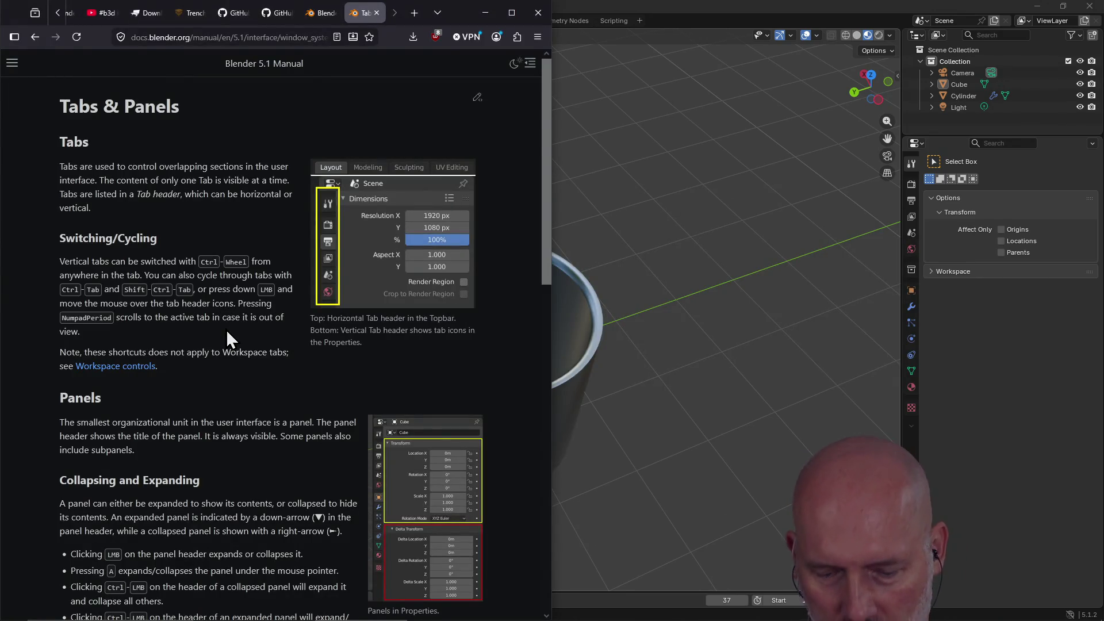
{"action": "left_click", "coordinate": [836, 264]}
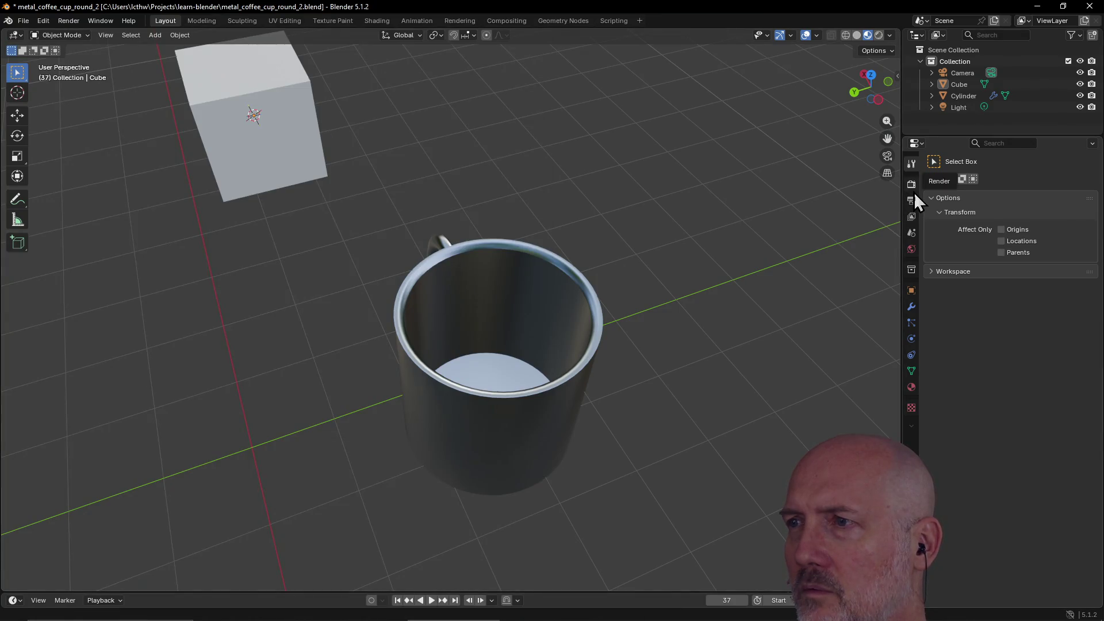
{"action": "key", "text": "alt+Tab"}
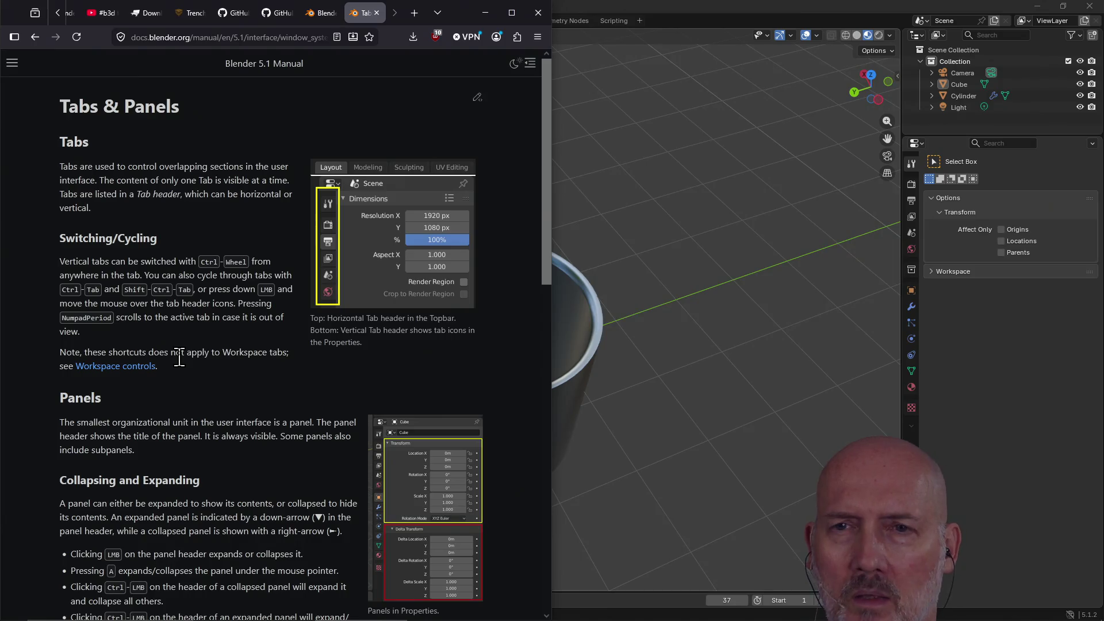
{"action": "left_click", "coordinate": [977, 336]}
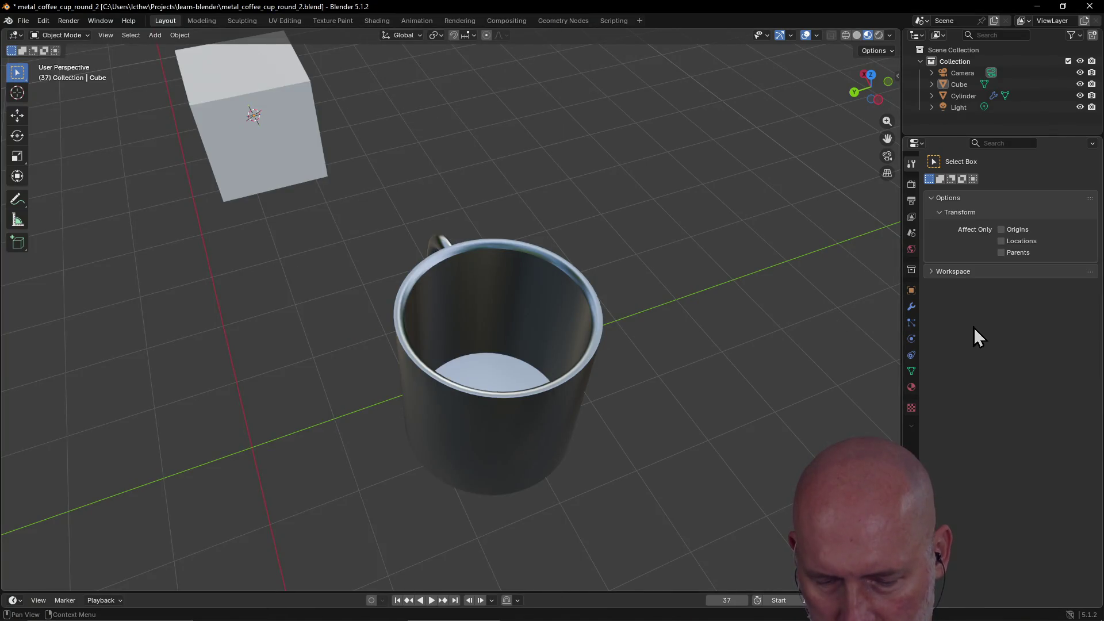
{"action": "scroll", "coordinate": [973, 327], "scroll_direction": "down", "scroll_amount": 5, "text": "ctrl"}
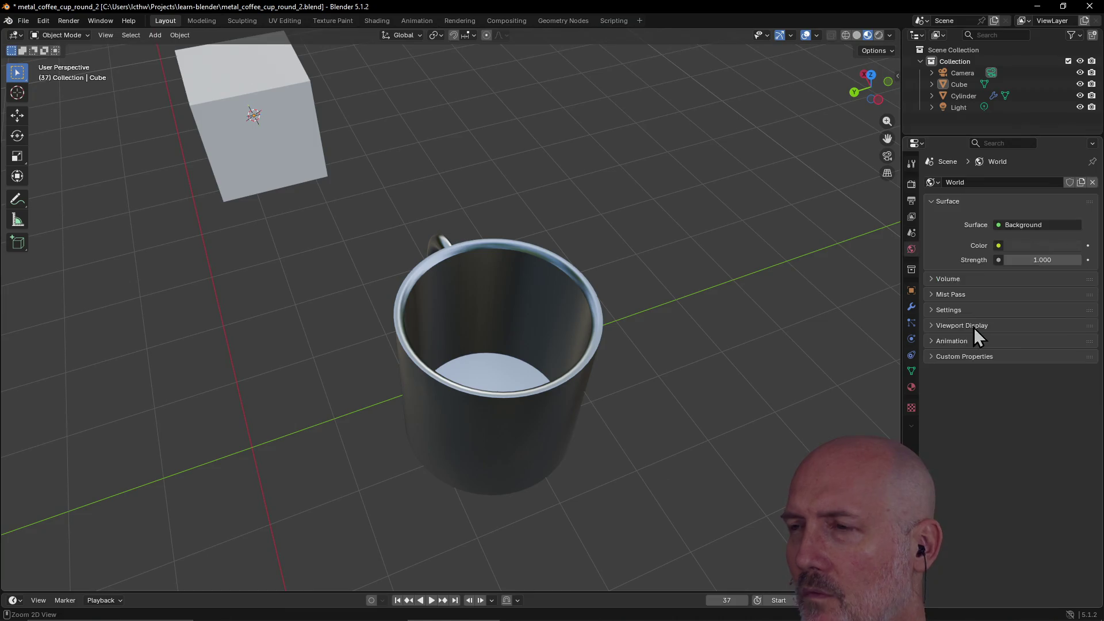
{"action": "scroll", "coordinate": [974, 327], "scroll_direction": "down", "scroll_amount": 8, "text": "ctrl"}
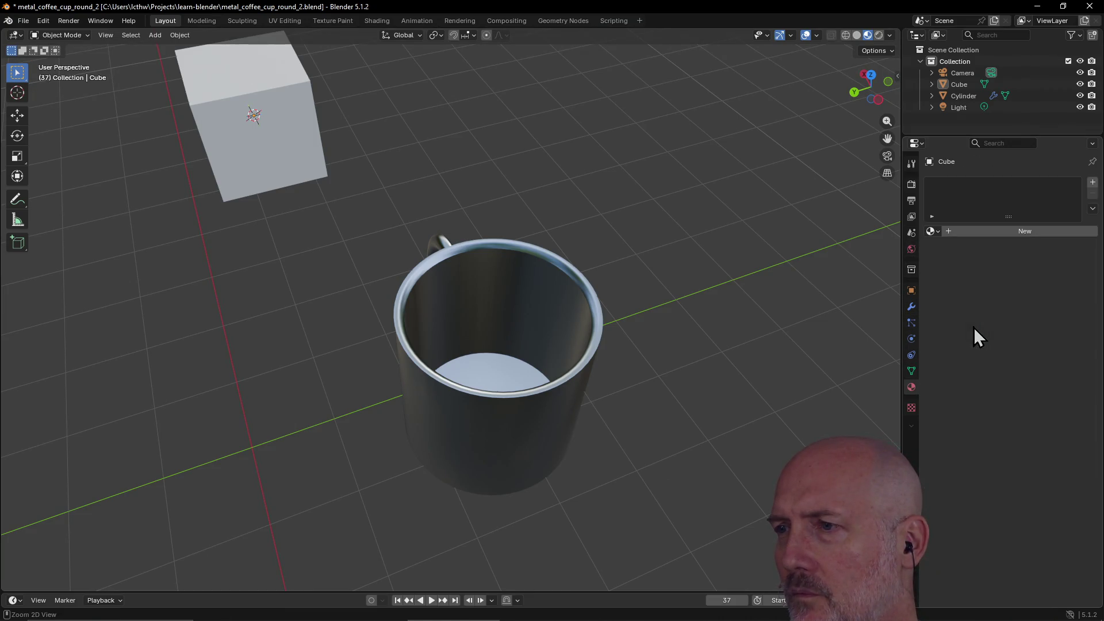
{"action": "scroll", "coordinate": [974, 327], "scroll_direction": "up", "scroll_amount": 2, "text": "ctrl"}
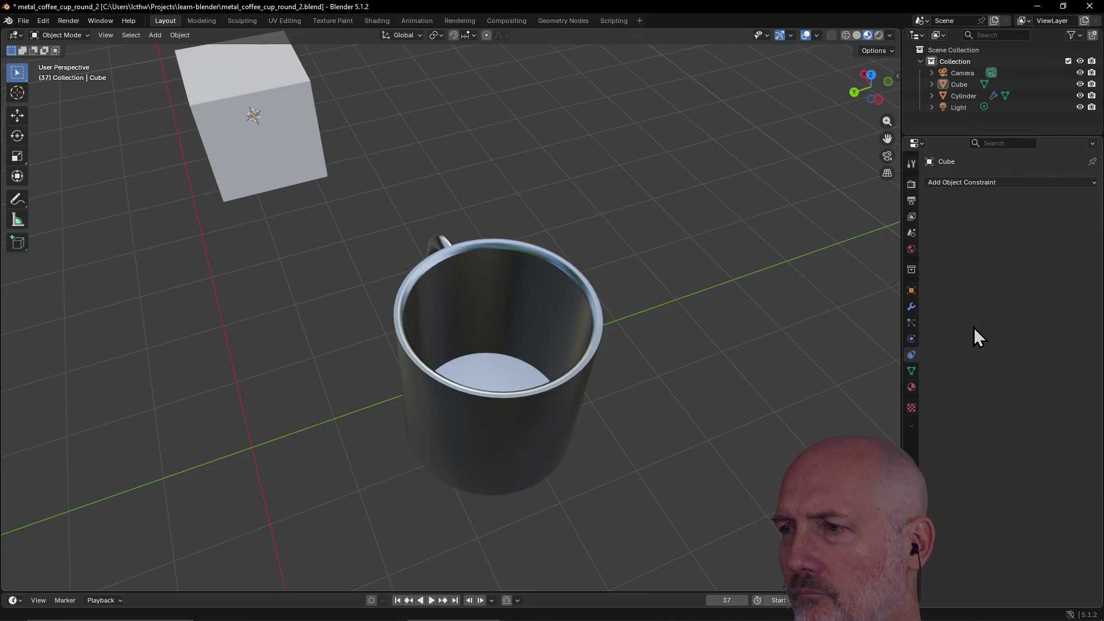
{"action": "scroll", "coordinate": [974, 326], "scroll_direction": "up", "scroll_amount": 2, "text": "ctrl"}
{"action": "key", "text": "alt+Tab"}
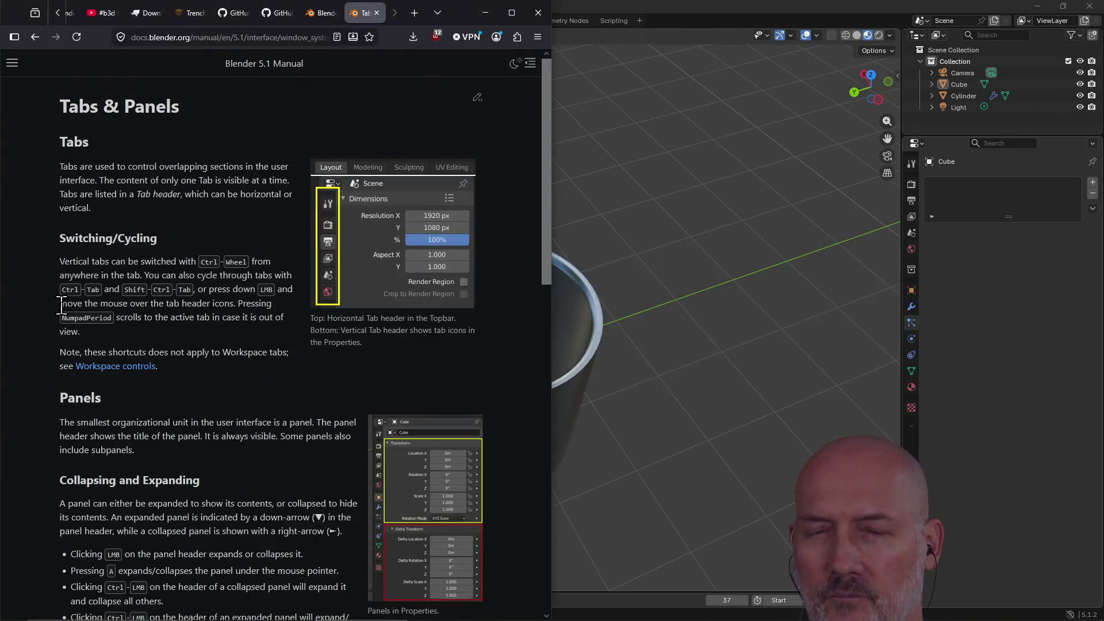
Scroll the manual to the Panels section, then in Blender show the Tool and Render properties.
{"action": "scroll", "coordinate": [201, 378], "scroll_direction": "down", "scroll_amount": 5}
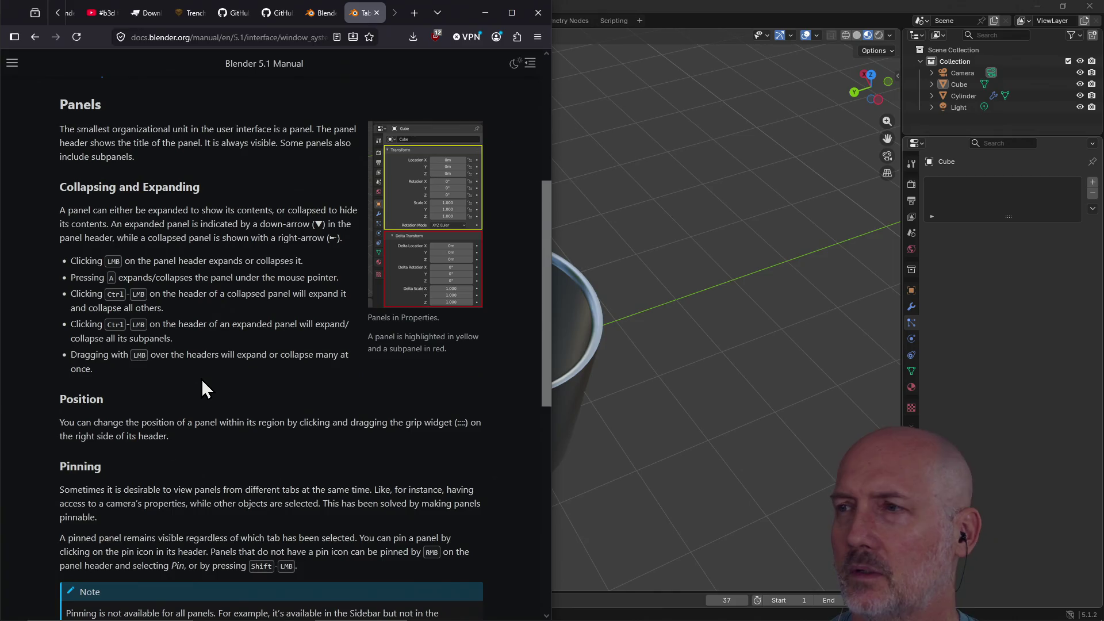
{"action": "left_click", "coordinate": [695, 269]}
{"action": "left_click", "coordinate": [911, 164]}
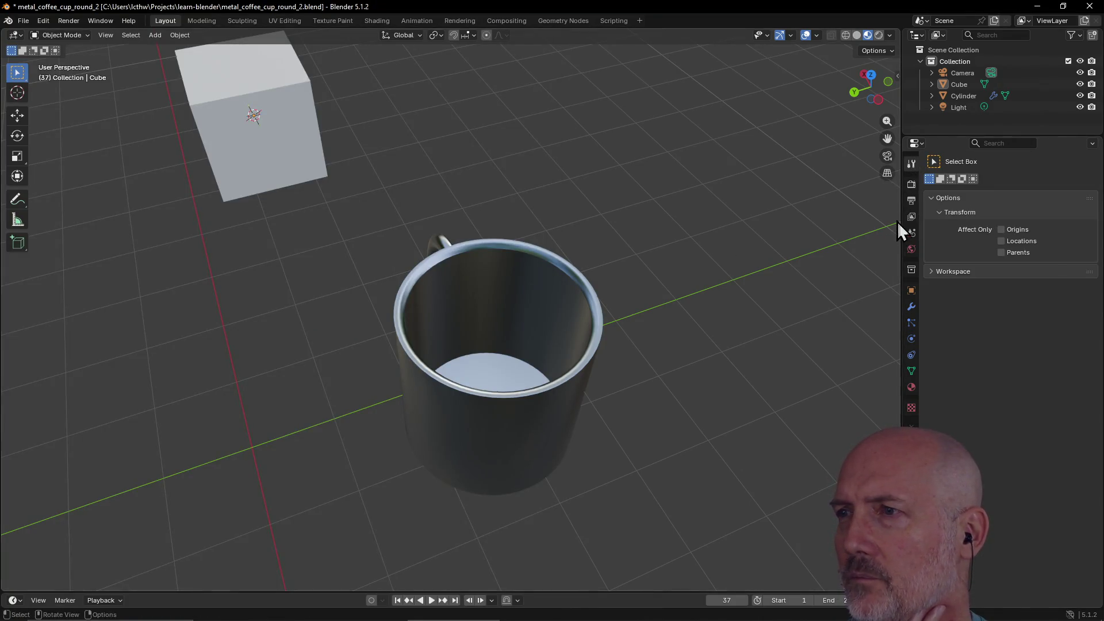
{"action": "left_click", "coordinate": [911, 184]}
Show Output, then Tool properties, select the Cube, and open and dismiss the Editor Type list.
{"action": "left_click", "coordinate": [911, 200]}
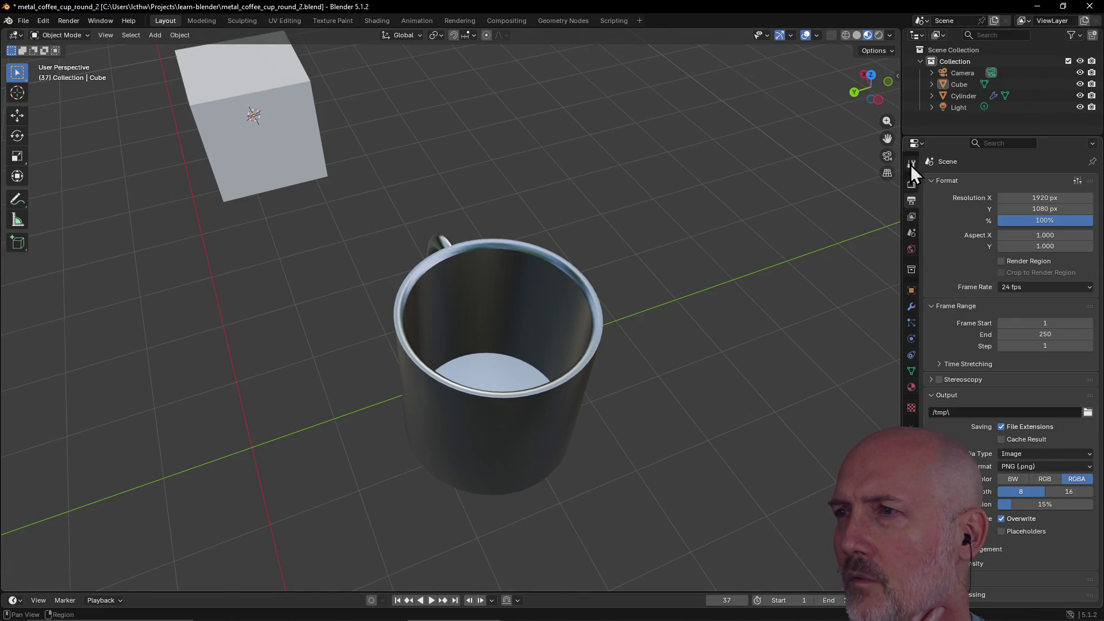
{"action": "left_click", "coordinate": [912, 165]}
{"action": "left_click", "coordinate": [262, 138]}
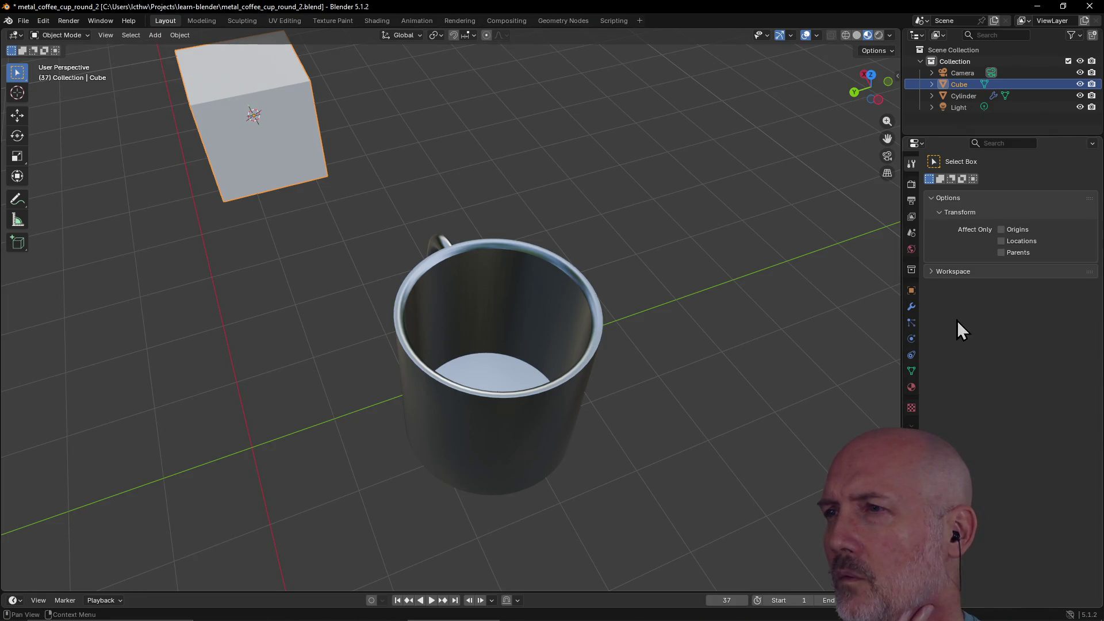
{"action": "left_click", "coordinate": [917, 143]}
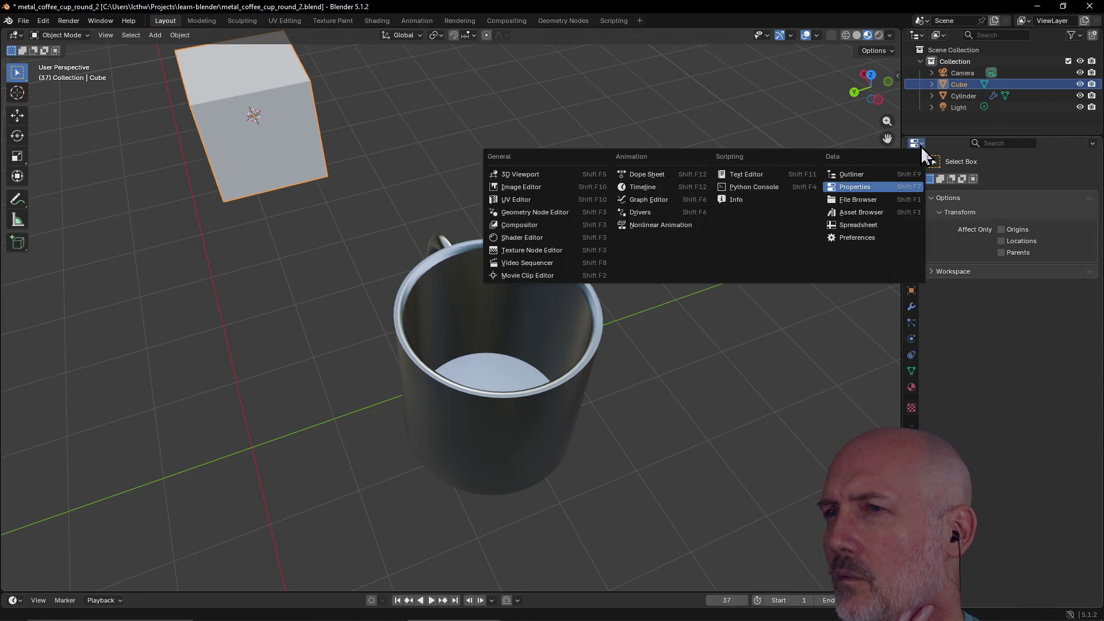
{"action": "left_click", "coordinate": [919, 149]}
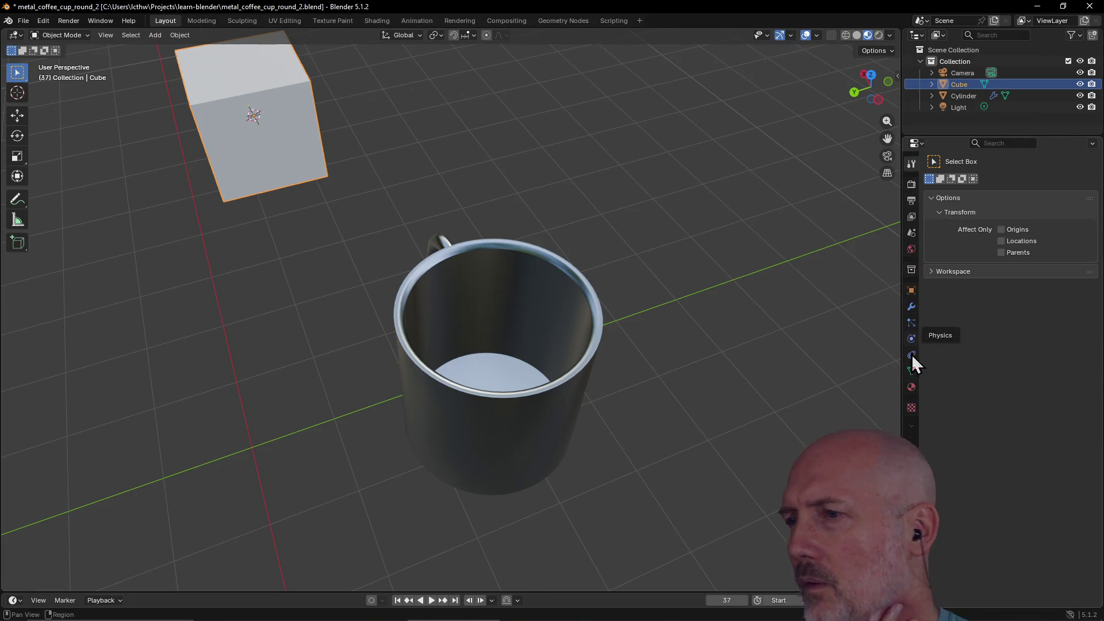
Step through Texture, Physics, Modifier, Object, Collection and Scene tabs to Output, then return to the manual.
{"action": "left_click", "coordinate": [911, 408]}
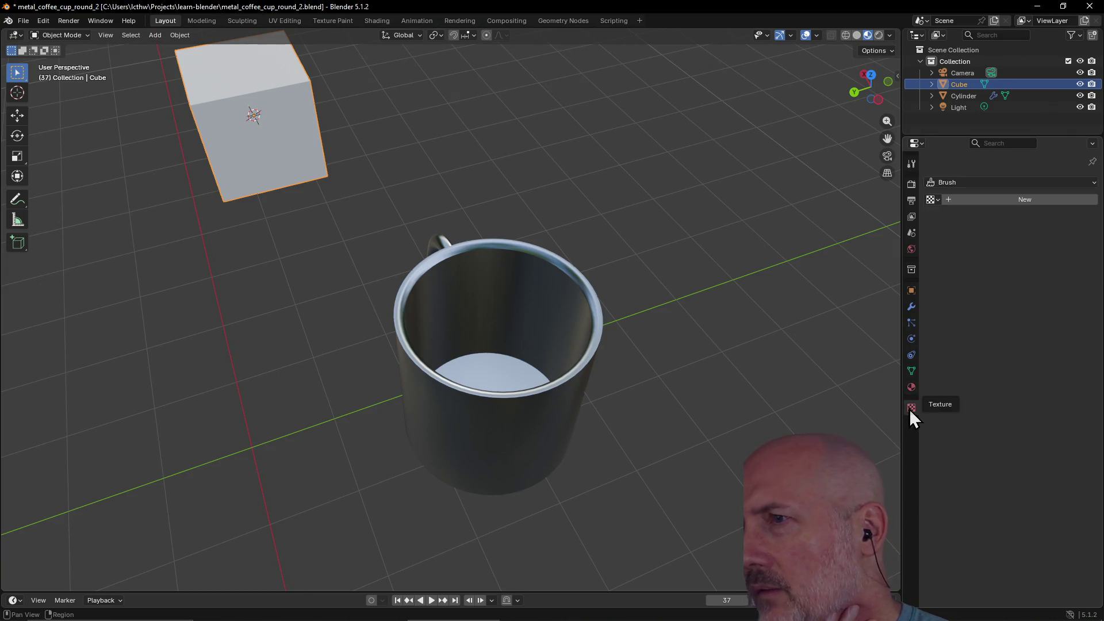
{"action": "left_click", "coordinate": [911, 338]}
{"action": "left_click", "coordinate": [911, 307]}
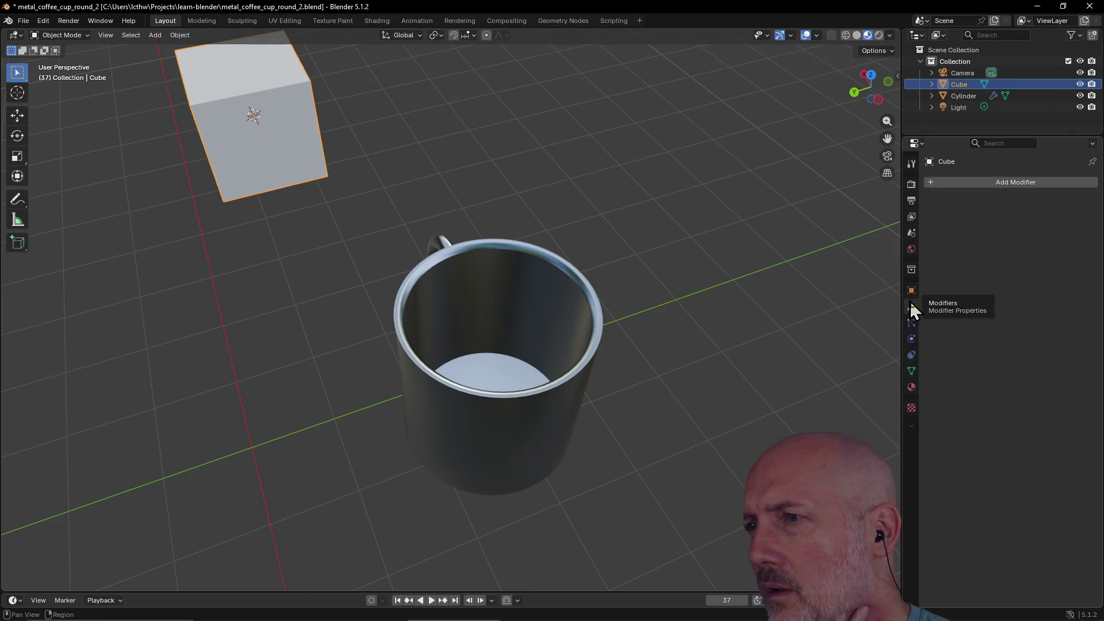
{"action": "left_click", "coordinate": [912, 291]}
{"action": "left_click", "coordinate": [911, 269]}
{"action": "left_click", "coordinate": [911, 233]}
{"action": "left_click", "coordinate": [910, 200]}
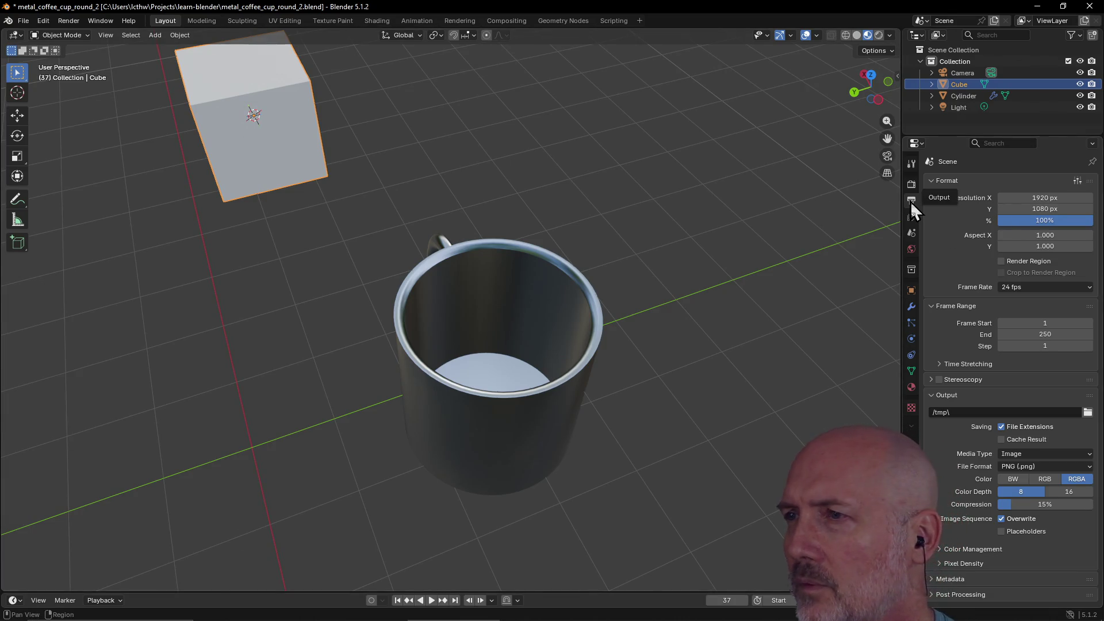
{"action": "key", "text": "alt+Tab"}
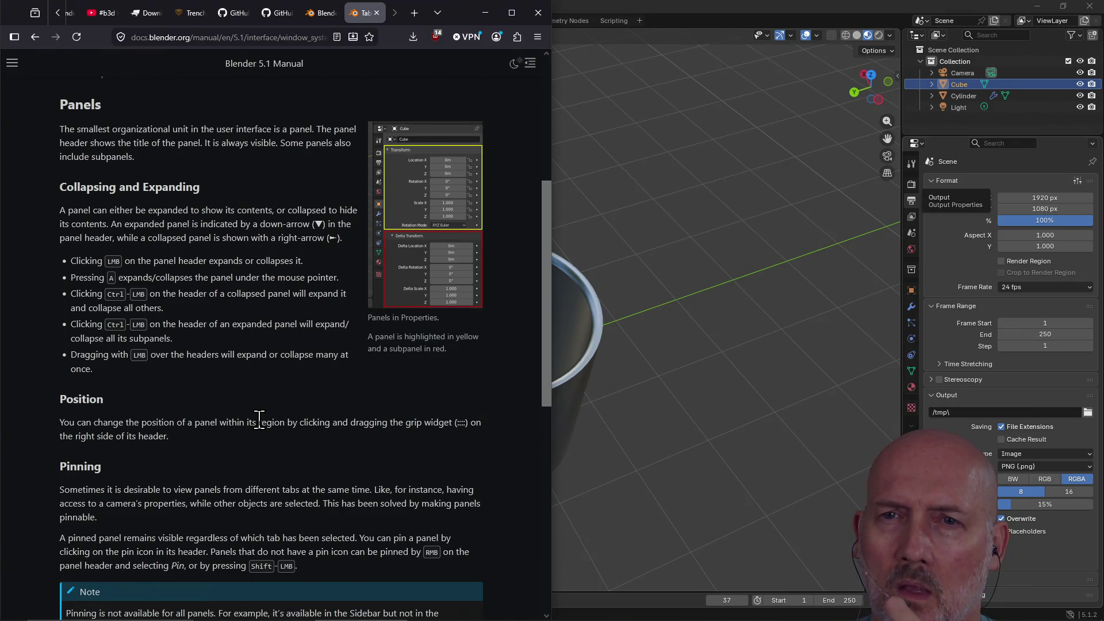
Collapse Format, Frame Range and Output, reopen Output, then drag-expand Format, Frame Range and Stereoscopy.
{"action": "key", "text": "alt+Tab"}
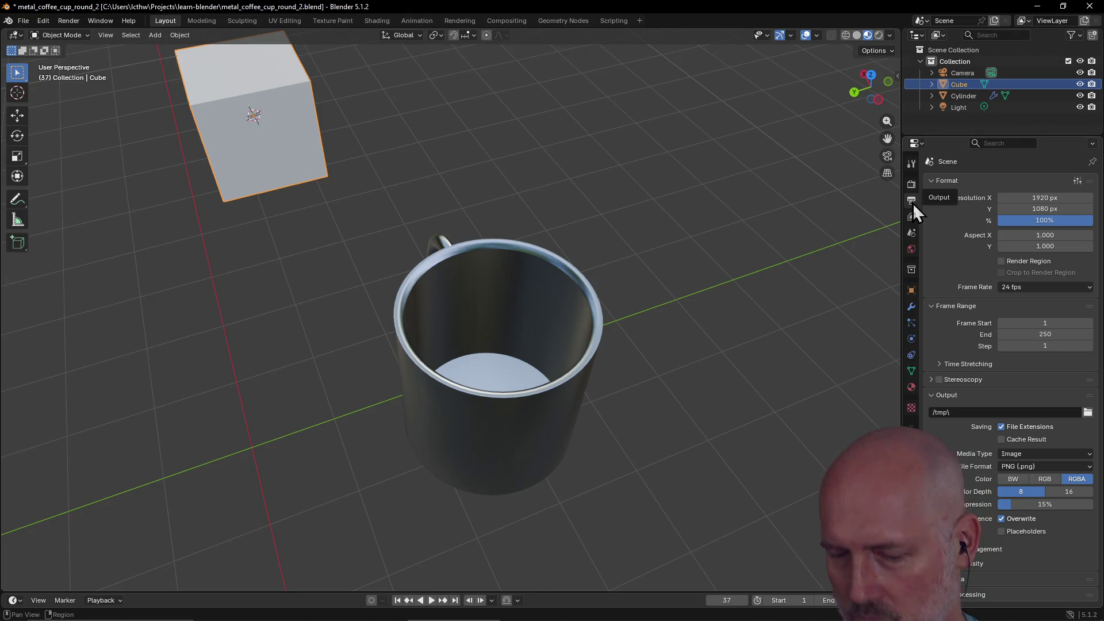
{"action": "left_click", "coordinate": [954, 180]}
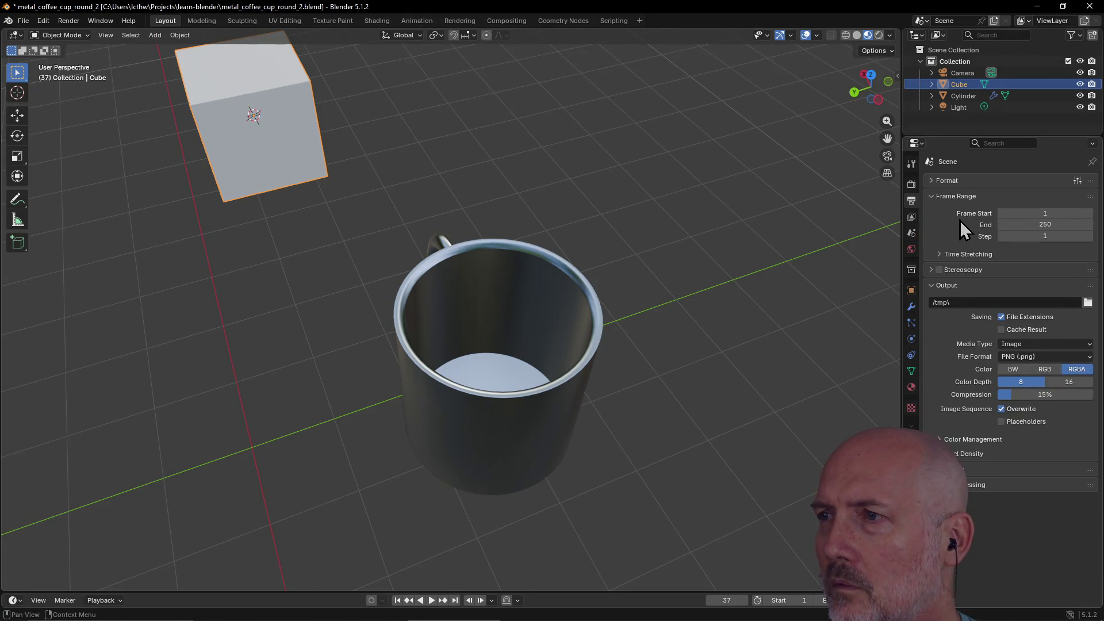
{"action": "left_click", "coordinate": [956, 196]}
{"action": "left_click", "coordinate": [950, 229]}
{"action": "left_click", "coordinate": [947, 229]}
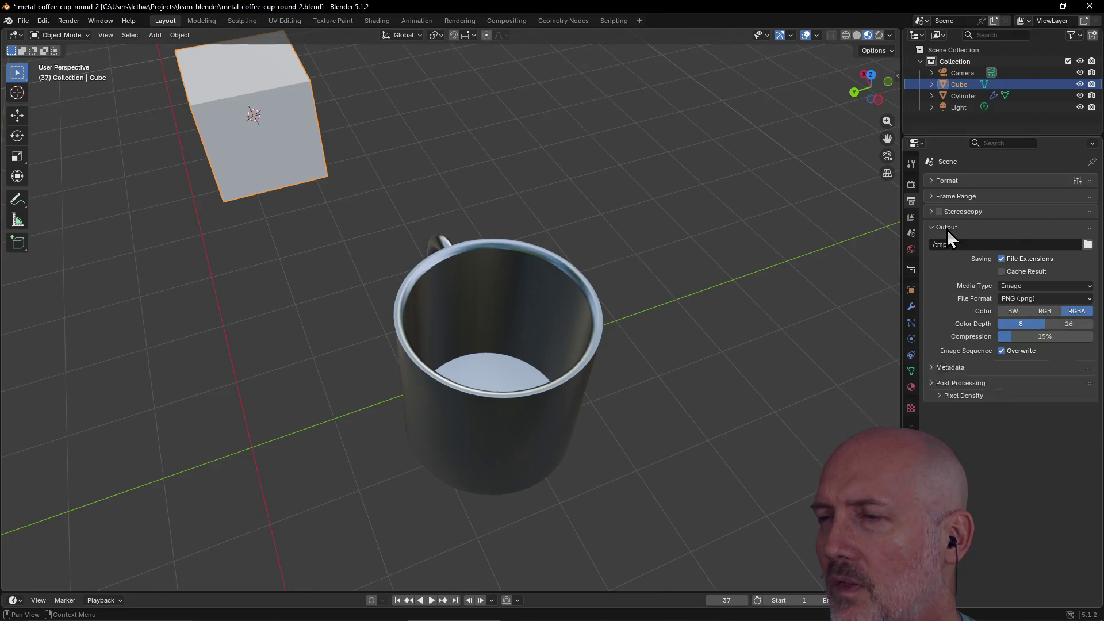
{"action": "left_click_drag", "start_coordinate": [965, 213], "coordinate": [957, 184]}
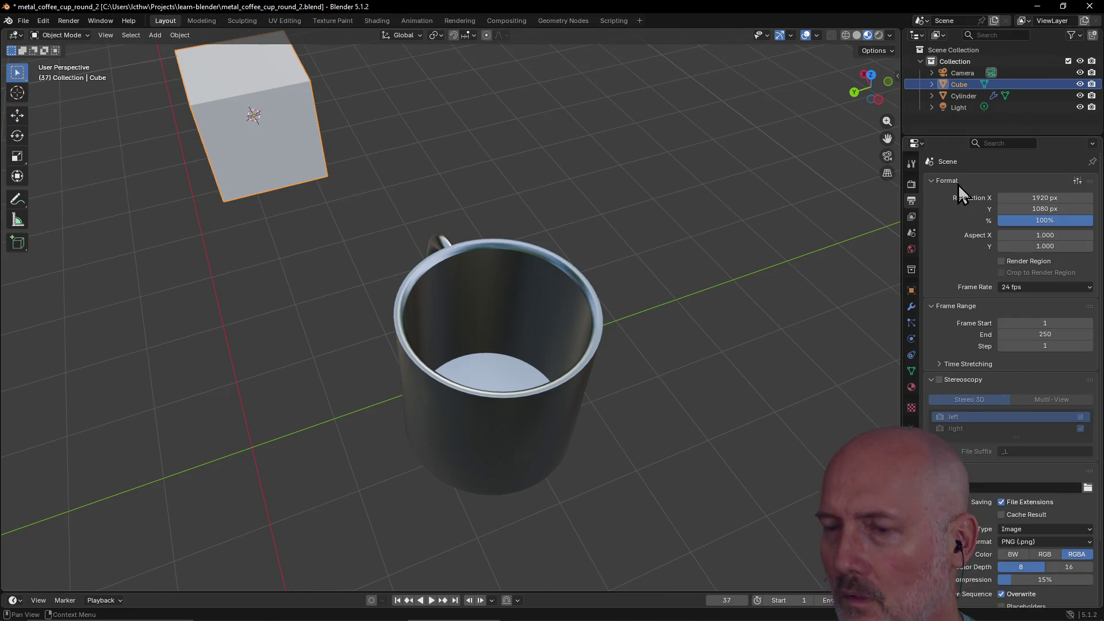
In the manual, scroll down and go to the Keymap page.
{"action": "key", "text": "alt+Tab"}
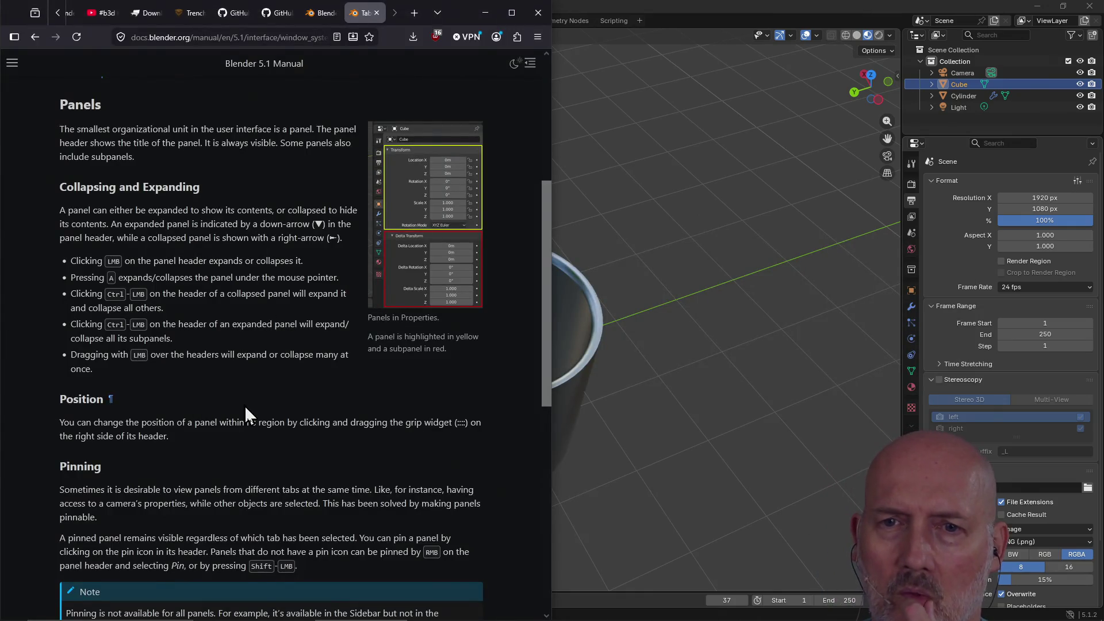
{"action": "scroll", "coordinate": [246, 410], "scroll_direction": "down", "scroll_amount": 4}
{"action": "scroll", "coordinate": [245, 407], "scroll_direction": "down", "scroll_amount": 5}
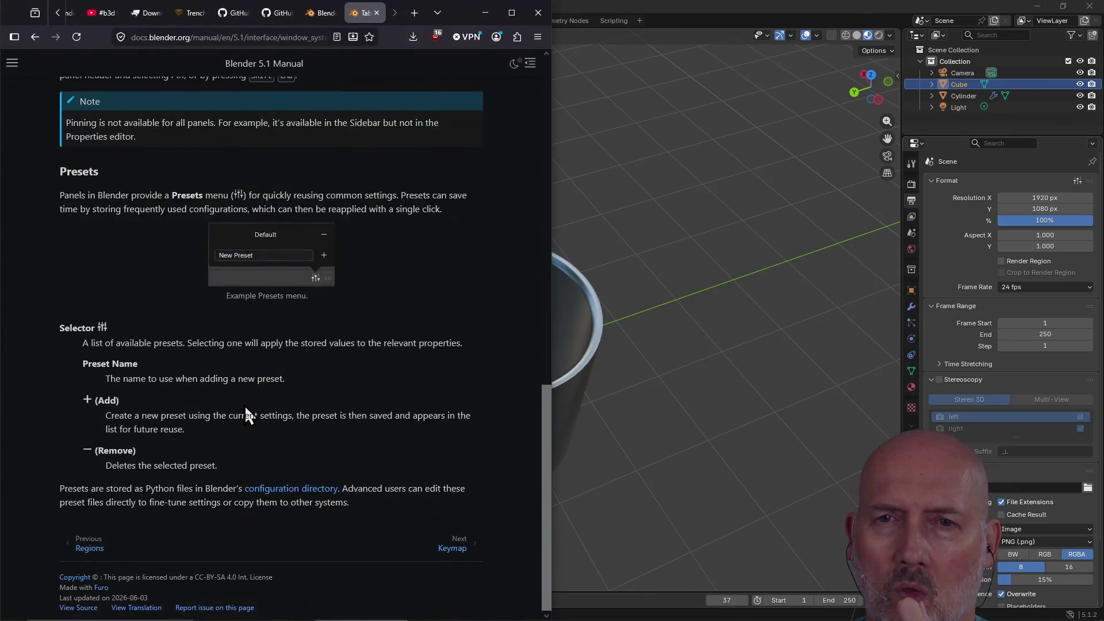
{"action": "left_click", "coordinate": [463, 548]}
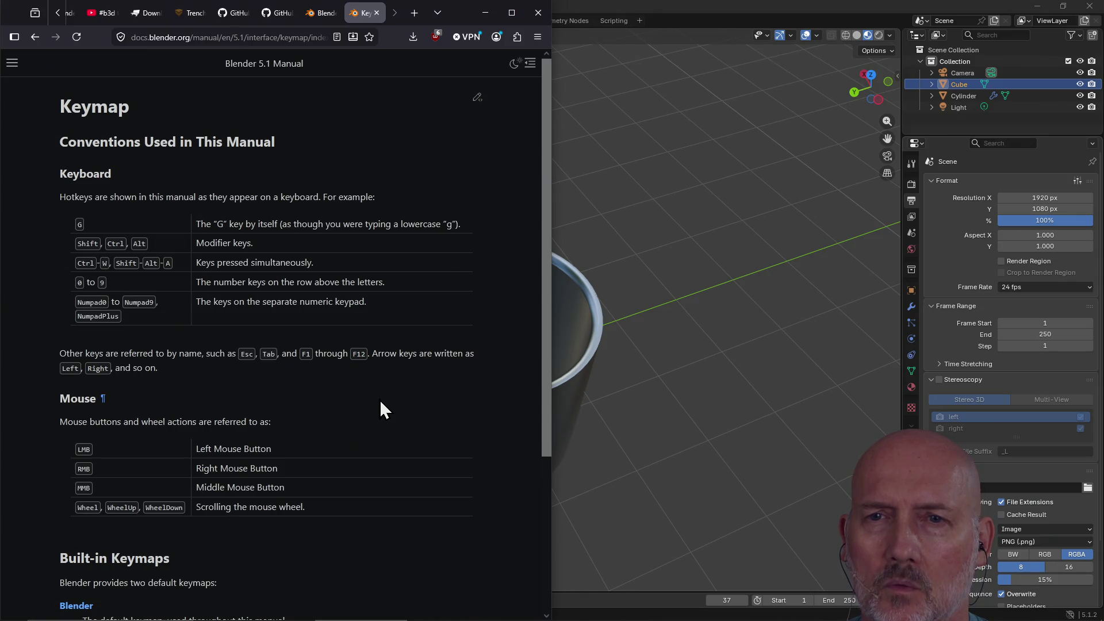
Open the Default Keymap page, read down to 3D Viewport Keys, and return to Blender.
{"action": "scroll", "coordinate": [381, 402], "scroll_direction": "down", "scroll_amount": 4}
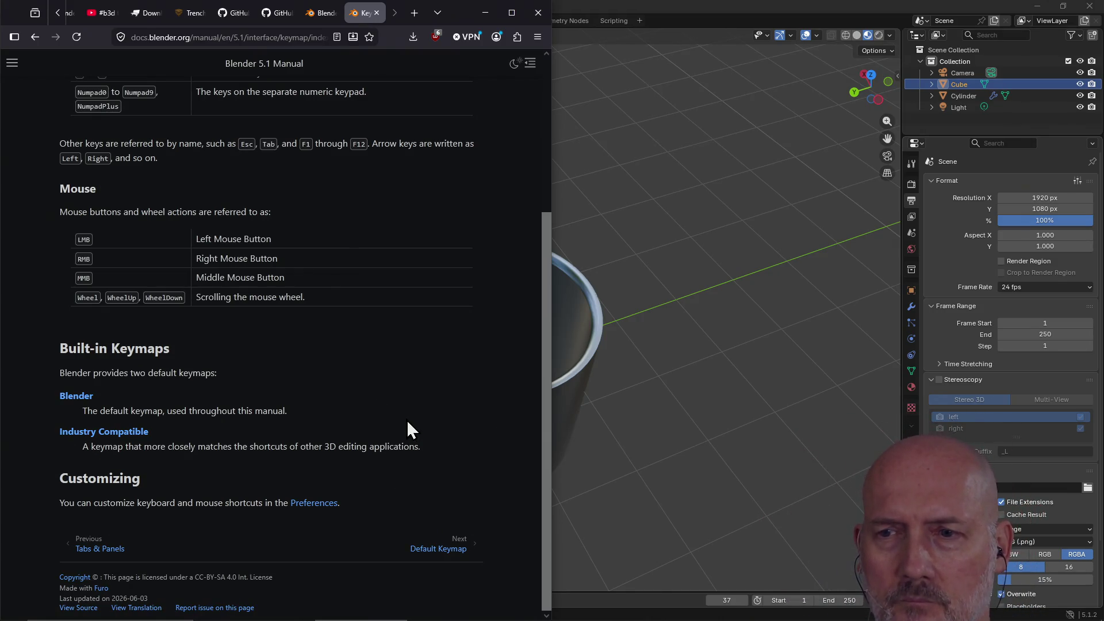
{"action": "left_click", "coordinate": [435, 550]}
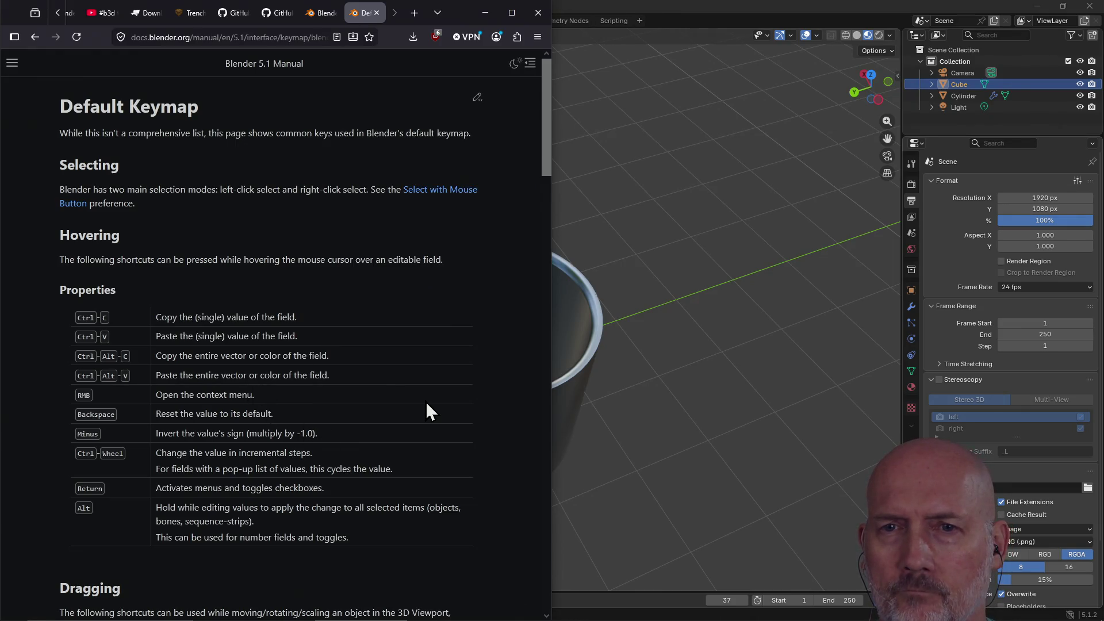
{"action": "scroll", "coordinate": [317, 430], "scroll_direction": "down", "scroll_amount": 5}
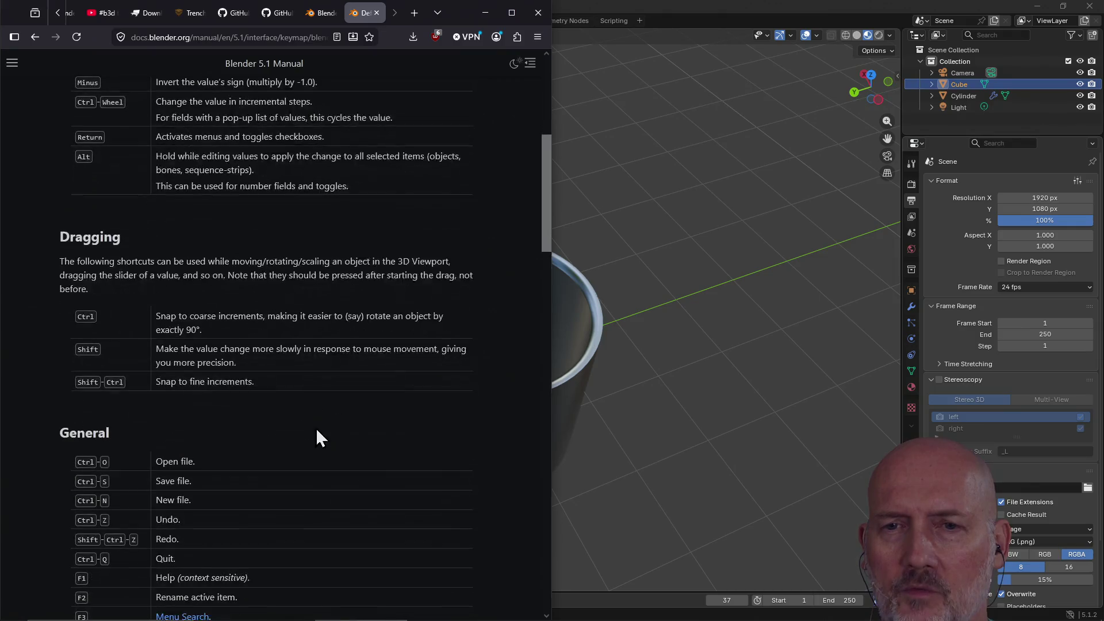
{"action": "scroll", "coordinate": [354, 382], "scroll_direction": "down", "scroll_amount": 3}
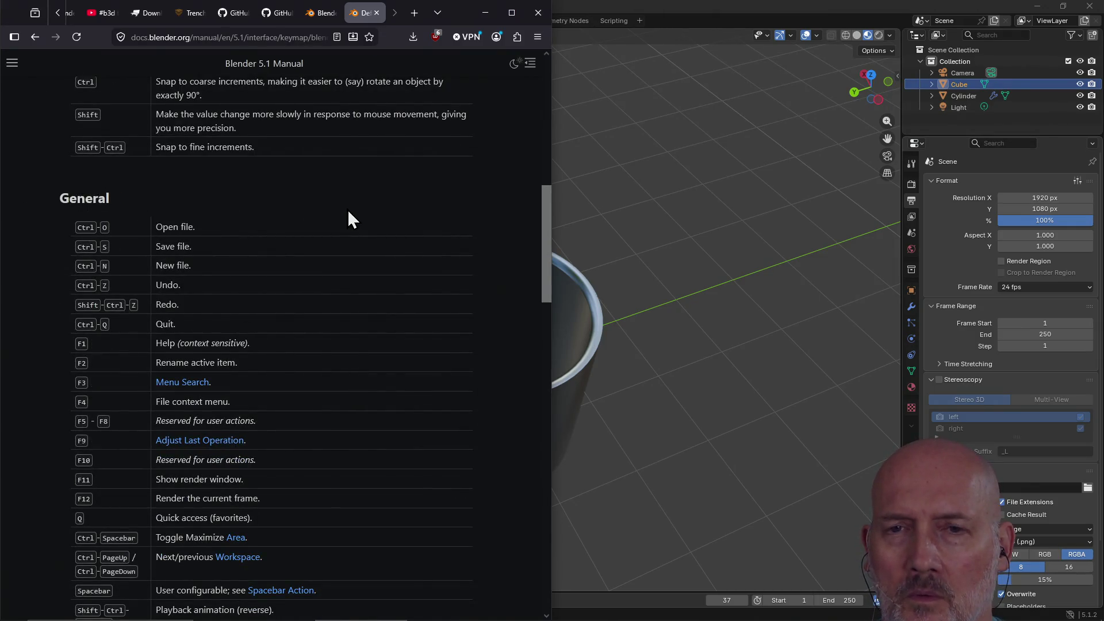
{"action": "scroll", "coordinate": [318, 315], "scroll_direction": "down", "scroll_amount": 7}
{"action": "scroll", "coordinate": [318, 315], "scroll_direction": "up", "scroll_amount": 4}
{"action": "scroll", "coordinate": [316, 313], "scroll_direction": "up", "scroll_amount": 2}
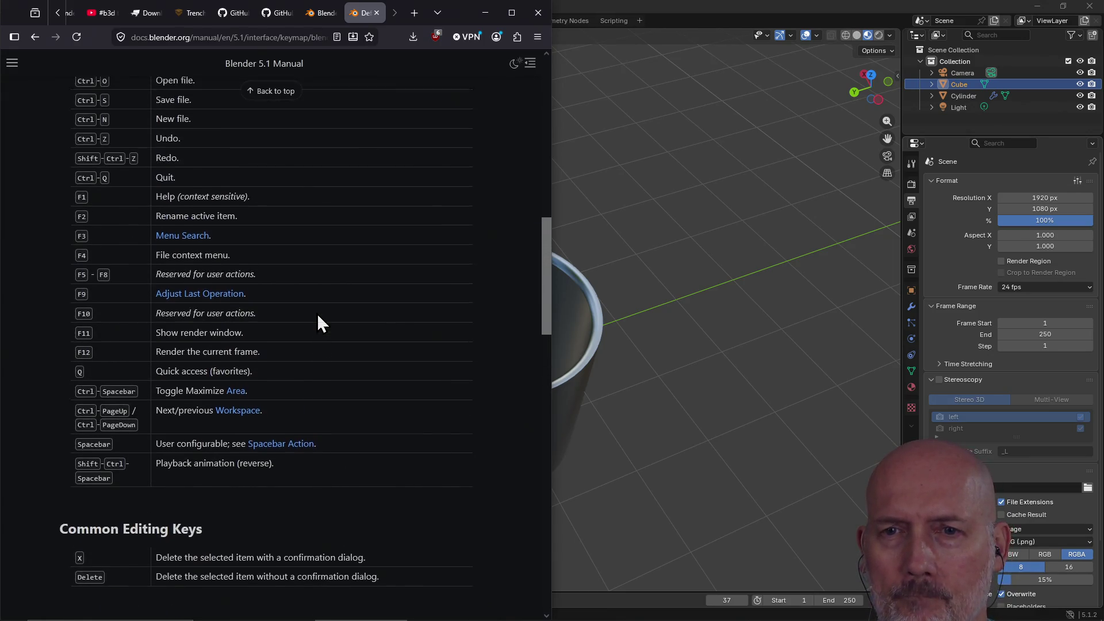
{"action": "scroll", "coordinate": [316, 313], "scroll_direction": "down", "scroll_amount": 4}
{"action": "scroll", "coordinate": [317, 315], "scroll_direction": "down", "scroll_amount": 3}
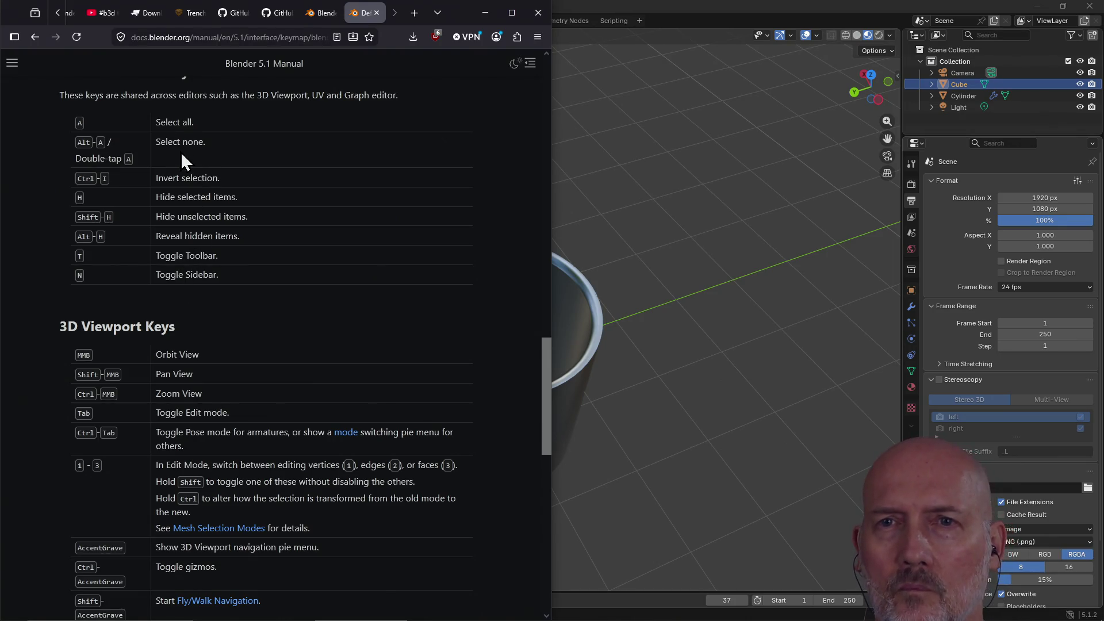
{"action": "left_click", "coordinate": [621, 10]}
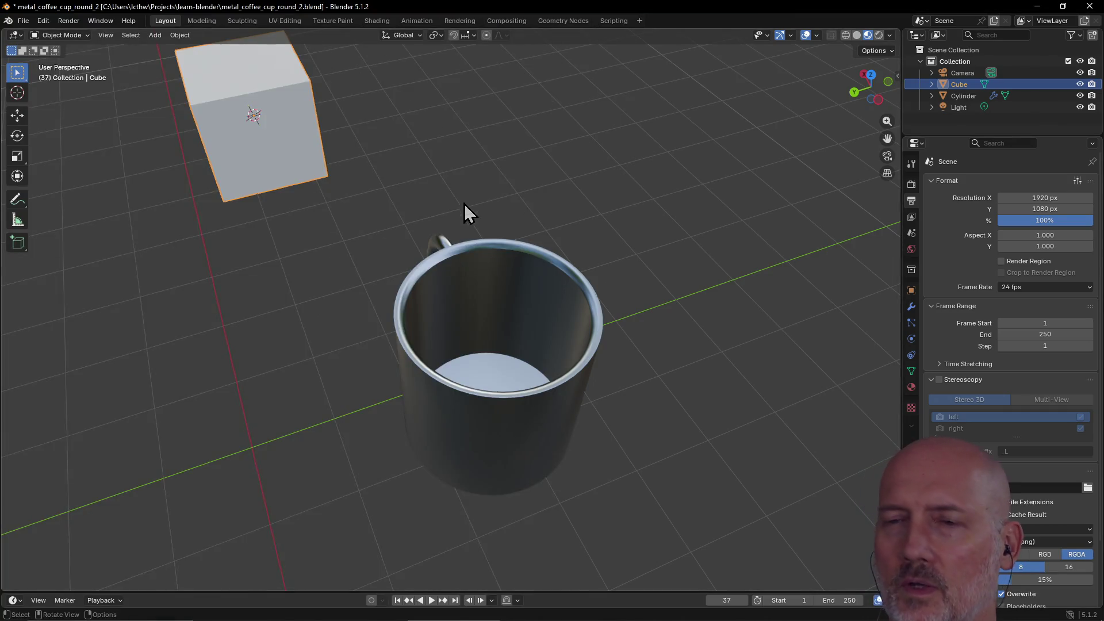
Toggle repeatedly between selecting all objects (A) and deselecting all (Alt+A), ending with nothing selected.
{"action": "key", "text": "a"}
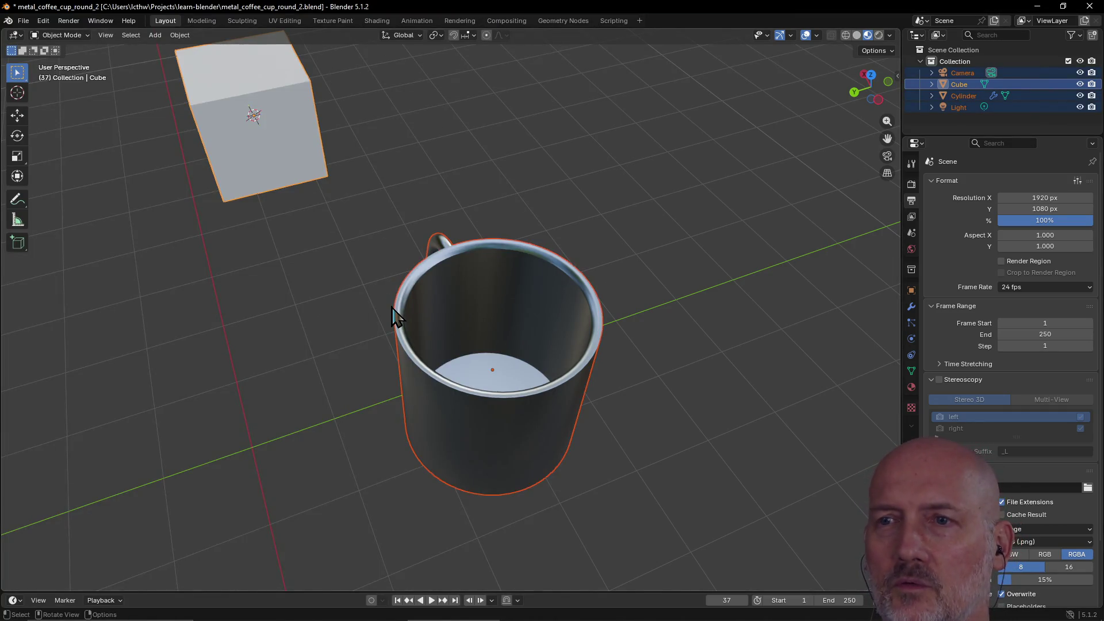
{"action": "key", "text": "alt+a"}
{"action": "key", "text": "a"}
{"action": "key", "text": "alt+a"}
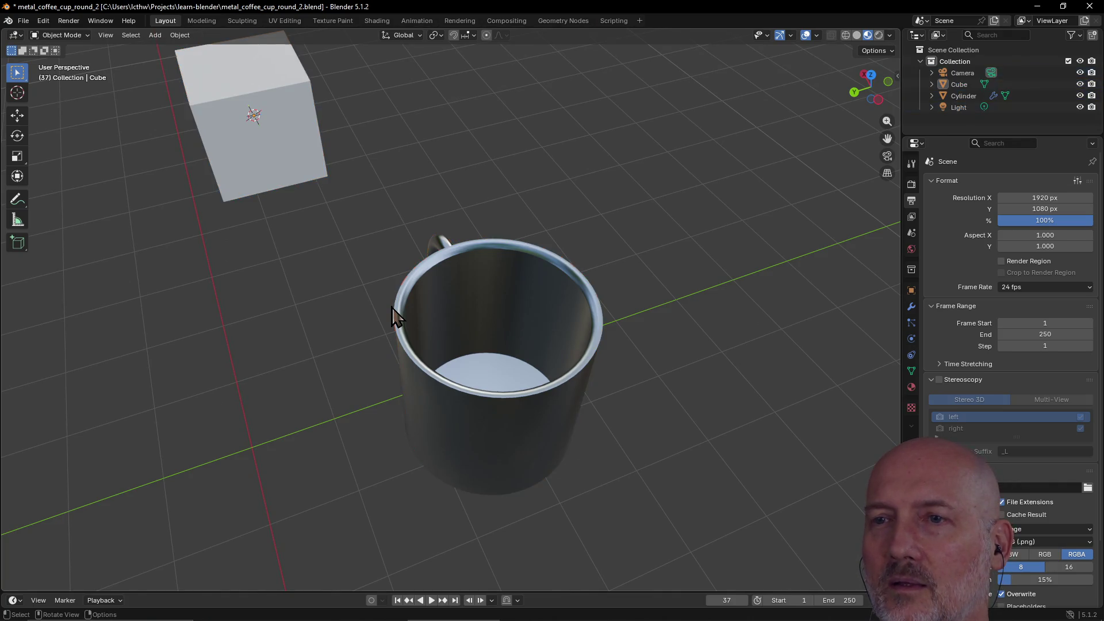
{"action": "scroll", "coordinate": [416, 270], "scroll_direction": "down", "scroll_amount": 3}
{"action": "key", "text": "a"}
{"action": "key", "text": "alt+a"}
{"action": "key", "text": "a"}
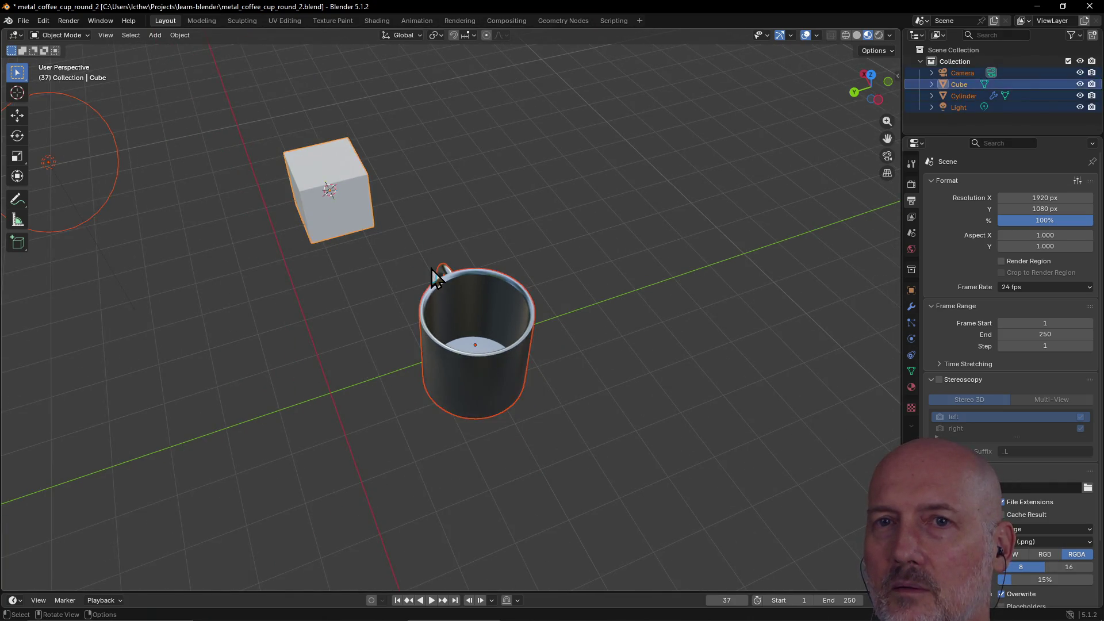
{"action": "key", "text": "alt+a"}
{"action": "key", "text": "a"}
{"action": "key", "text": "alt+a"}
{"action": "key", "text": "a"}
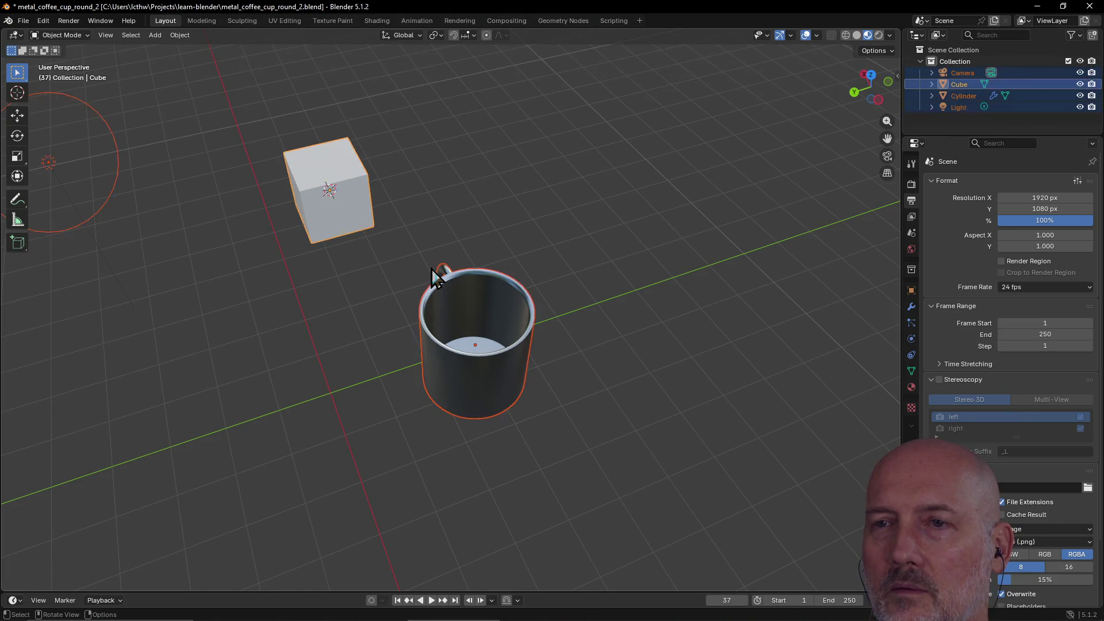
{"action": "key", "text": "alt+a"}
Check the keymap, then practise Ctrl+I inversion and box-selecting the cube and the mug, ending deselected.
{"action": "key", "text": "alt+Tab"}
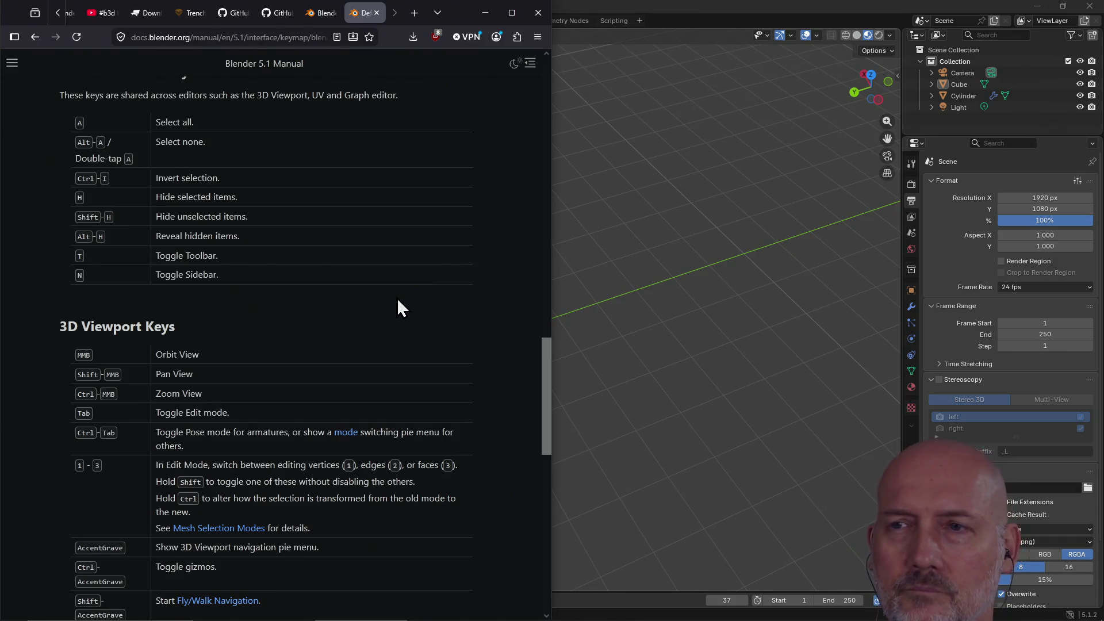
{"action": "key", "text": "alt+Tab"}
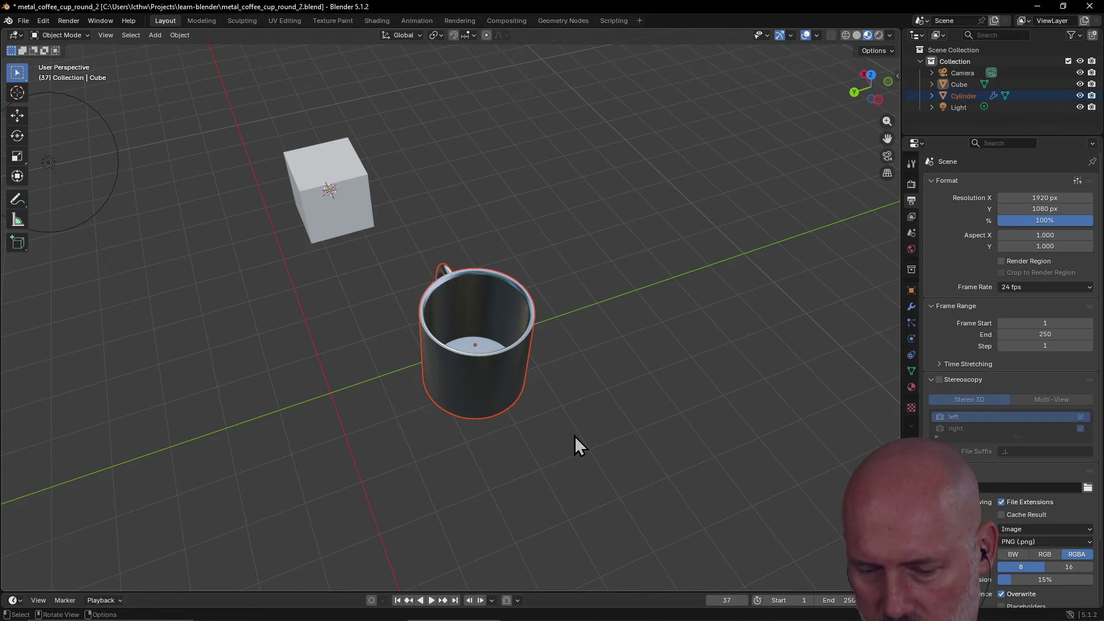
{"action": "key", "text": "ctrl+i"}
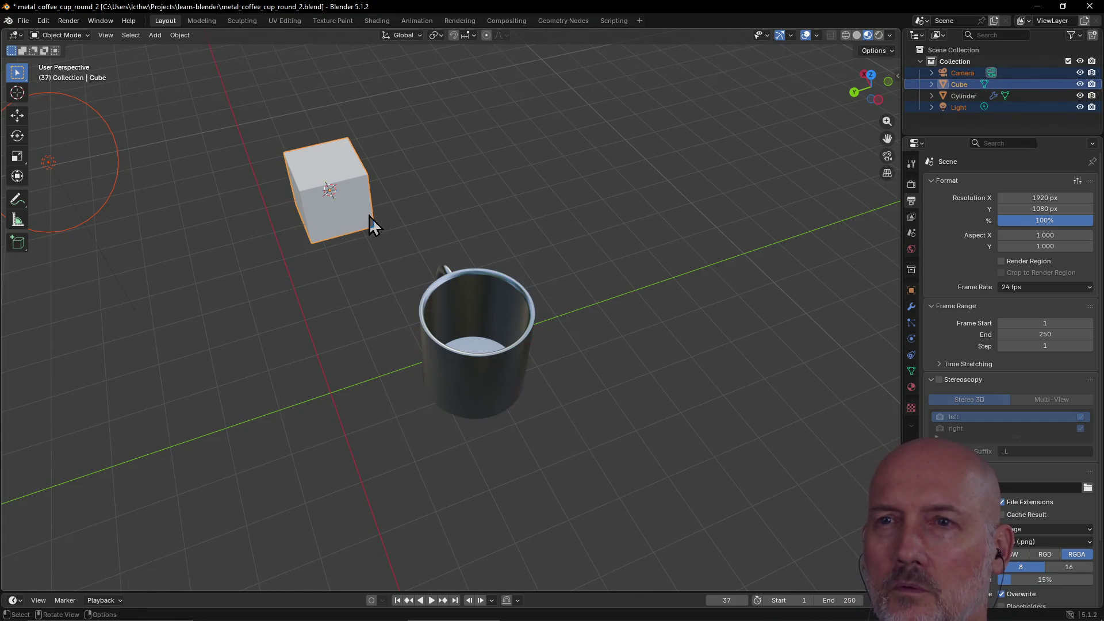
{"action": "left_click", "coordinate": [383, 261]}
{"action": "left_click_drag", "start_coordinate": [258, 111], "coordinate": [404, 285]}
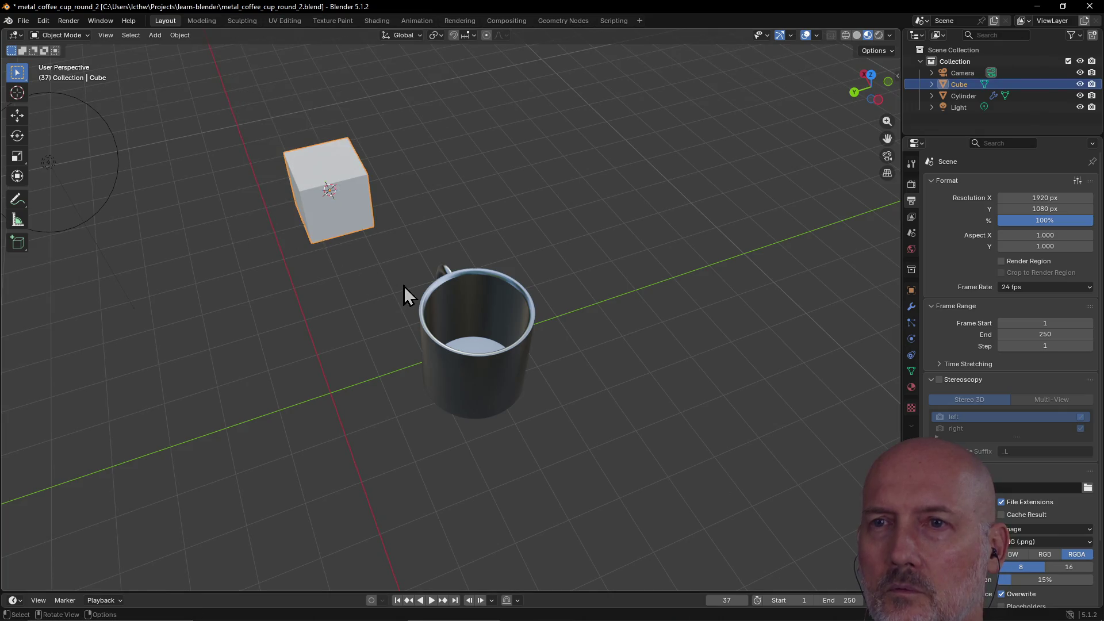
{"action": "key", "text": "ctrl+i"}
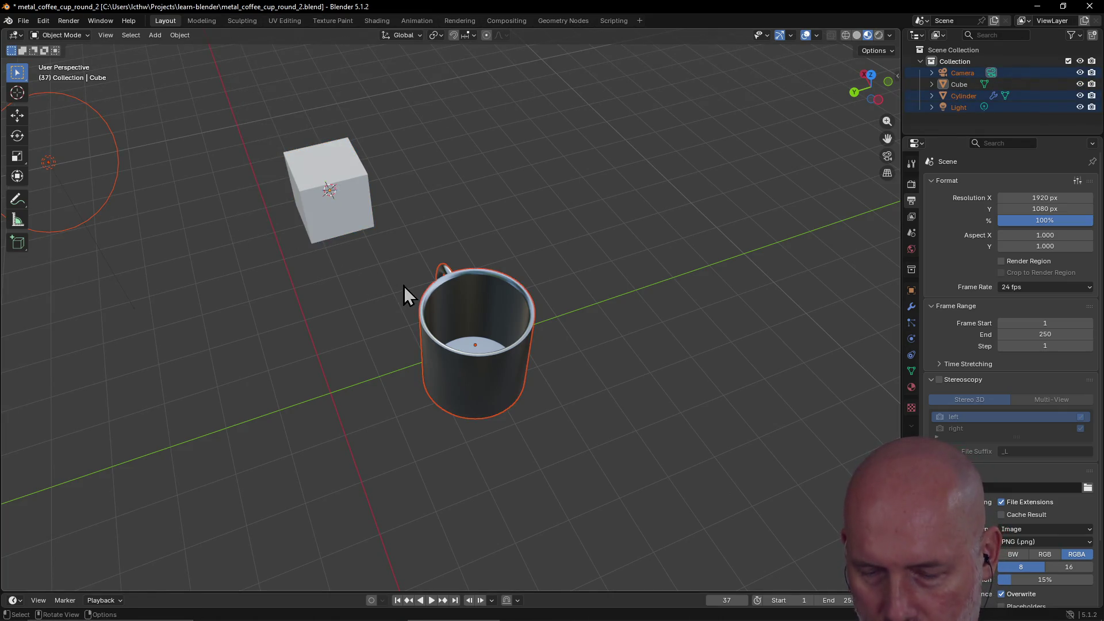
{"action": "left_click_drag", "start_coordinate": [396, 250], "coordinate": [574, 414]}
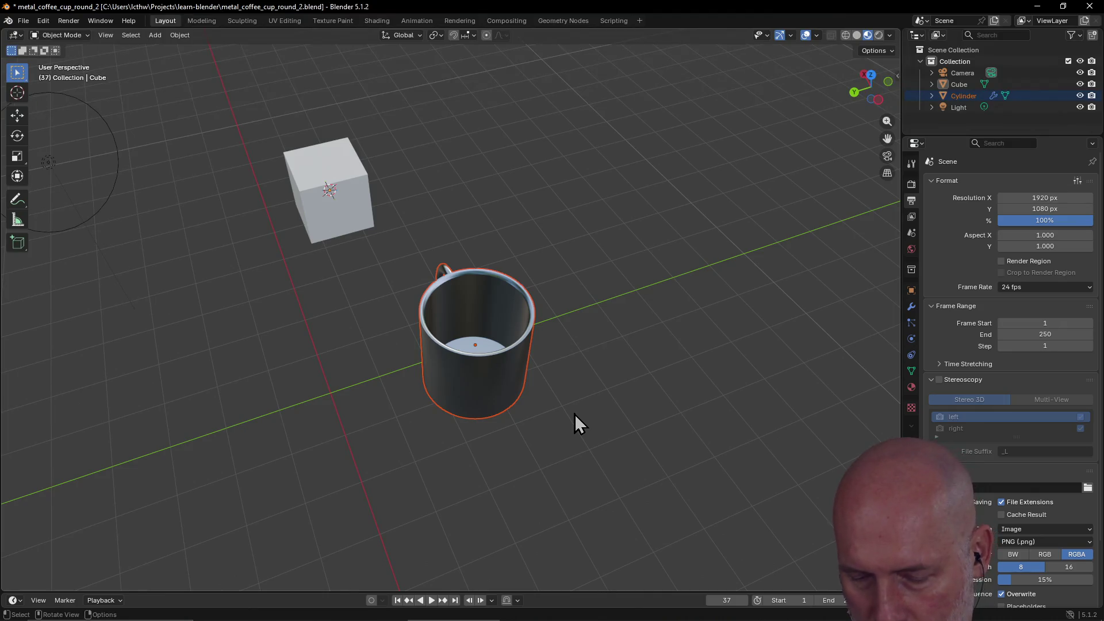
{"action": "left_click", "coordinate": [574, 414]}
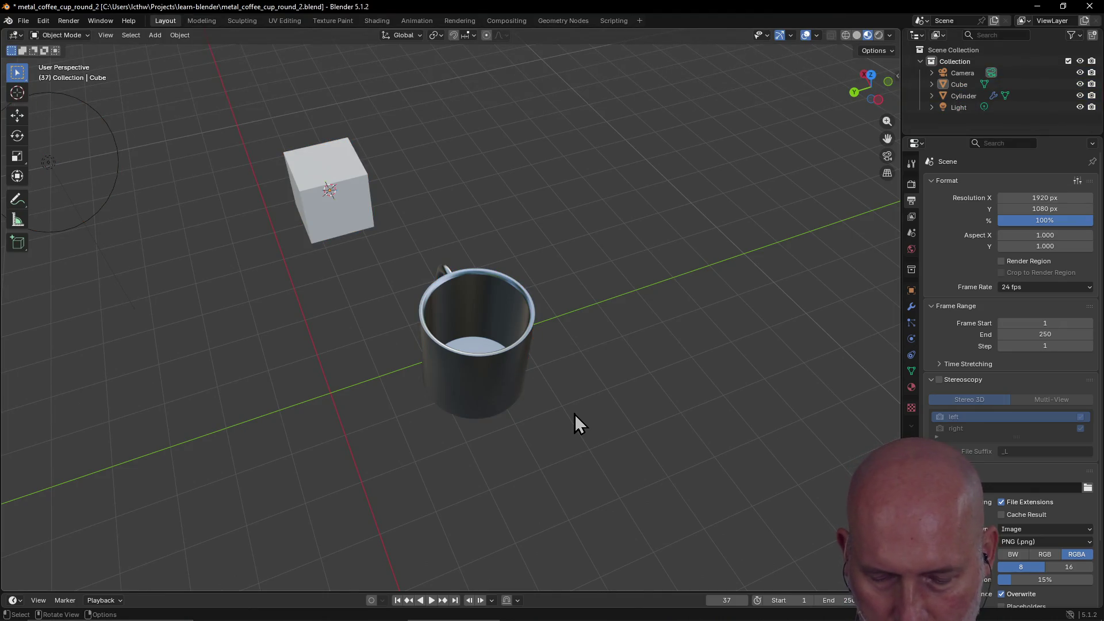
Check the keymap page again, then return to Blender and select the mug.
{"action": "key", "text": "alt+Tab"}
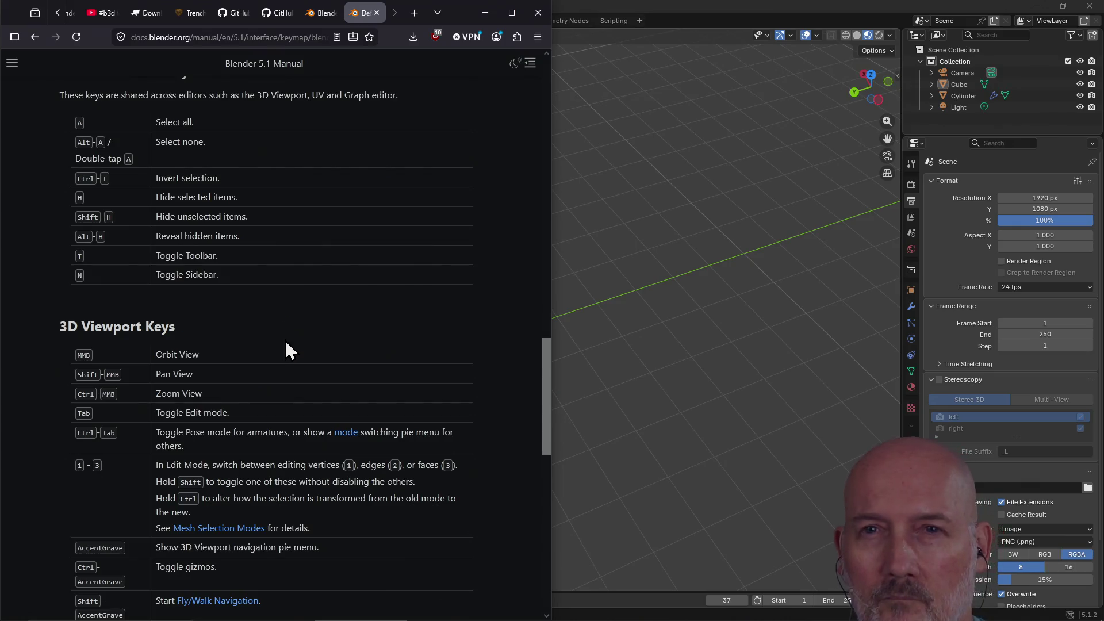
{"action": "scroll", "coordinate": [294, 337], "scroll_direction": "down", "scroll_amount": 2}
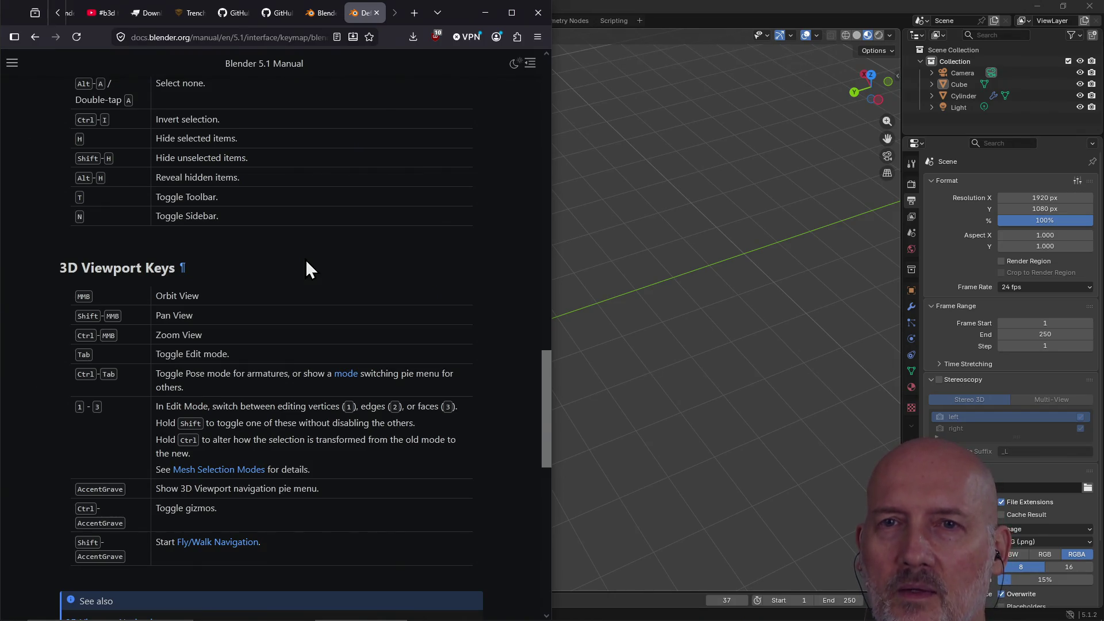
{"action": "left_click", "coordinate": [613, 252]}
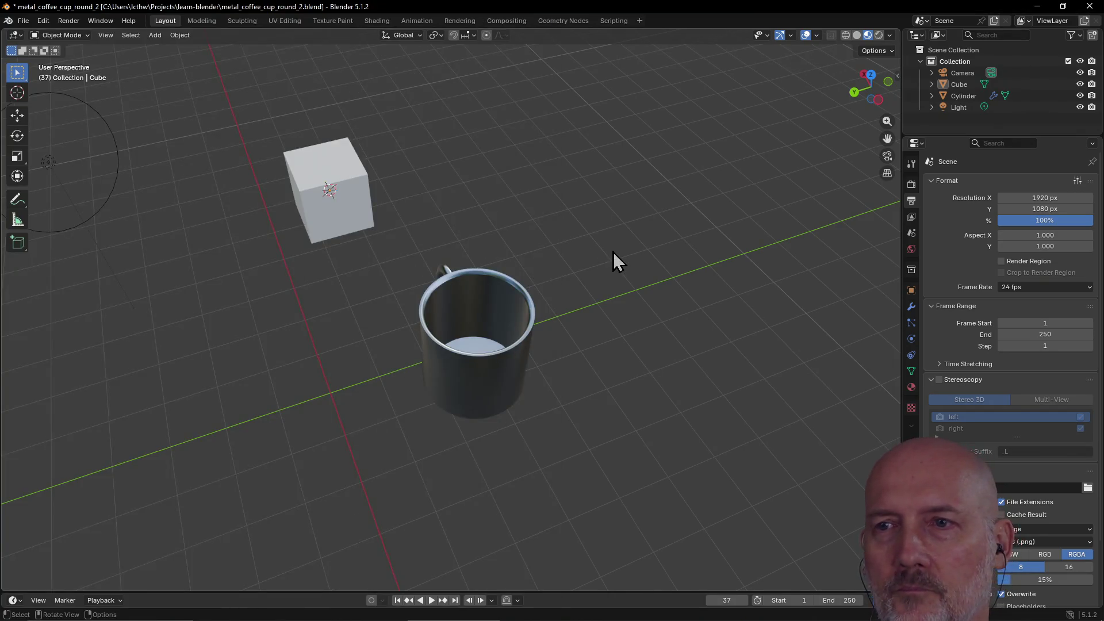
{"action": "left_click", "coordinate": [443, 322]}
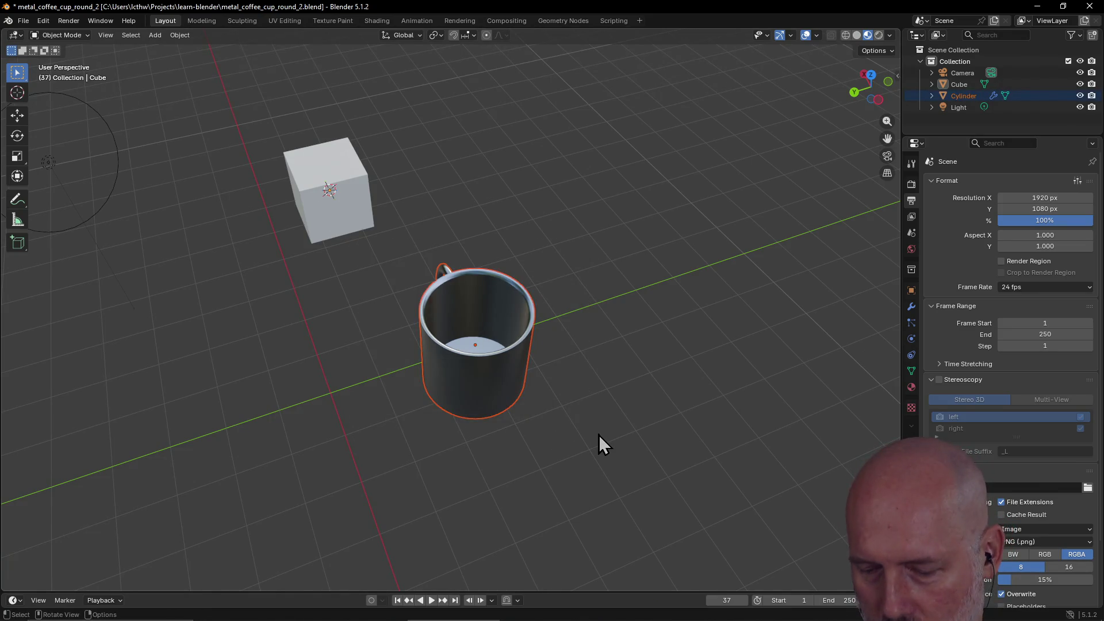
Hide everything except the mug with Shift+H, check the keymap, then reveal all with Alt+H.
{"action": "key", "text": "shift+h"}
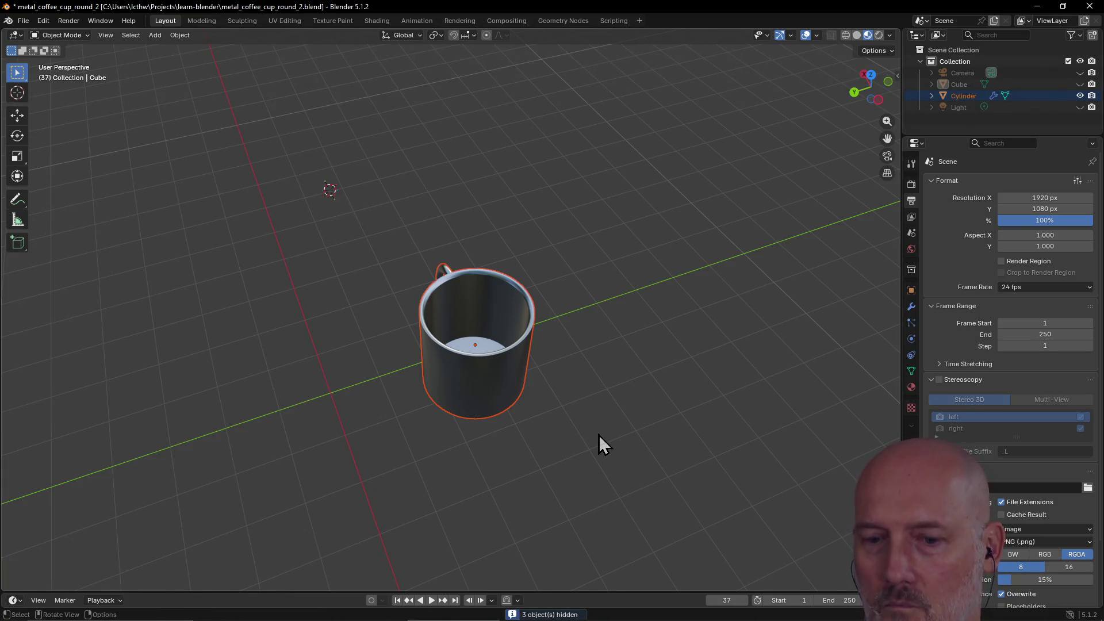
{"action": "key", "text": "alt+Tab"}
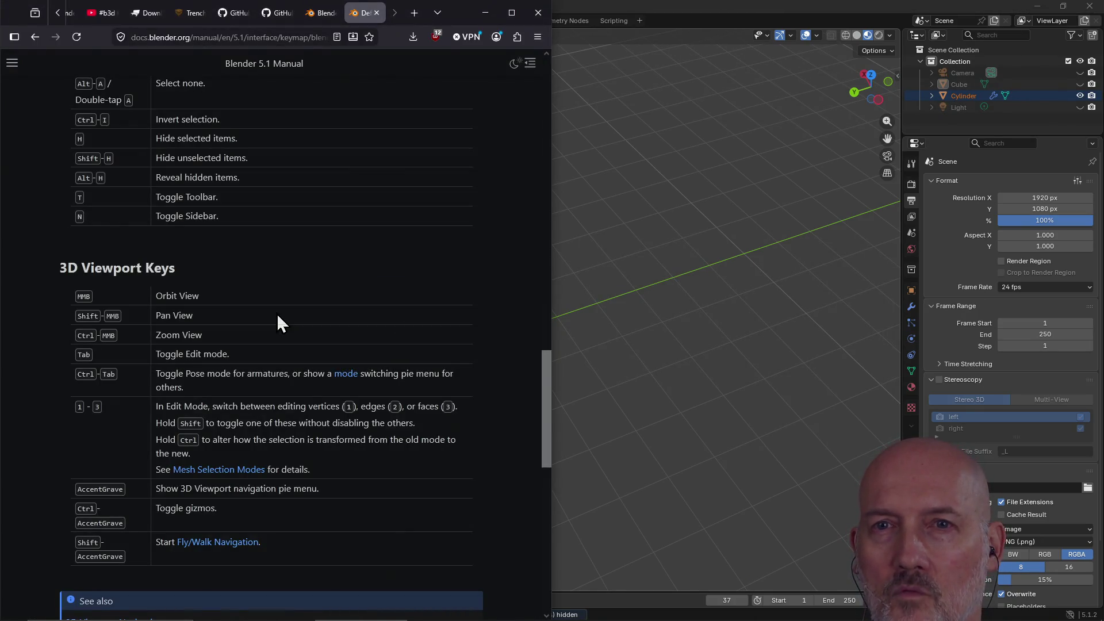
{"action": "key", "text": "alt+Tab"}
{"action": "key", "text": "alt+h"}
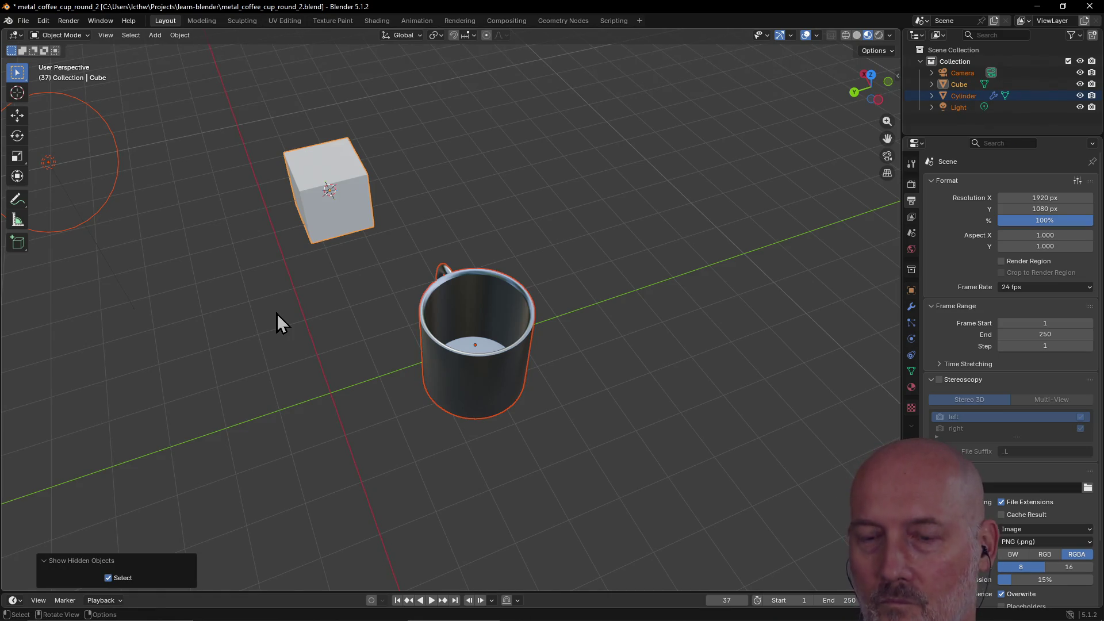
Box-select the mug, hide the others, orbit to view its side and top, then reveal everything.
{"action": "left_click", "coordinate": [277, 313]}
{"action": "left_click_drag", "start_coordinate": [394, 216], "coordinate": [553, 444]}
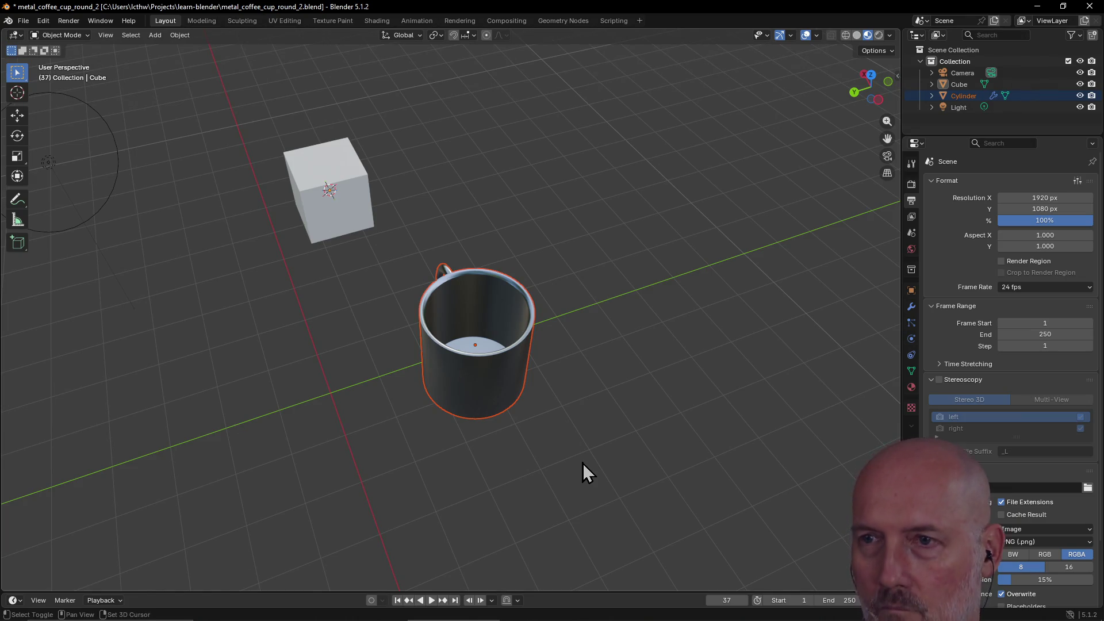
{"action": "key", "text": "shift+h"}
{"action": "scroll", "coordinate": [601, 354], "scroll_direction": "up", "scroll_amount": 3}
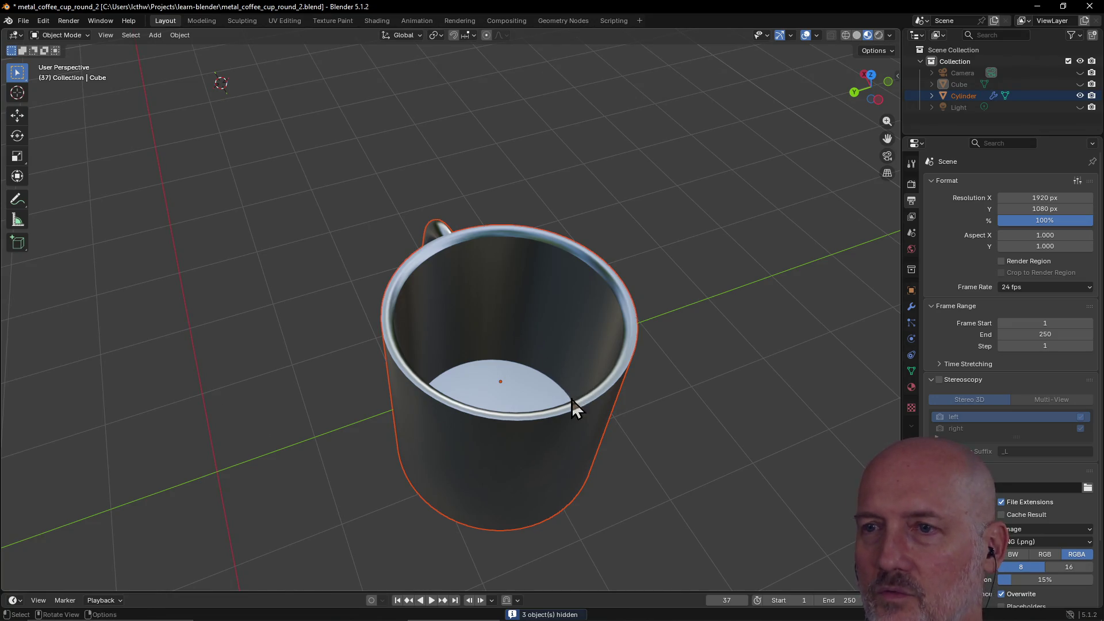
{"action": "middle_click_drag", "start_coordinate": [623, 384], "coordinate": [544, 299]}
{"action": "scroll", "coordinate": [458, 403], "scroll_direction": "down", "scroll_amount": 3}
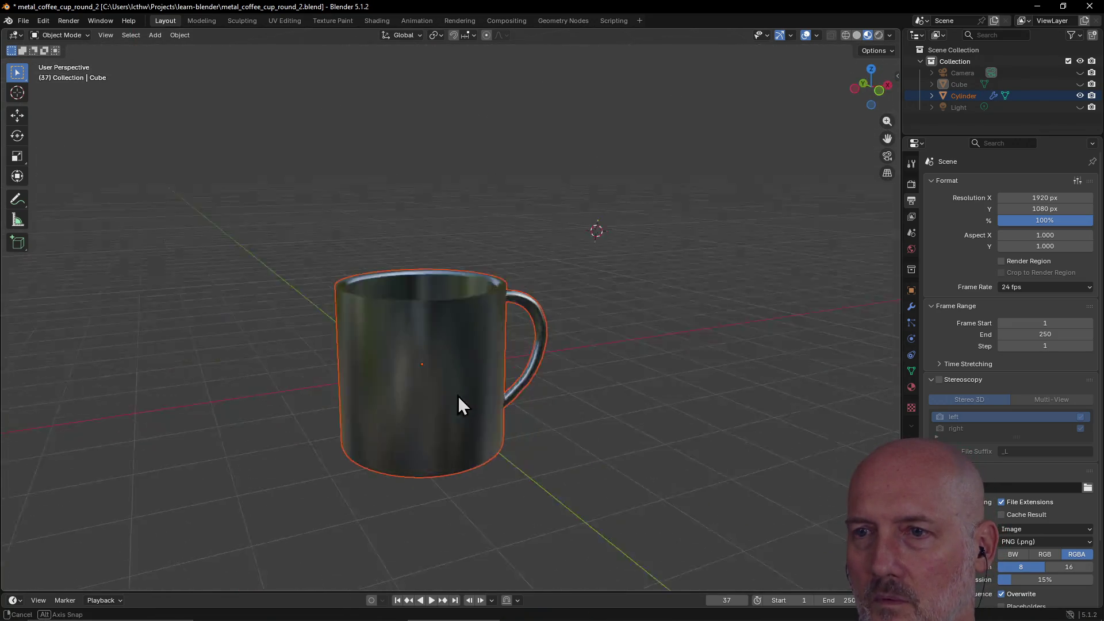
{"action": "mouse_move", "coordinate": [457, 403]}
{"action": "middle_mouse_down"}
{"action": "mouse_move", "coordinate": [397, 417]}
{"action": "mouse_move", "coordinate": [512, 431]}
{"action": "mouse_move", "coordinate": [535, 407]}
{"action": "middle_mouse_up"}
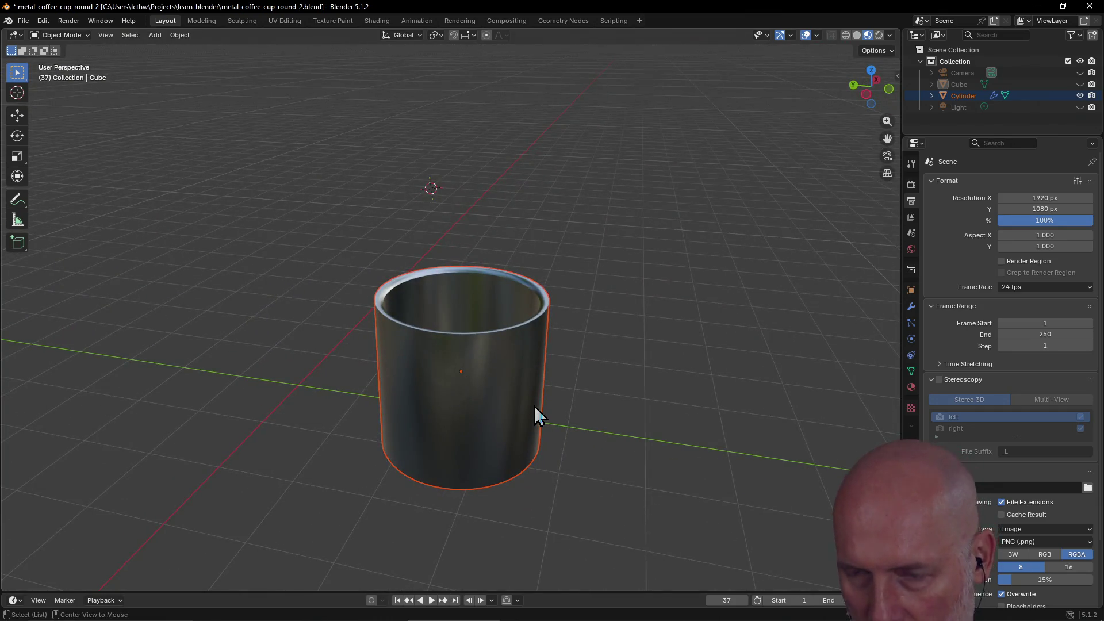
{"action": "key", "text": "alt+h"}
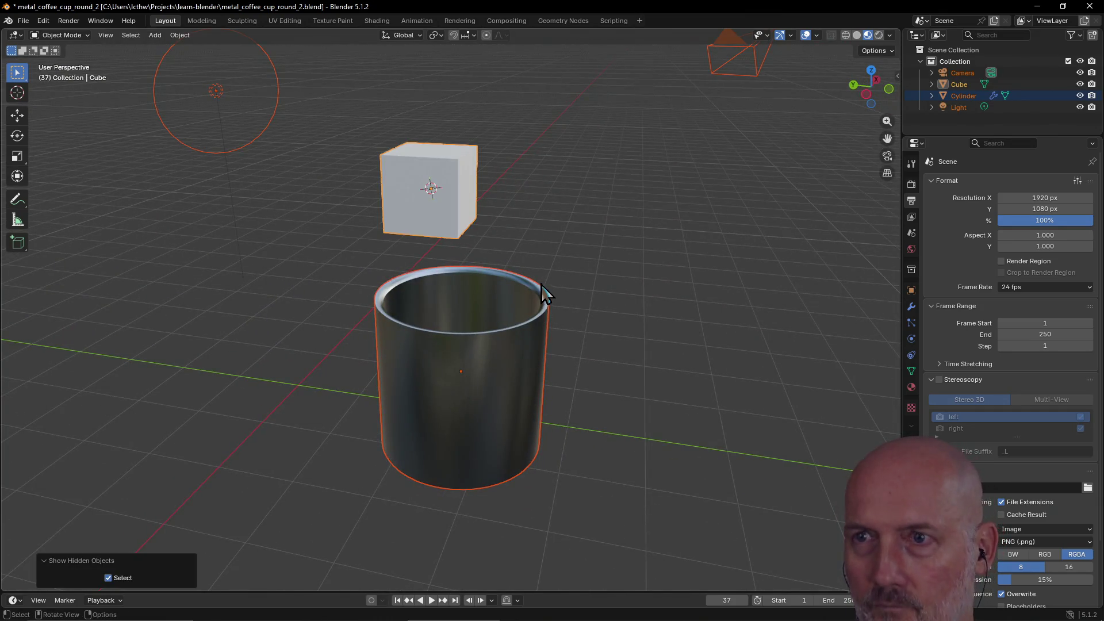
Reselect the mug, cancel the Add menu, hide and reveal the others again, clear selection, then show the manual.
{"action": "left_click", "coordinate": [578, 230]}
{"action": "mouse_move", "coordinate": [347, 243]}
{"action": "left_mouse_down"}
{"action": "mouse_move", "coordinate": [402, 341]}
{"action": "mouse_move", "coordinate": [575, 475]}
{"action": "mouse_move", "coordinate": [574, 488]}
{"action": "left_mouse_up"}
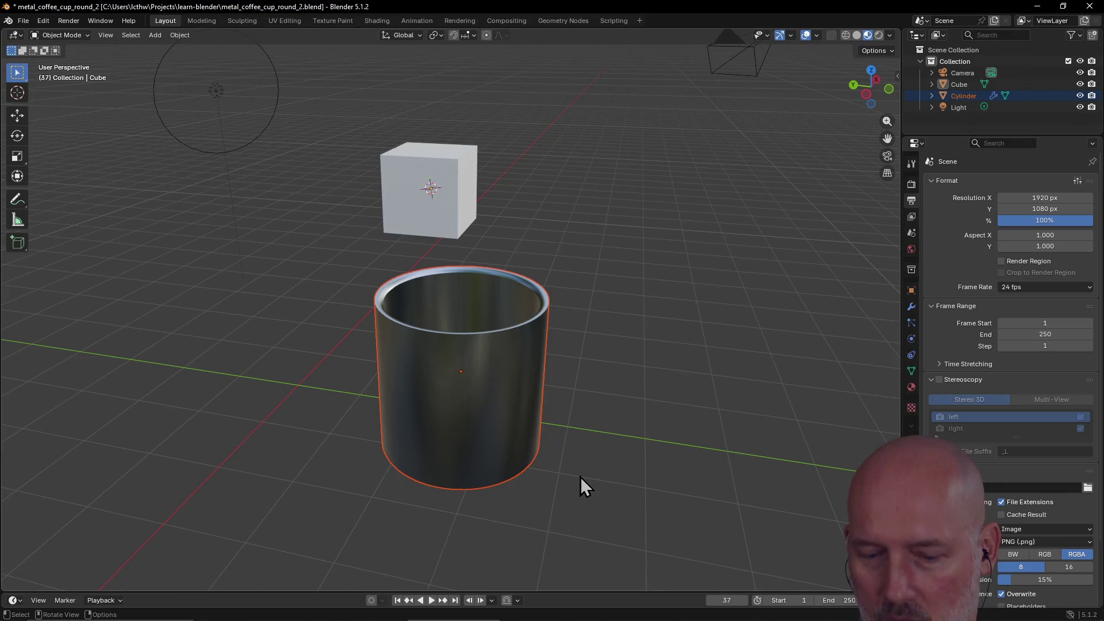
{"action": "key", "text": "shift+a"}
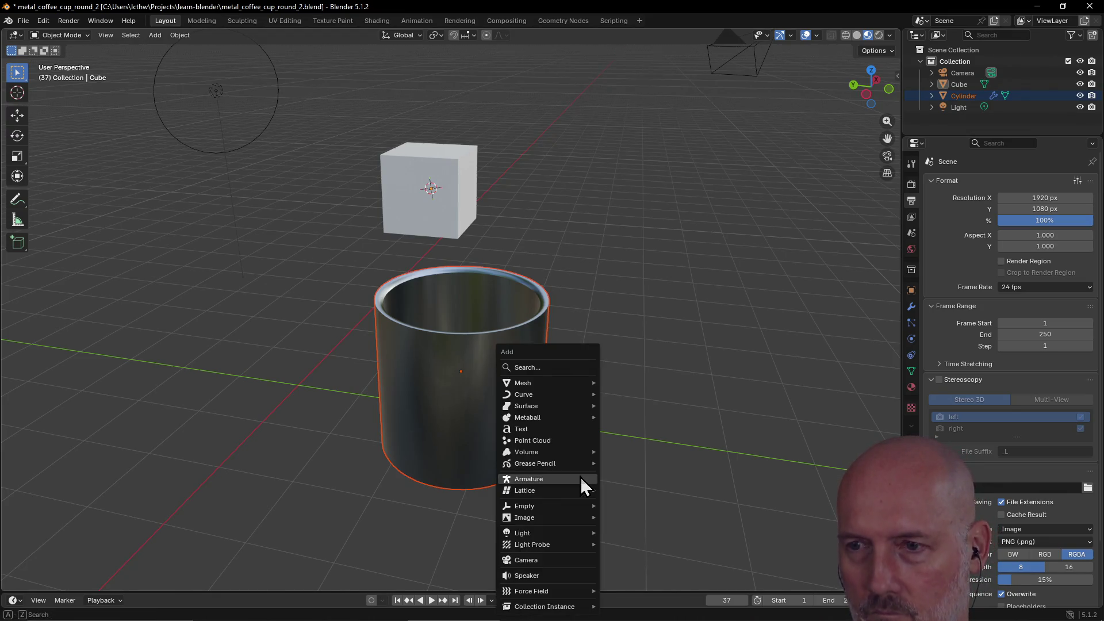
{"action": "key", "text": "Escape"}
{"action": "key", "text": "shift+h"}
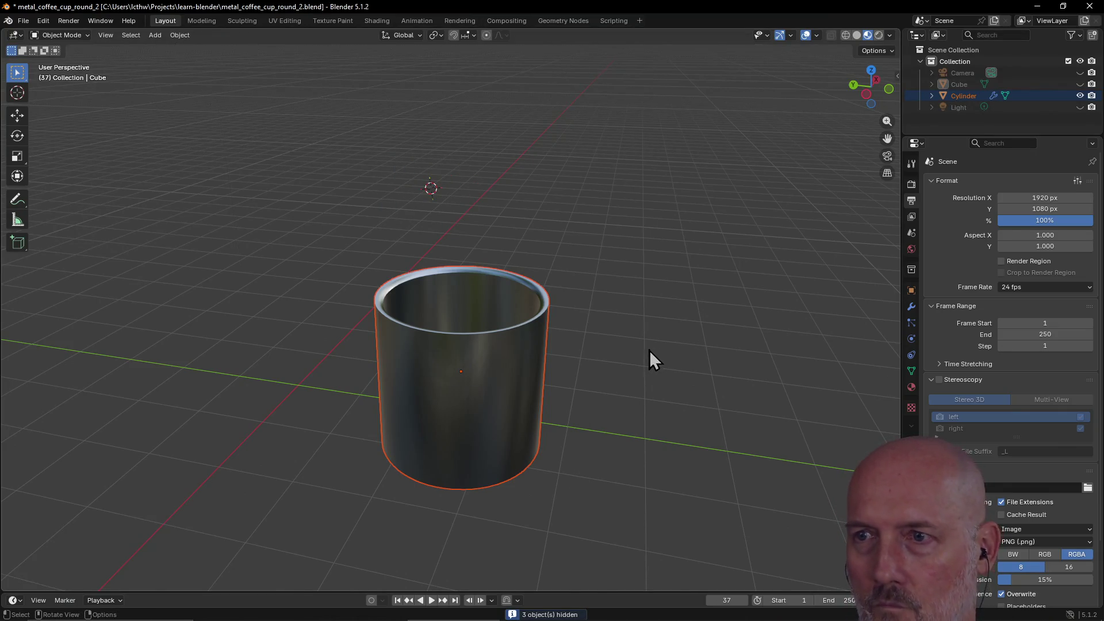
{"action": "key", "text": "alt+h"}
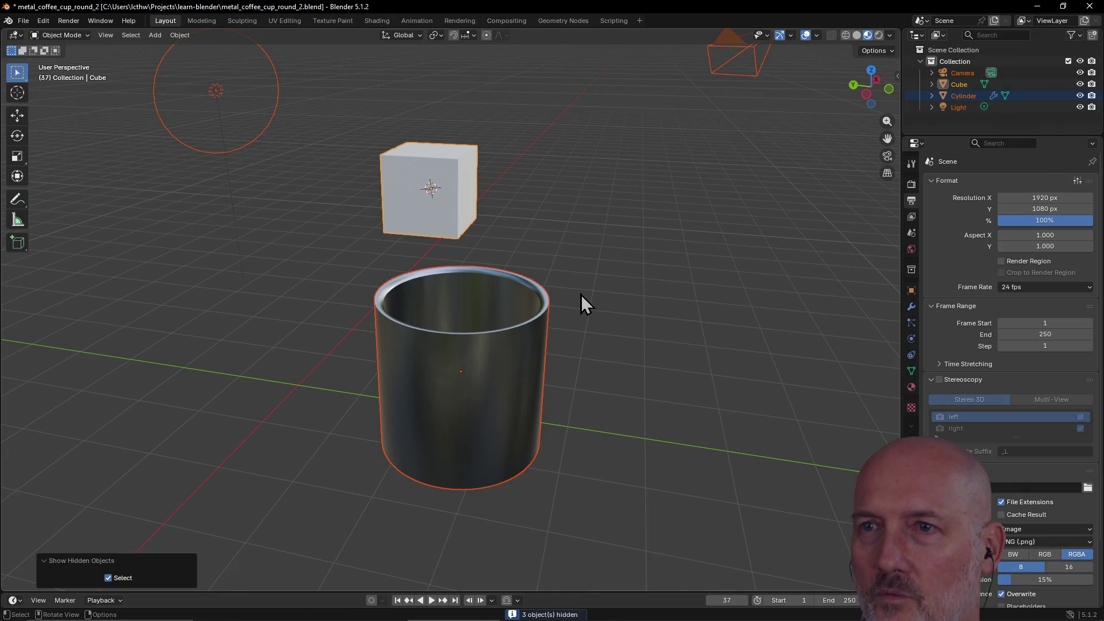
{"action": "left_click", "coordinate": [581, 295]}
{"action": "scroll", "coordinate": [593, 286], "scroll_direction": "down", "scroll_amount": 2}
{"action": "scroll", "coordinate": [606, 306], "scroll_direction": "down", "scroll_amount": 2}
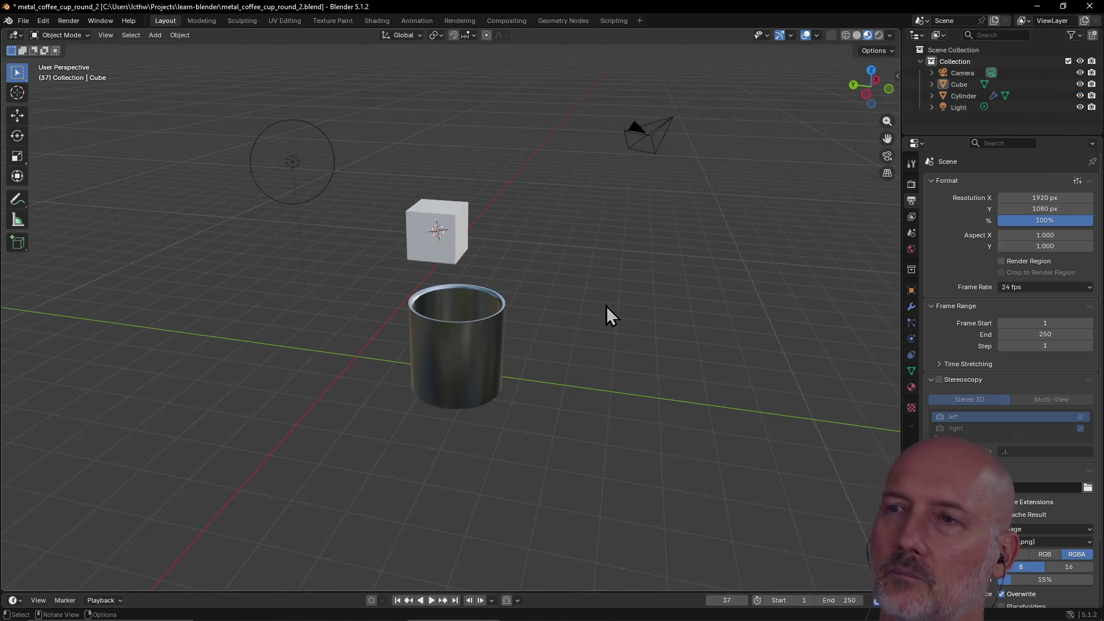
{"action": "key", "text": "alt+Tab"}
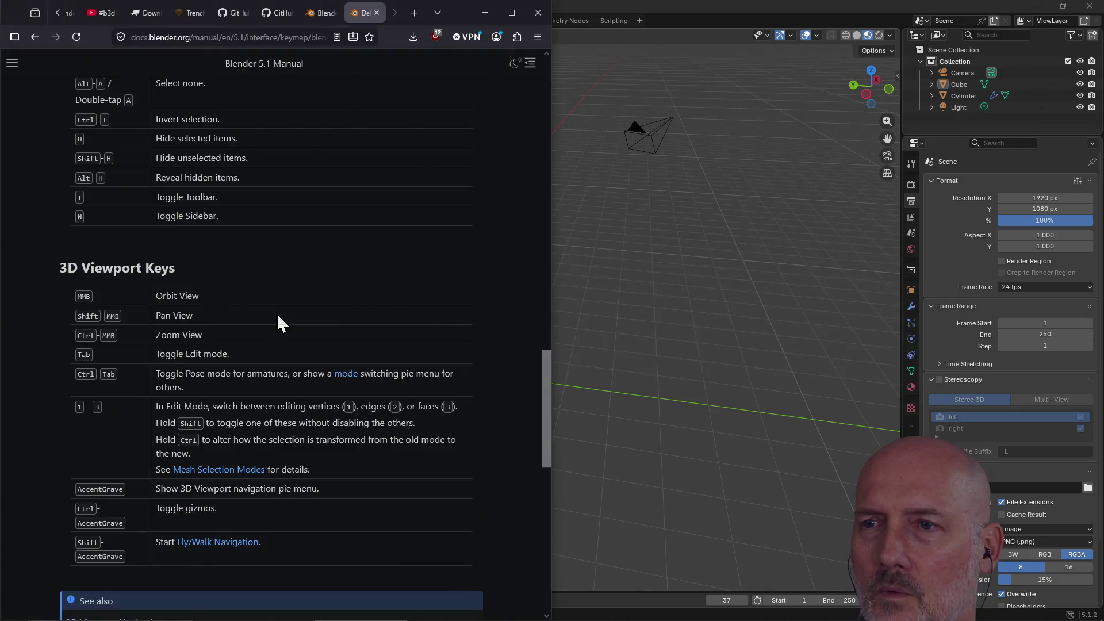
Scroll through the Default Keymap shortcuts, then bring Blender to the front.
{"action": "scroll", "coordinate": [312, 322], "scroll_direction": "down", "scroll_amount": 10}
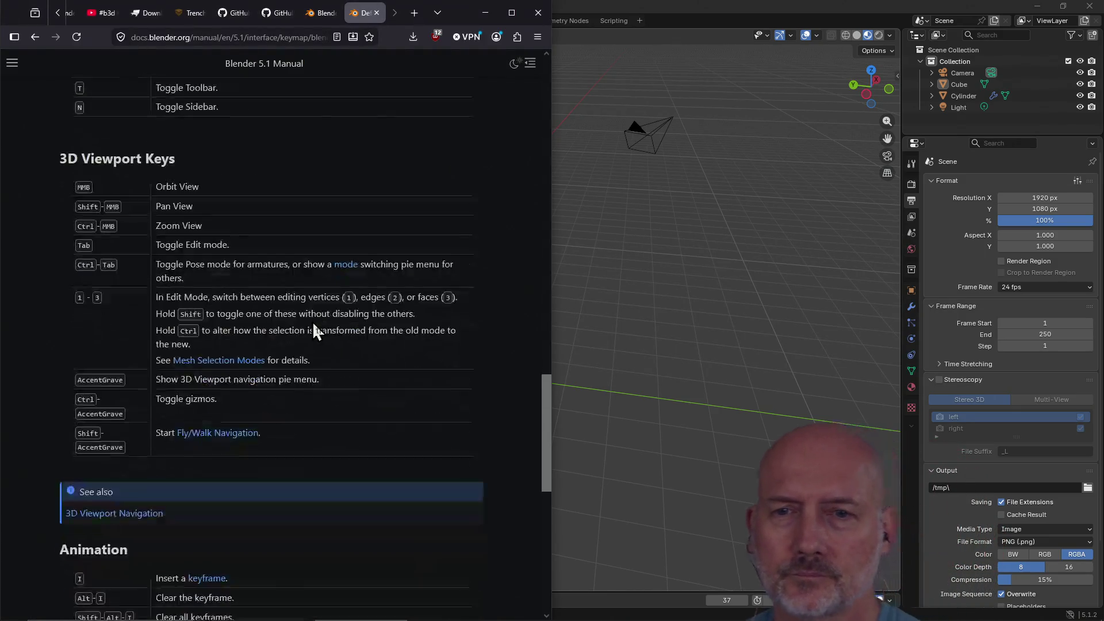
{"action": "scroll", "coordinate": [312, 322], "scroll_direction": "up", "scroll_amount": 20}
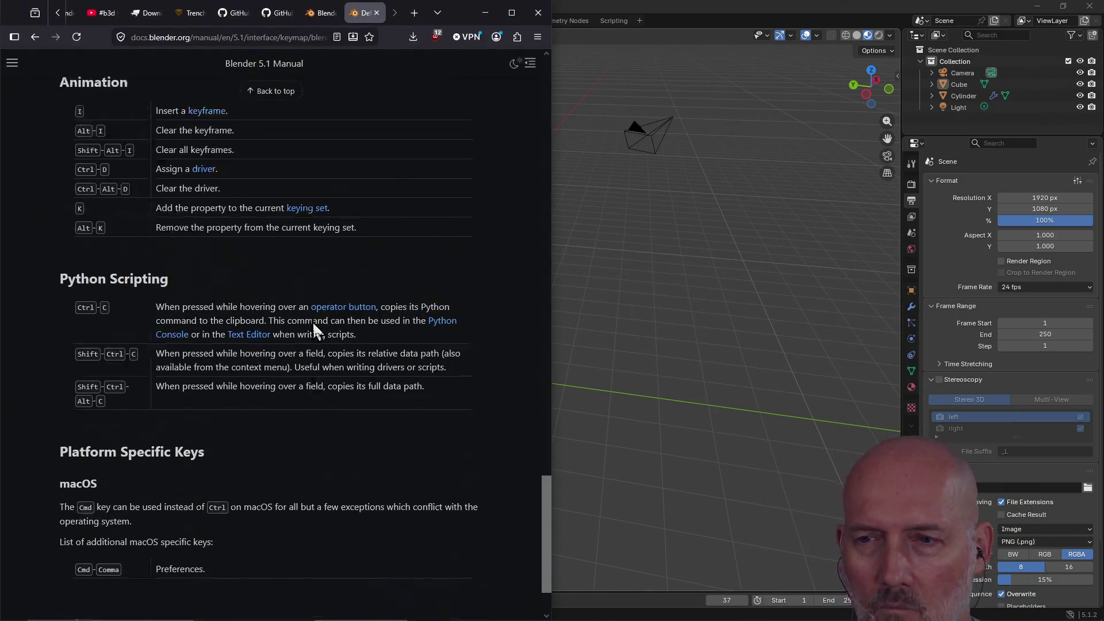
{"action": "scroll", "coordinate": [312, 322], "scroll_direction": "down", "scroll_amount": 20}
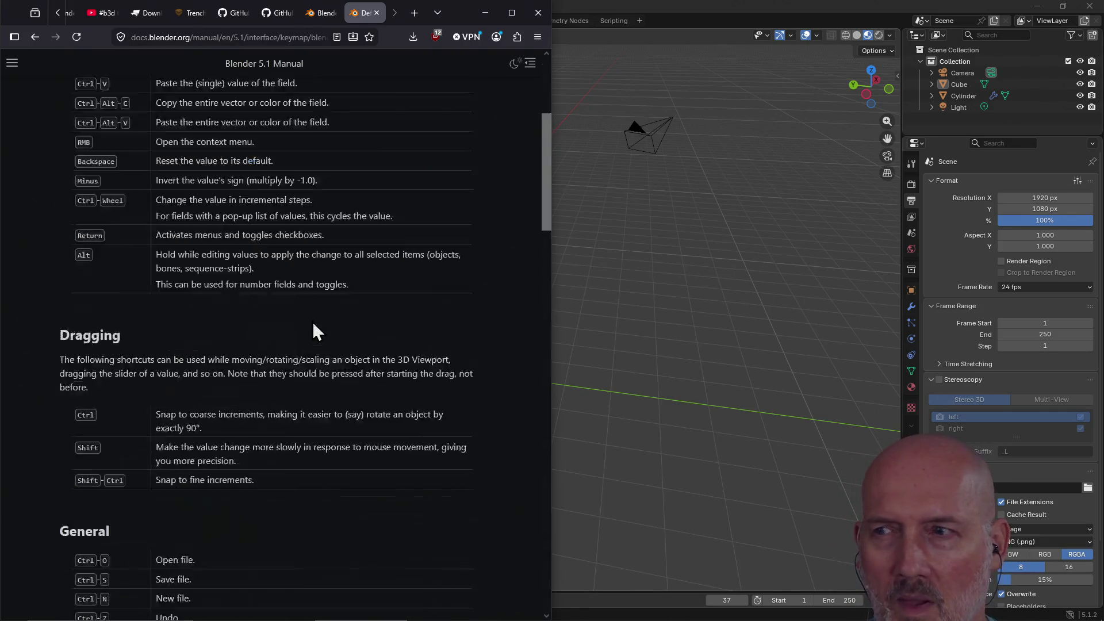
{"action": "scroll", "coordinate": [312, 321], "scroll_direction": "down", "scroll_amount": 2}
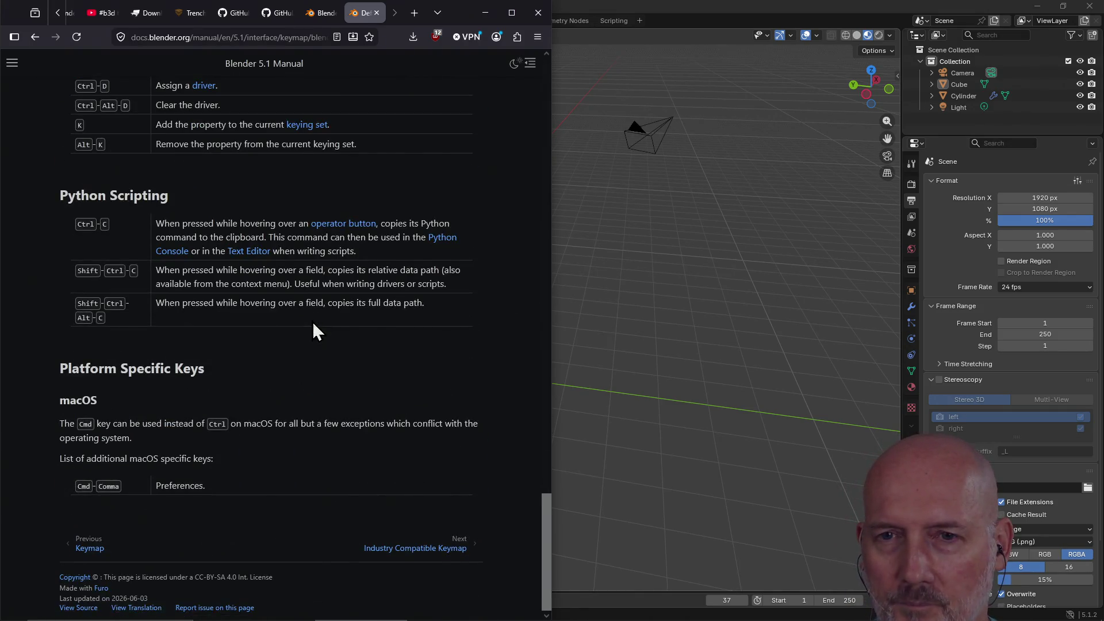
{"action": "scroll", "coordinate": [313, 321], "scroll_direction": "up", "scroll_amount": 10}
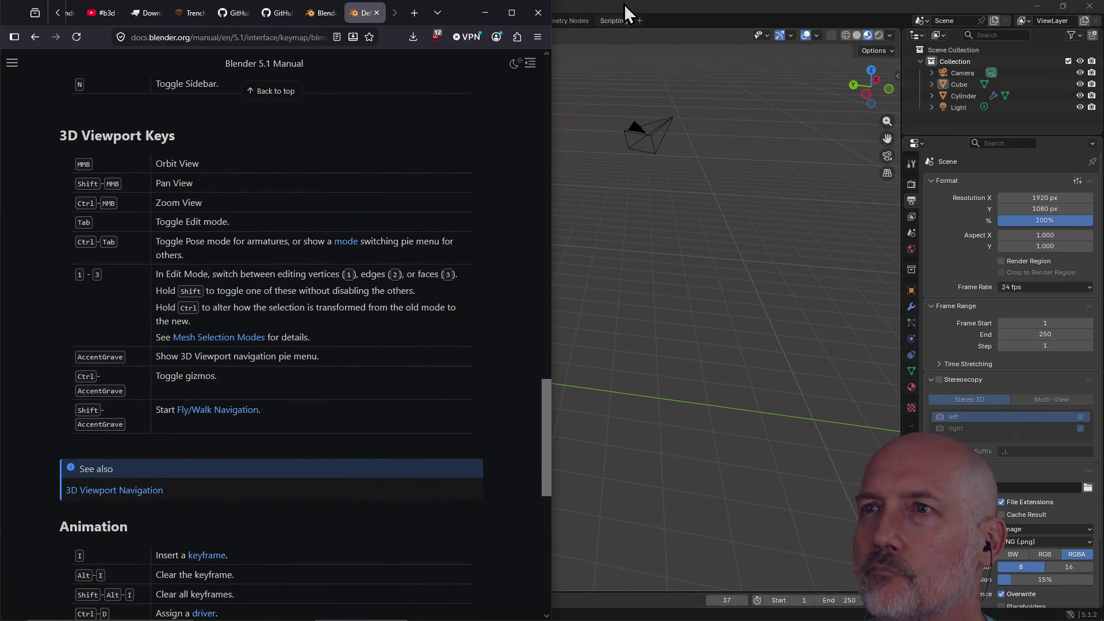
{"action": "left_click", "coordinate": [619, 13]}
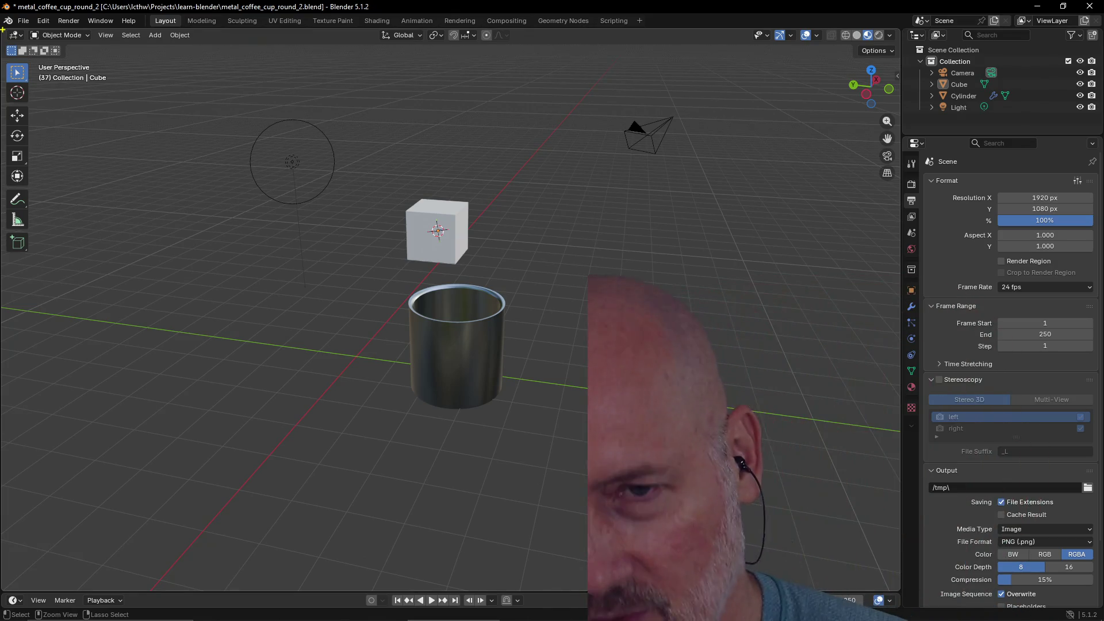
Go back to the keymap page, skim it again, and return to full-screen Blender.
{"action": "key", "text": "alt+Tab"}
{"action": "key", "text": "Escape"}
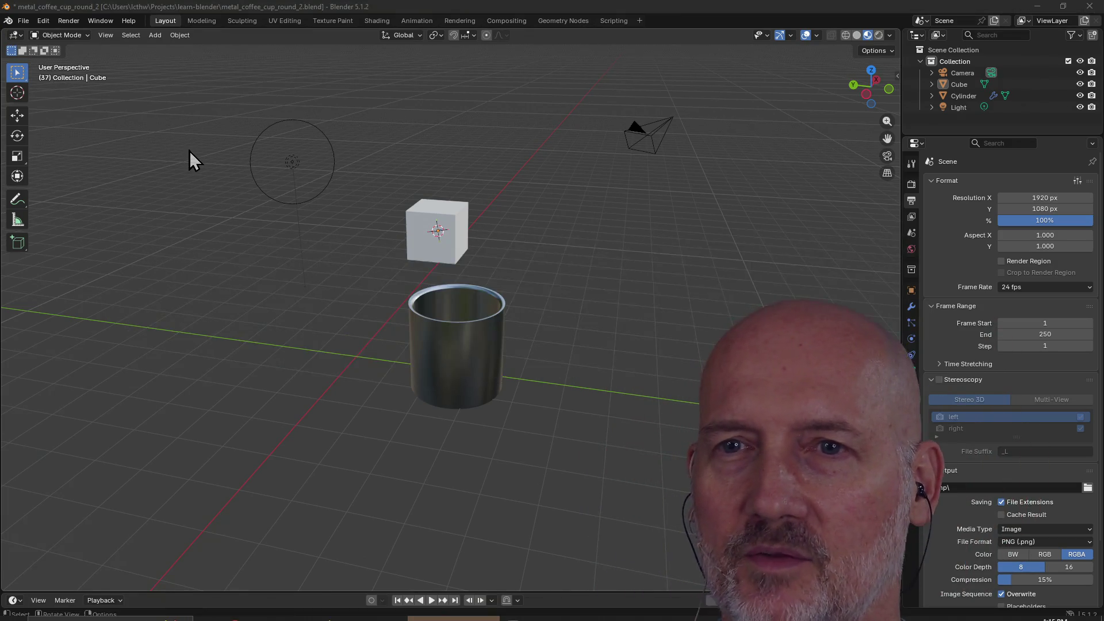
{"action": "key", "text": "alt+Tab"}
{"action": "scroll", "coordinate": [238, 192], "scroll_direction": "down", "scroll_amount": 5}
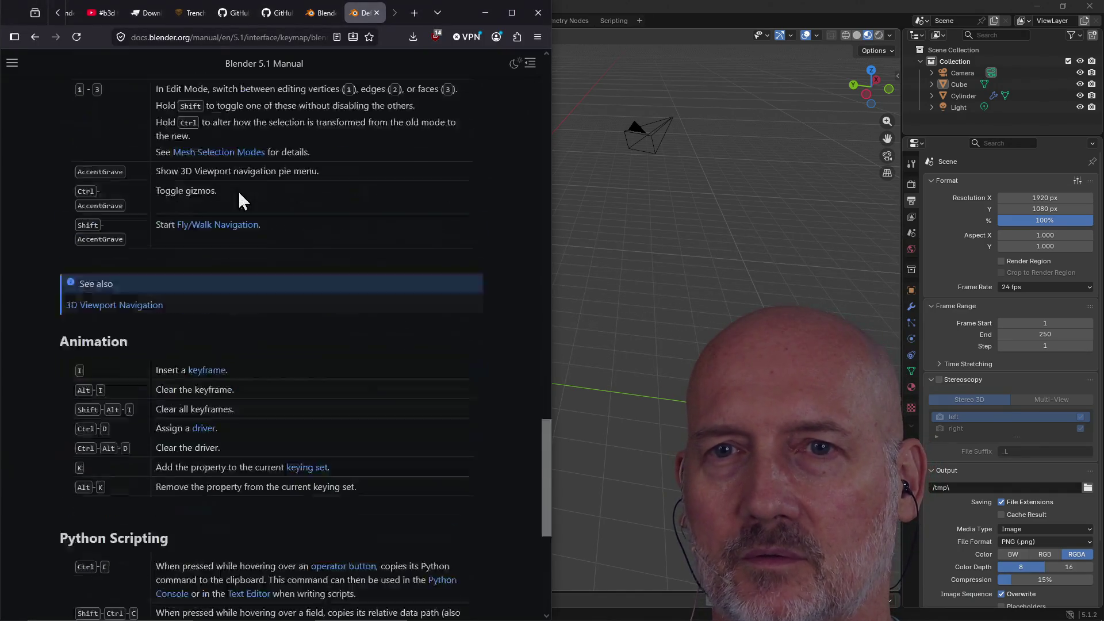
{"action": "scroll", "coordinate": [237, 198], "scroll_direction": "up", "scroll_amount": 15}
{"action": "scroll", "coordinate": [237, 199], "scroll_direction": "up", "scroll_amount": 8}
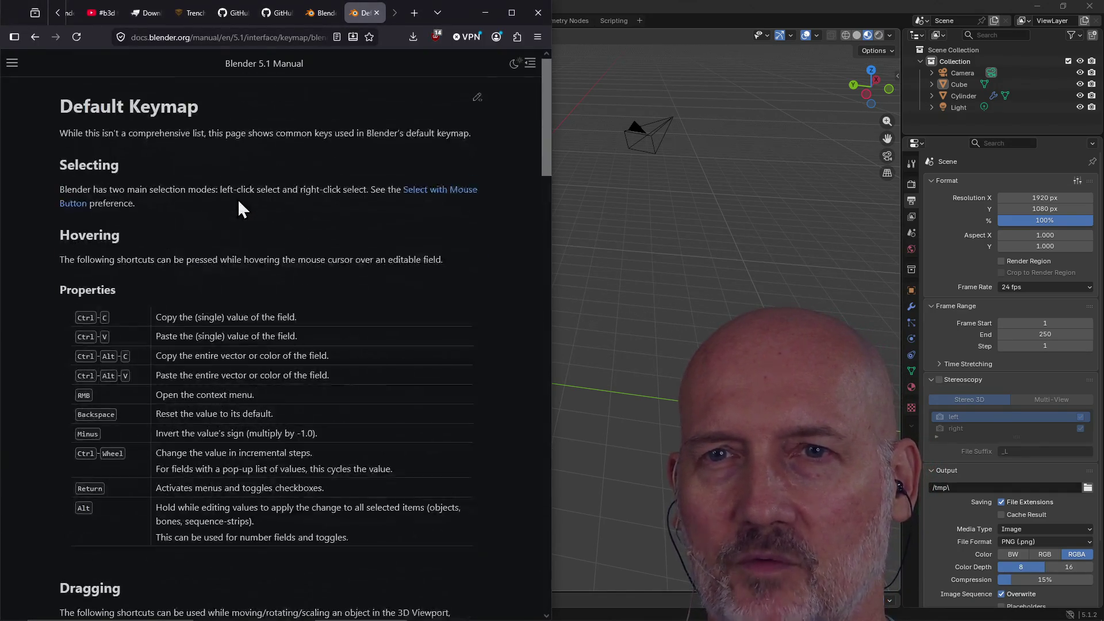
{"action": "scroll", "coordinate": [237, 199], "scroll_direction": "down", "scroll_amount": 20}
{"action": "scroll", "coordinate": [237, 198], "scroll_direction": "up", "scroll_amount": 15}
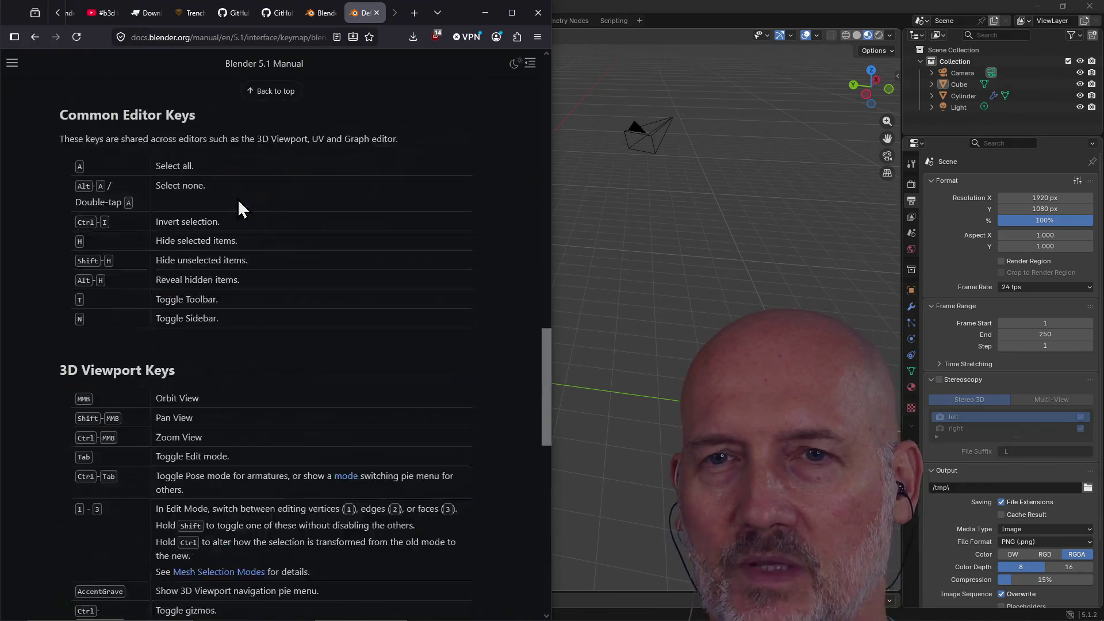
{"action": "key", "text": "alt+Tab"}
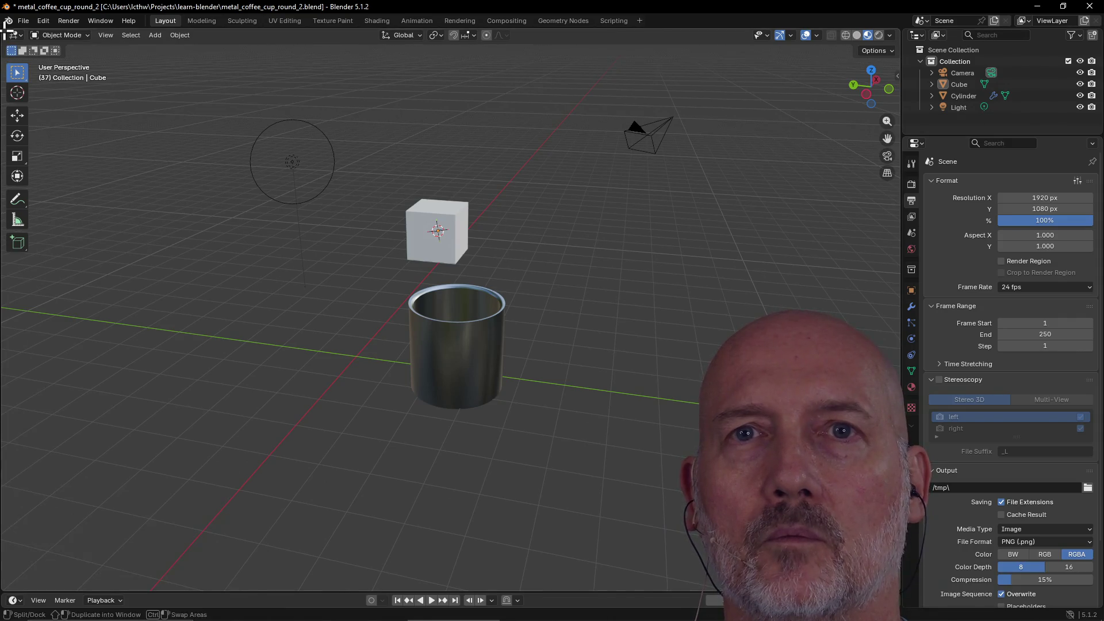
Split the 3D viewport, turn the left area into a Text Editor, and create a new text.
{"action": "mouse_move", "coordinate": [7, 22]}
{"action": "left_mouse_down"}
{"action": "mouse_move", "coordinate": [61, 86]}
{"action": "mouse_move", "coordinate": [198, 120]}
{"action": "left_mouse_up"}
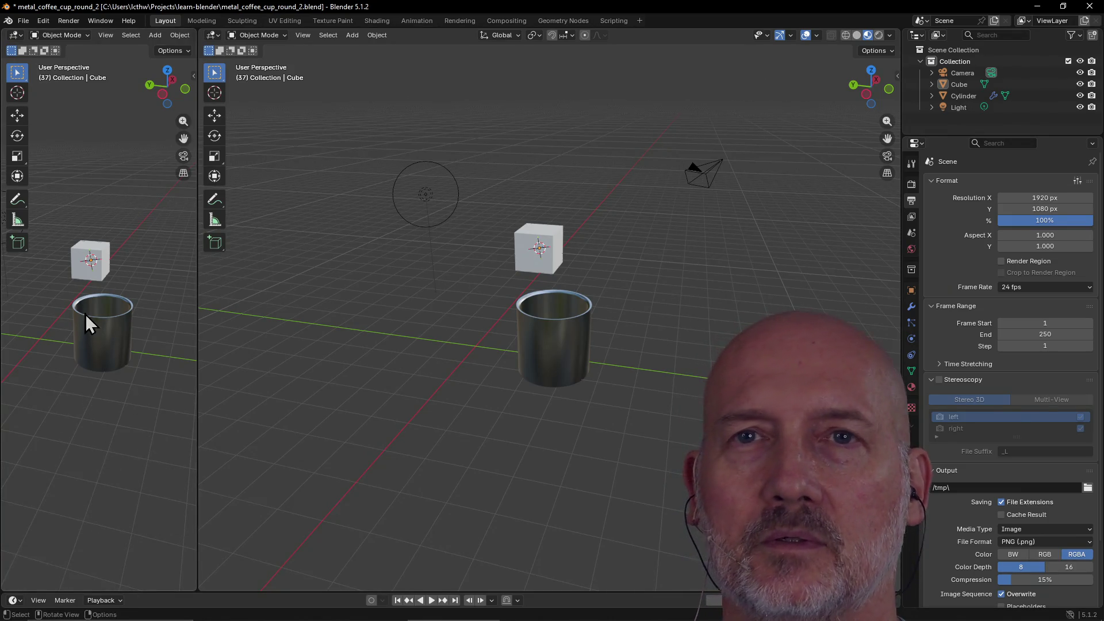
{"action": "left_click", "coordinate": [23, 34]}
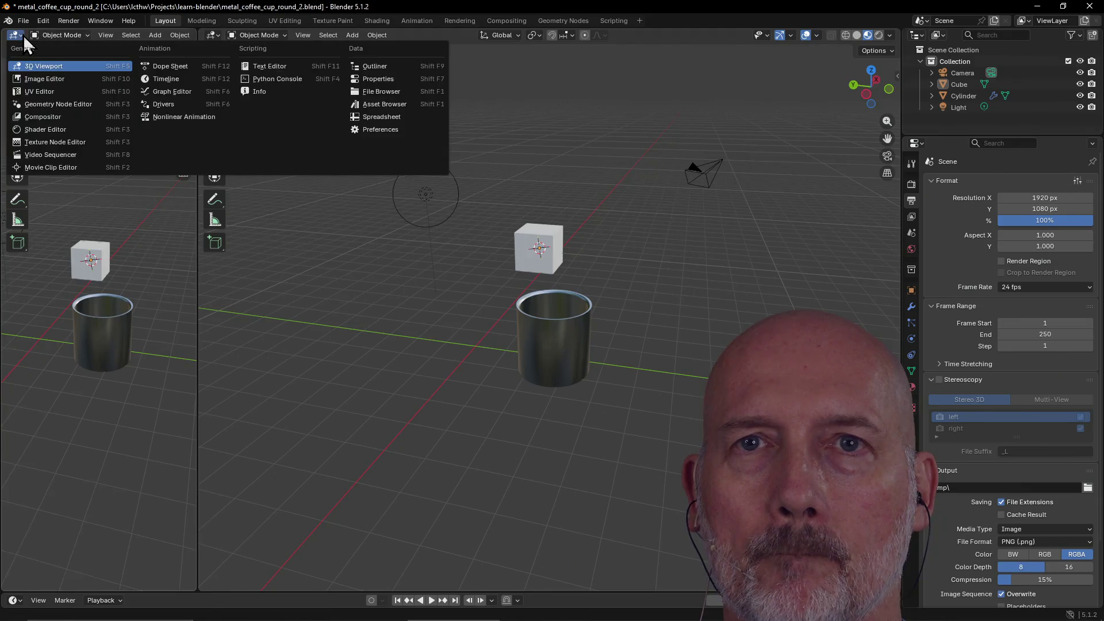
{"action": "left_click", "coordinate": [257, 68]}
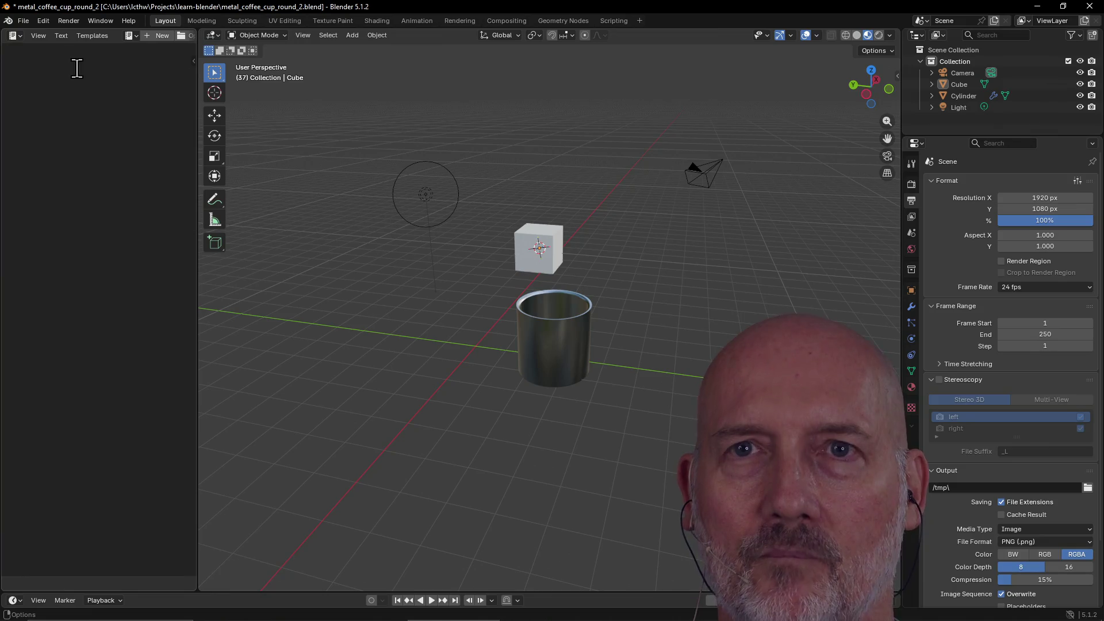
{"action": "left_click", "coordinate": [64, 36]}
{"action": "left_click", "coordinate": [71, 52]}
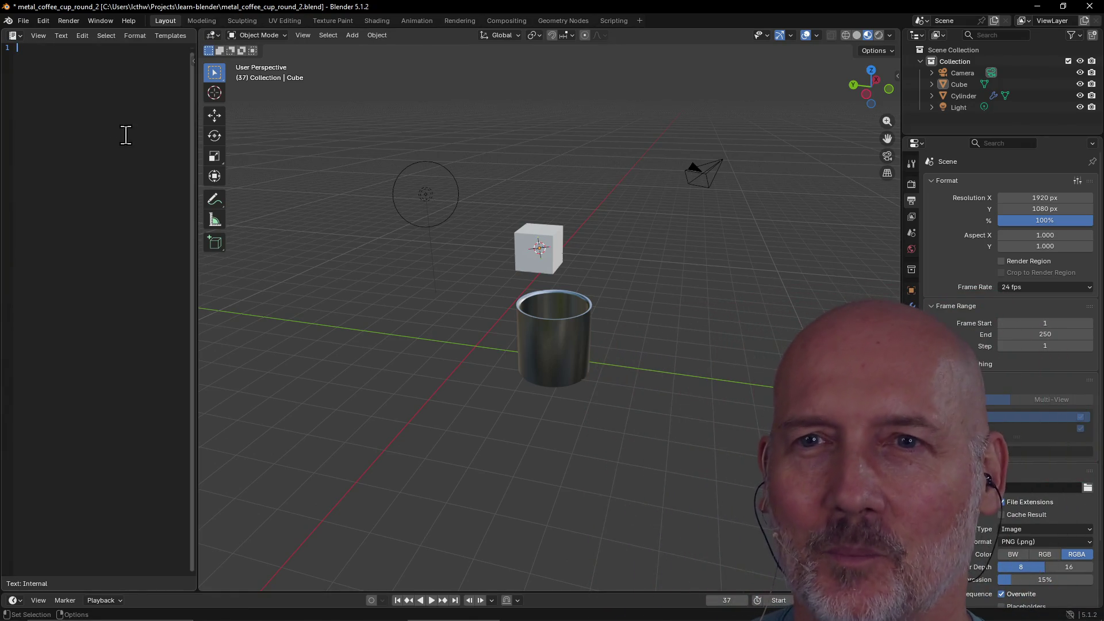
Resize the Text Editor border and snap Blender to the right half beside the manual.
{"action": "left_click_drag", "start_coordinate": [196, 170], "coordinate": [106, 157]}
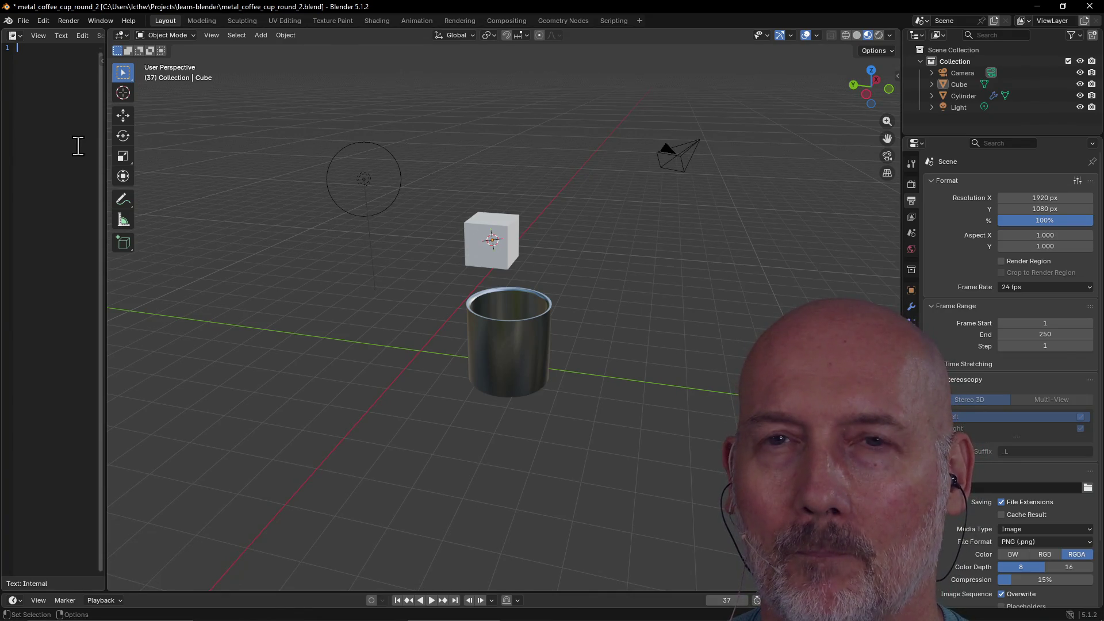
{"action": "left_click_drag", "start_coordinate": [107, 156], "coordinate": [360, 178]}
{"action": "key", "text": "super+Right"}
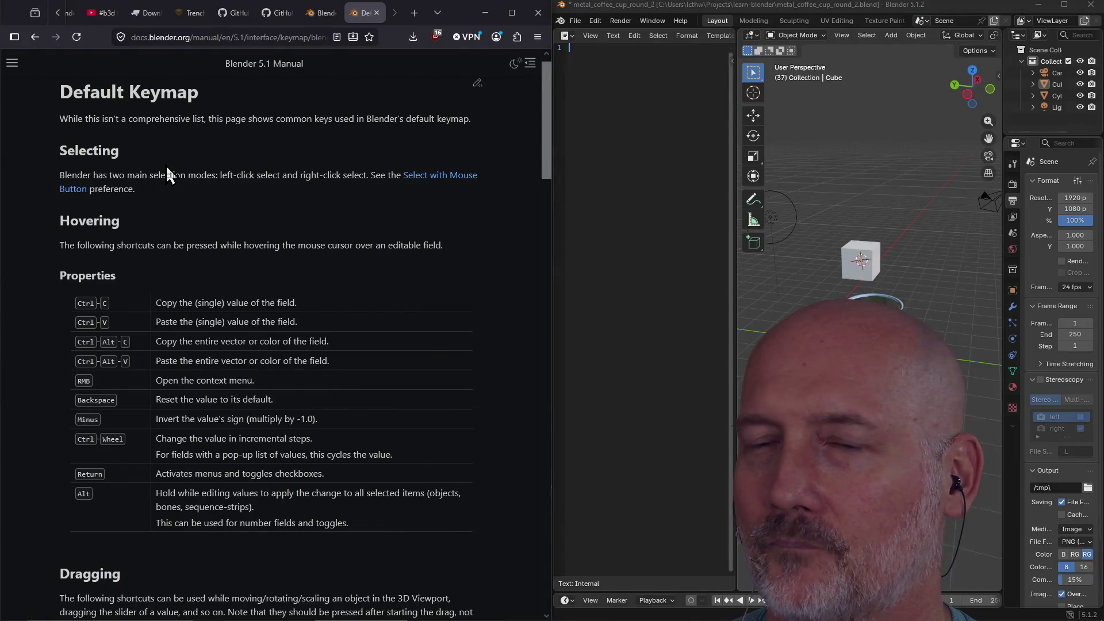
{"action": "scroll", "coordinate": [234, 337], "scroll_direction": "down", "scroll_amount": 15}
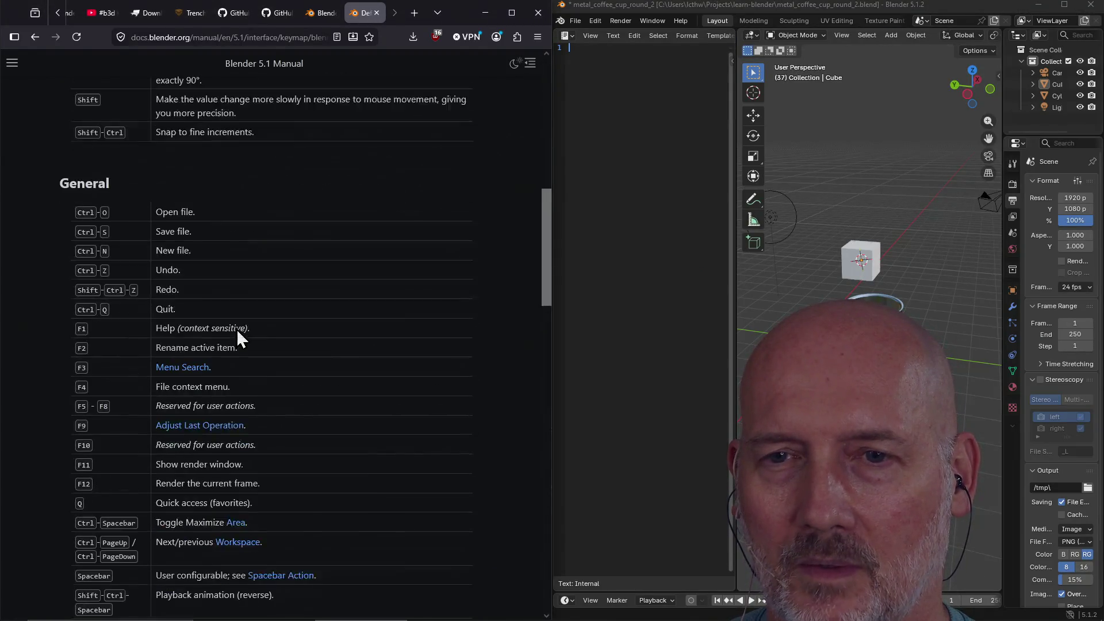
{"action": "scroll", "coordinate": [237, 334], "scroll_direction": "down", "scroll_amount": 15}
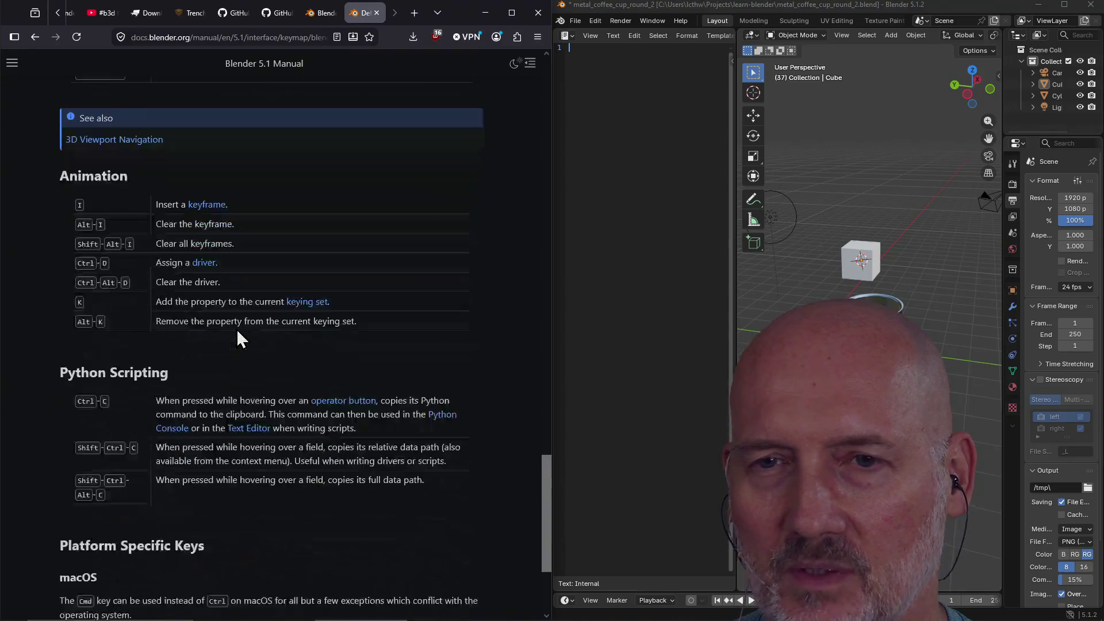
{"action": "scroll", "coordinate": [238, 334], "scroll_direction": "up", "scroll_amount": 5}
{"action": "scroll", "coordinate": [237, 329], "scroll_direction": "up", "scroll_amount": 10}
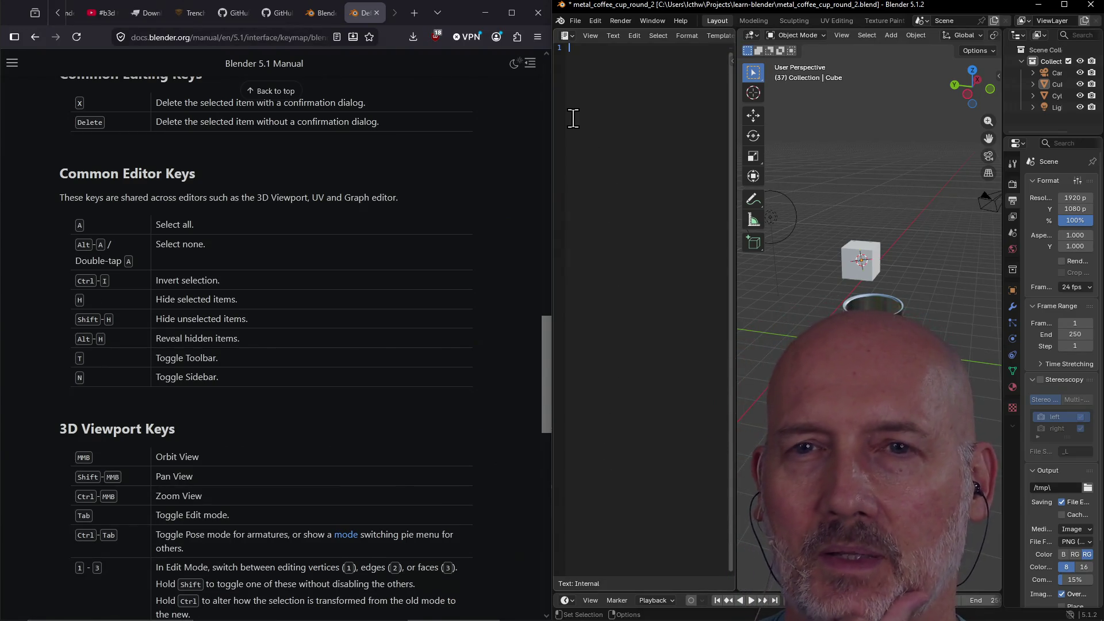
{"action": "scroll", "coordinate": [375, 196], "scroll_direction": "up", "scroll_amount": 15}
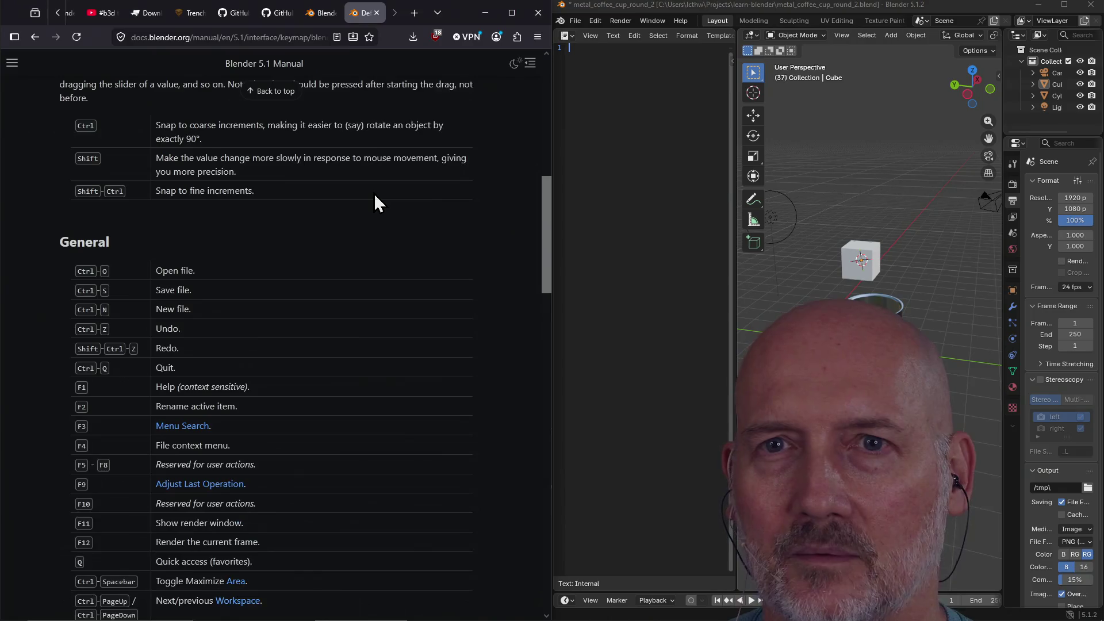
{"action": "scroll", "coordinate": [374, 196], "scroll_direction": "up", "scroll_amount": 5}
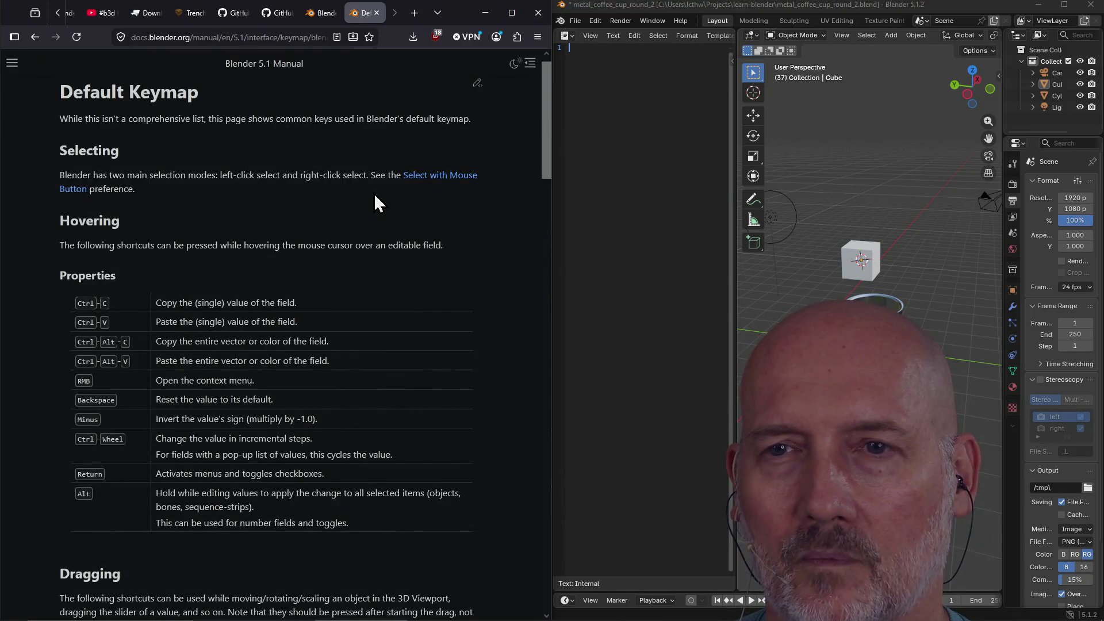
{"action": "scroll", "coordinate": [375, 197], "scroll_direction": "down", "scroll_amount": 3}
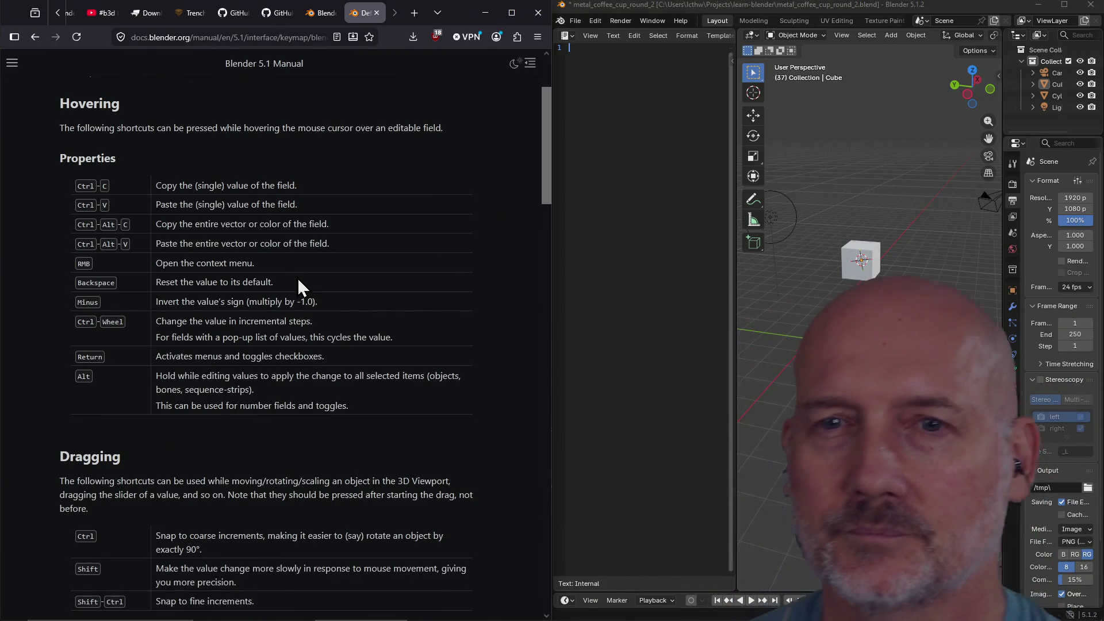
{"action": "scroll", "coordinate": [298, 277], "scroll_direction": "down", "scroll_amount": 10}
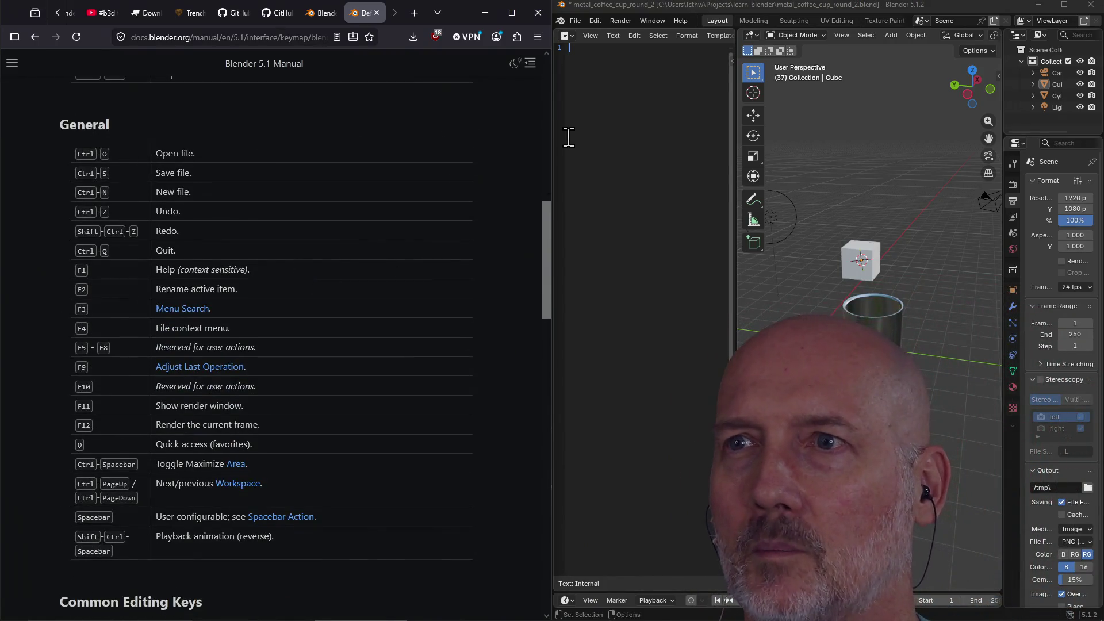
{"action": "left_click", "coordinate": [614, 127]}
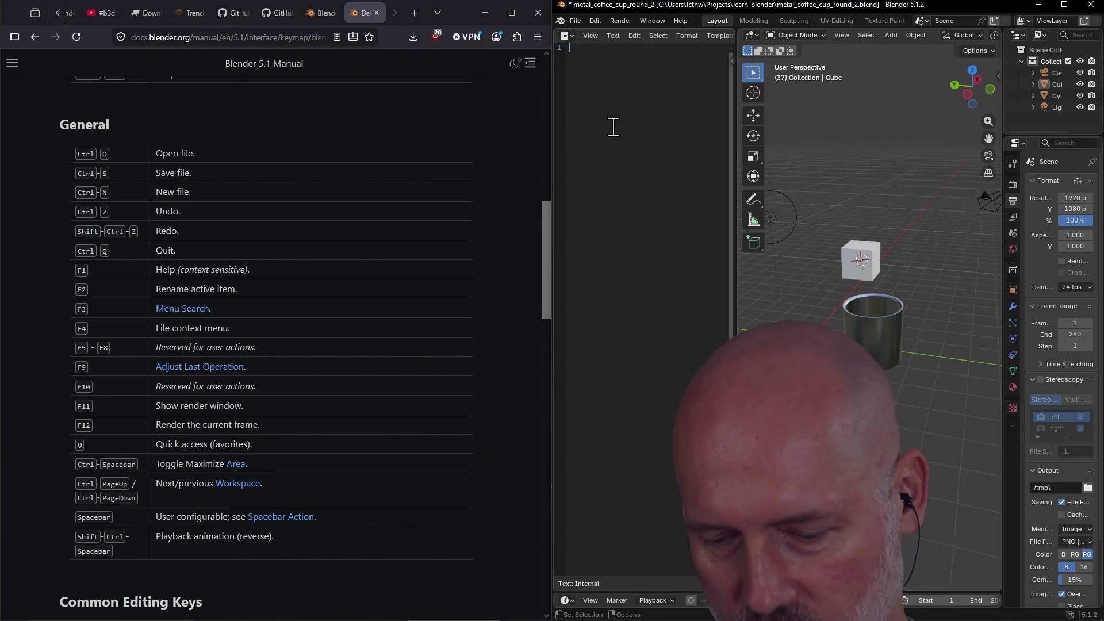
Correct line 1 to 'Shift-H -- Hide others' and add 'Alt-H -- View hidden' below it.
{"action": "type", "text": "Shift-"}
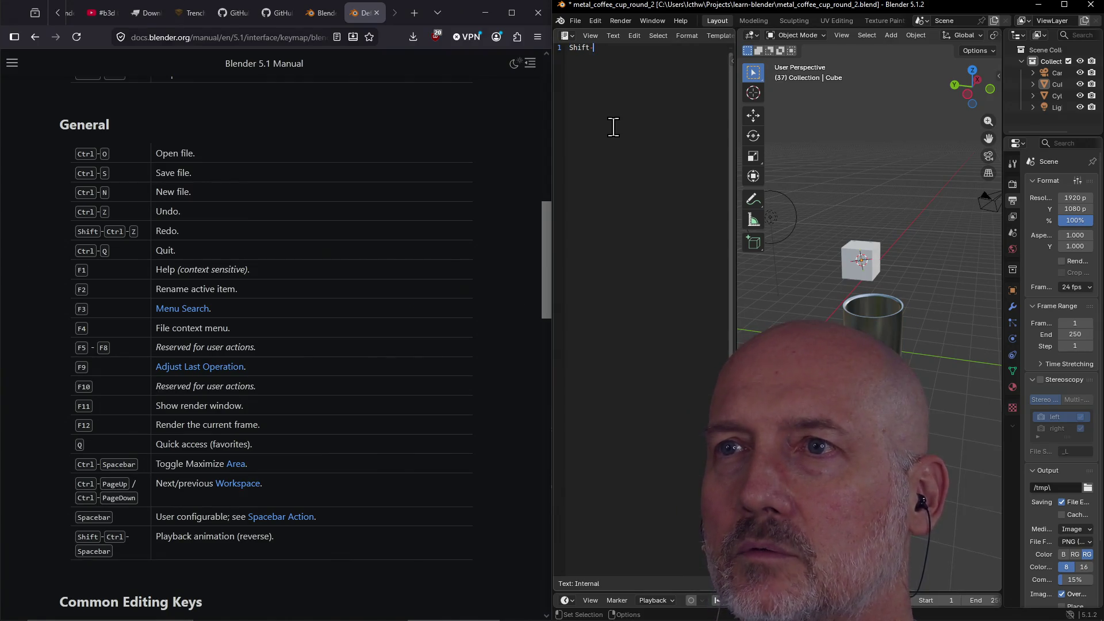
{"action": "type", "text": "H H"}
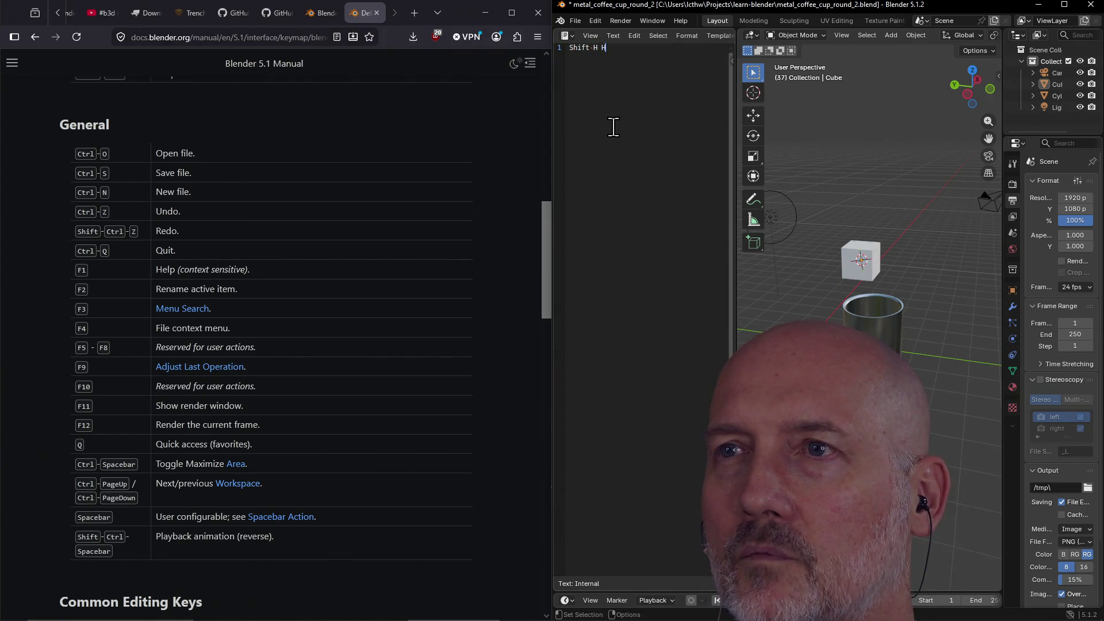
{"action": "type", "text": "Hide u"}
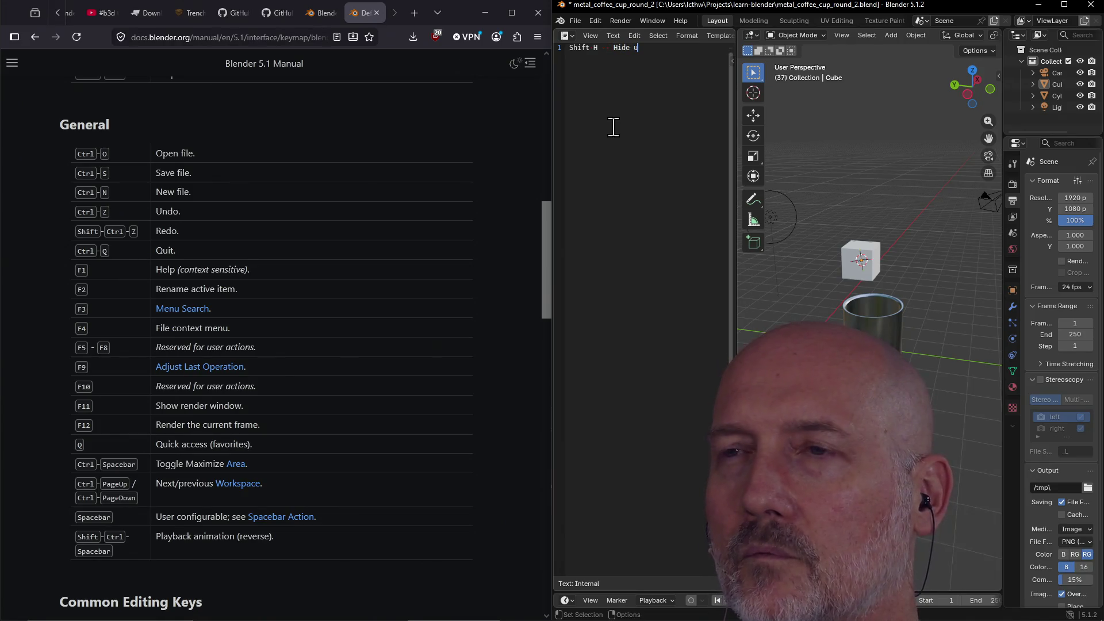
{"action": "key", "text": "BackSpace"}
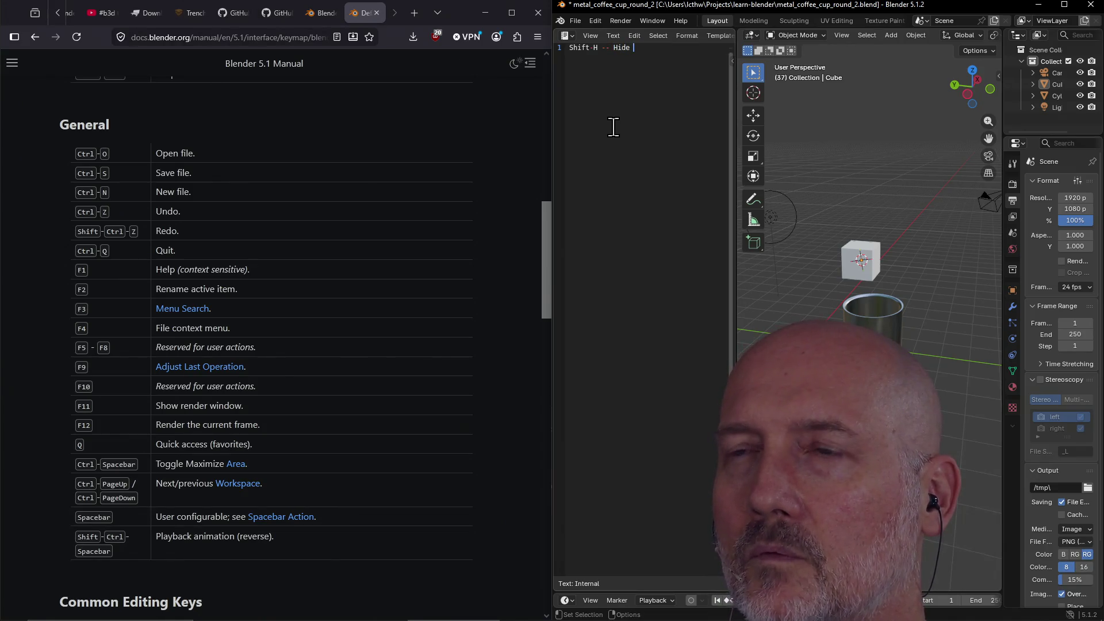
{"action": "type", "text": "others"}
{"action": "key", "text": "Return"}
{"action": "type", "text": "Alt-"}
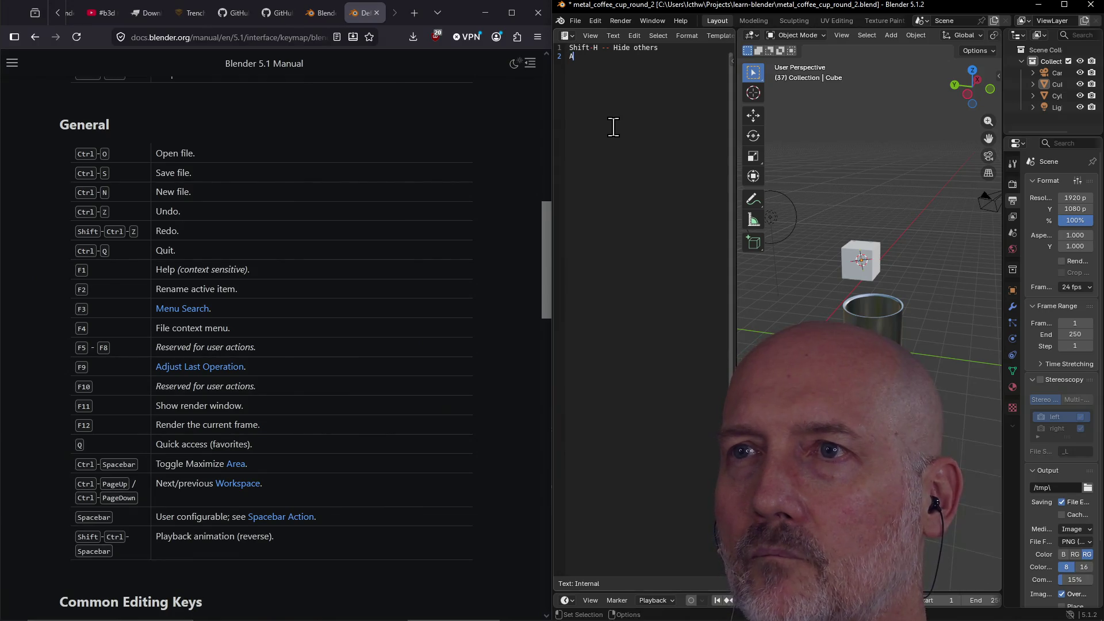
{"action": "type", "text": "H -- "}
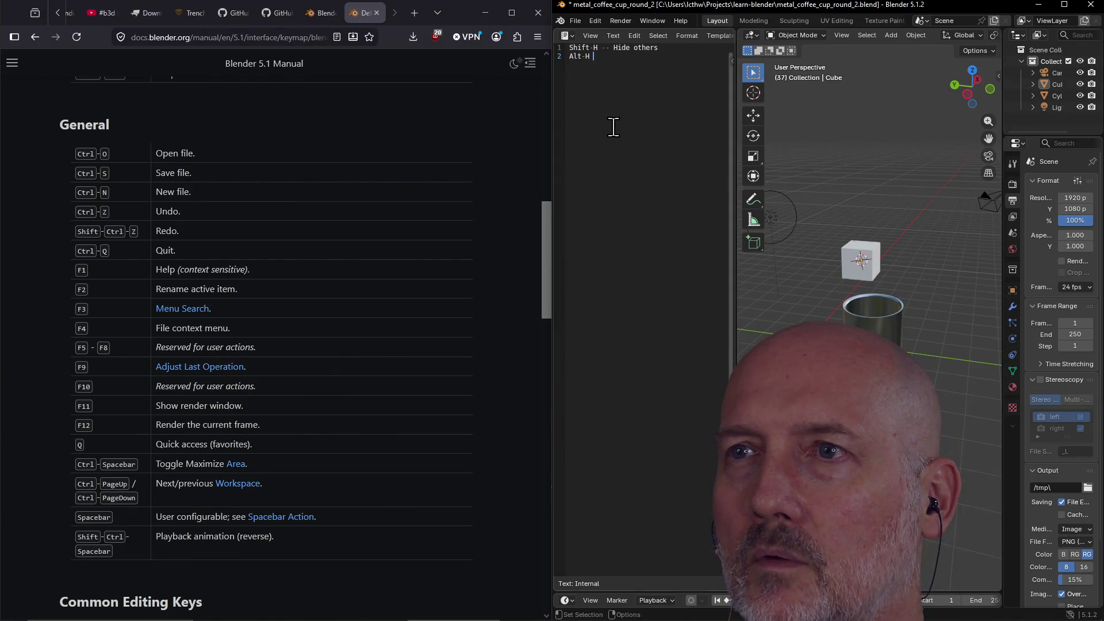
{"action": "type", "text": "View hi"}
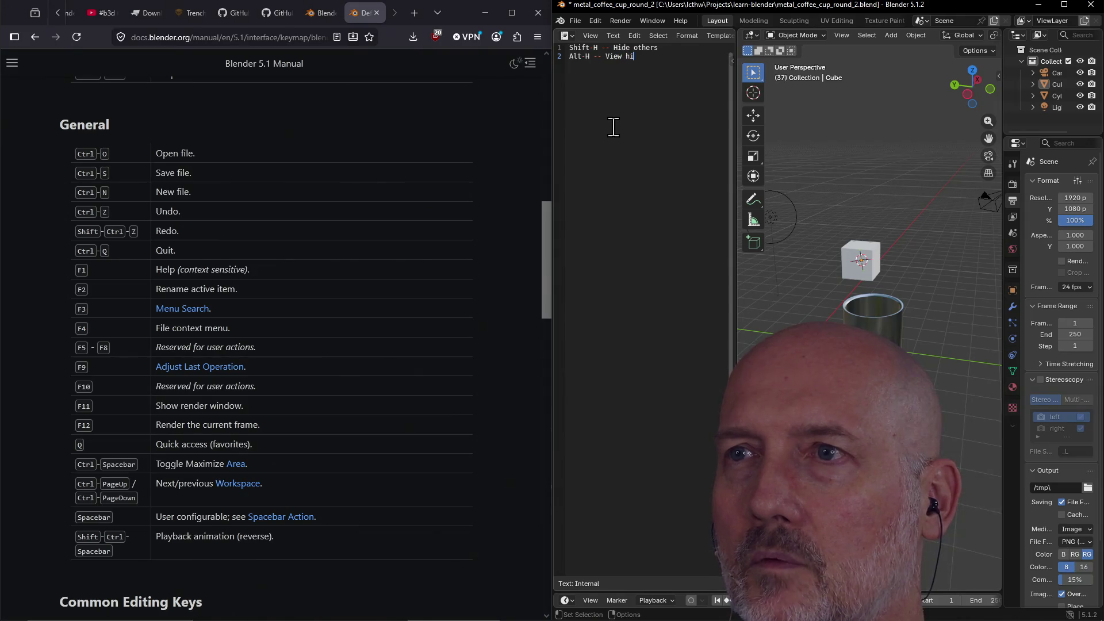
{"action": "type", "text": "dden"}
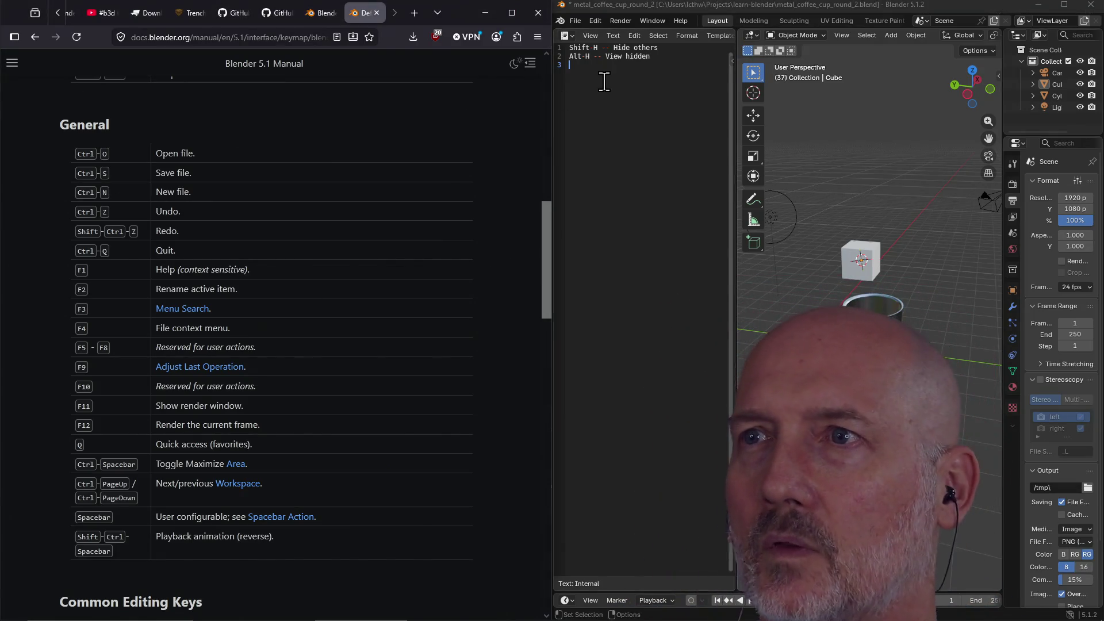
{"action": "left_click", "coordinate": [688, 37]}
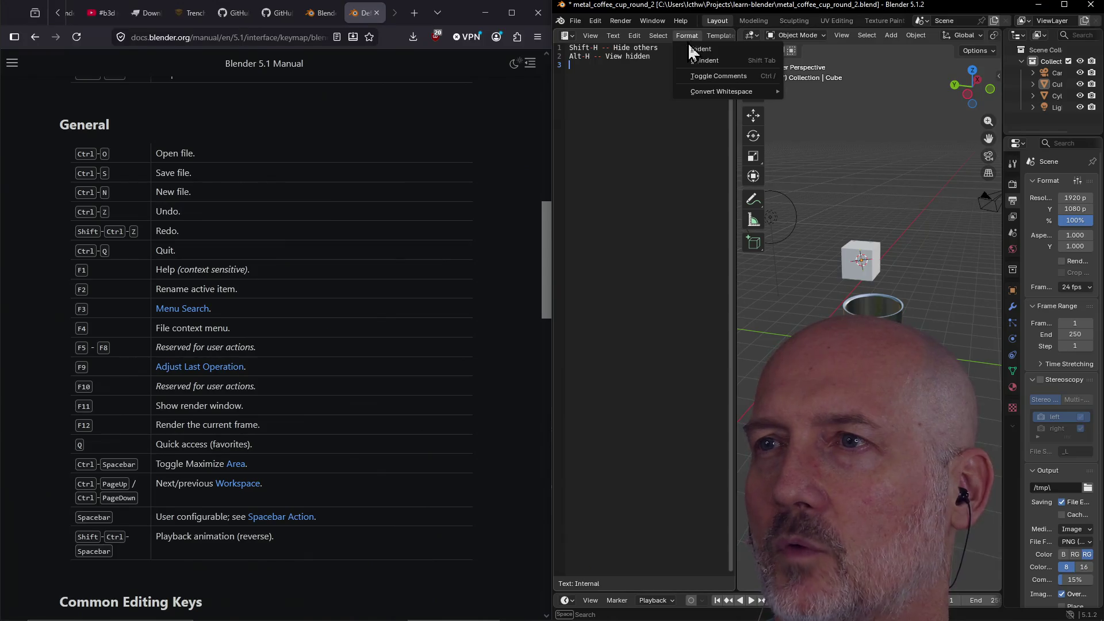
Use Text > Save As to store the notes as cheat_sheet.txt in the learn-blender folder.
{"action": "left_click", "coordinate": [655, 37]}
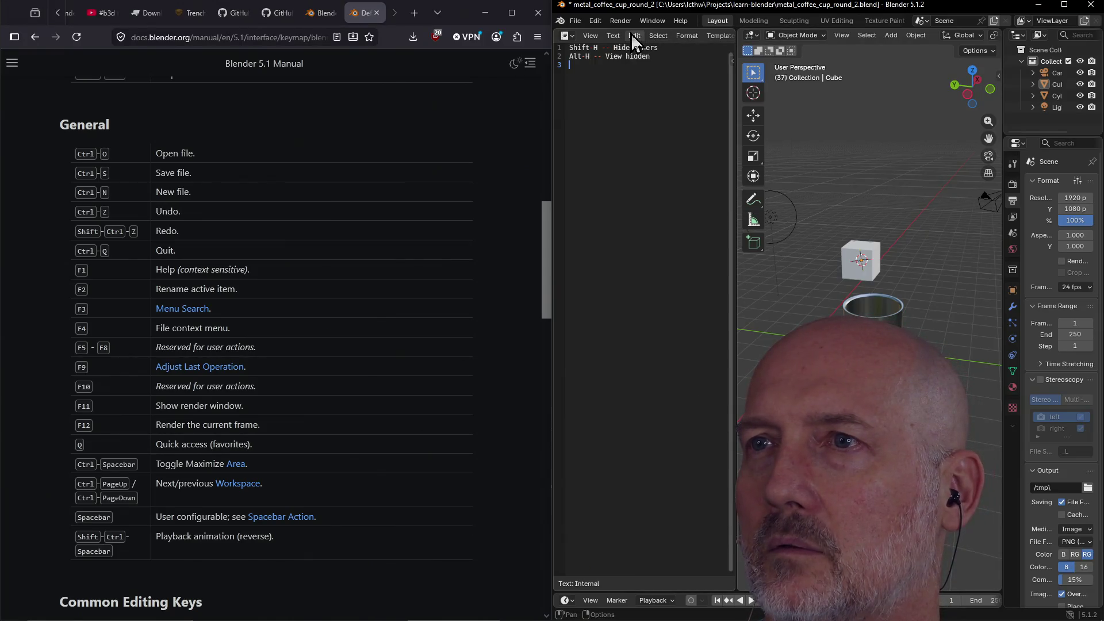
{"action": "left_click", "coordinate": [613, 35]}
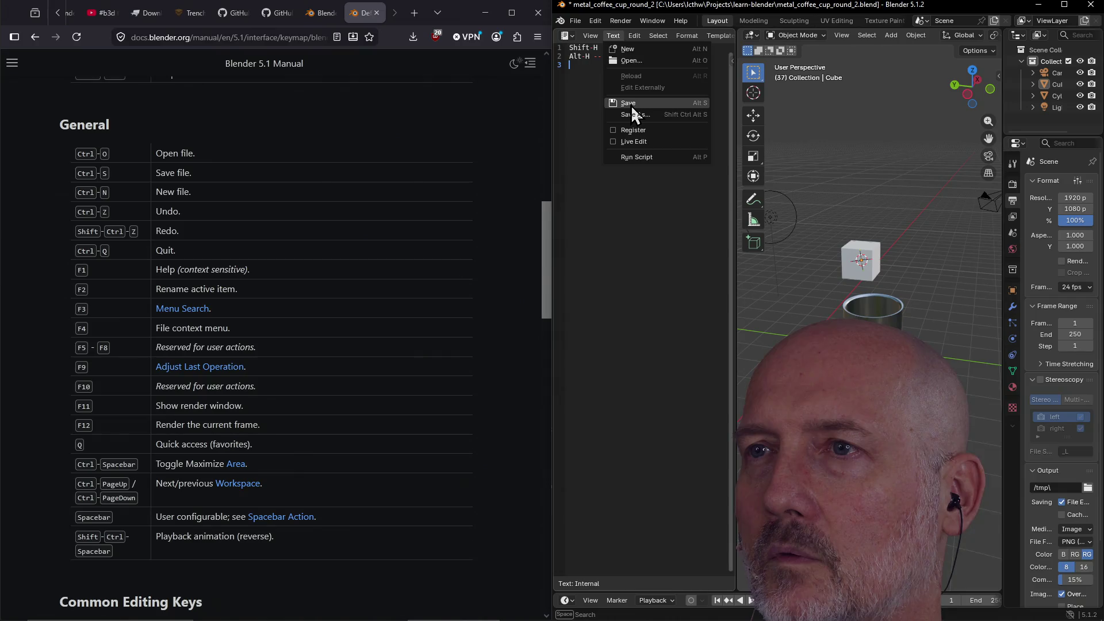
{"action": "left_click", "coordinate": [633, 115]}
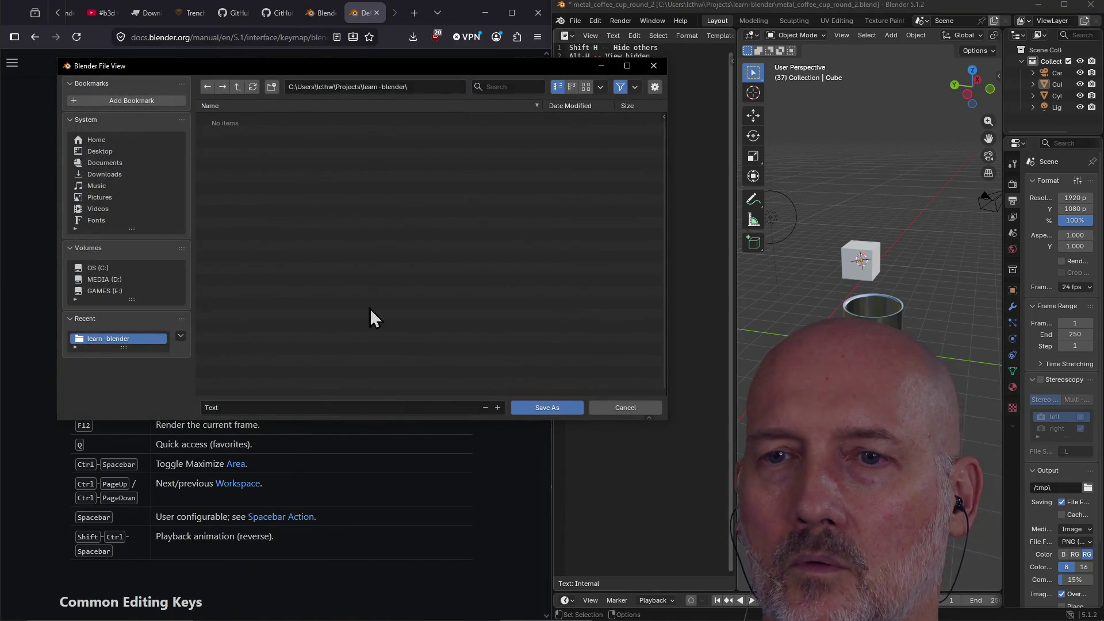
{"action": "left_click", "coordinate": [243, 407]}
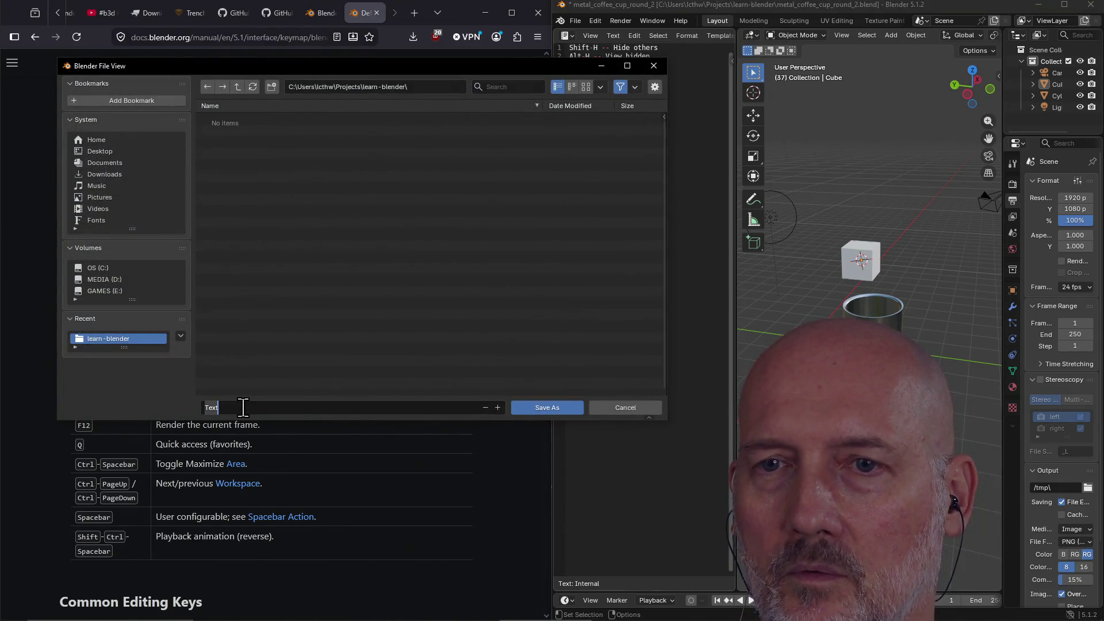
{"action": "type", "text": "cheat_sheet.t"}
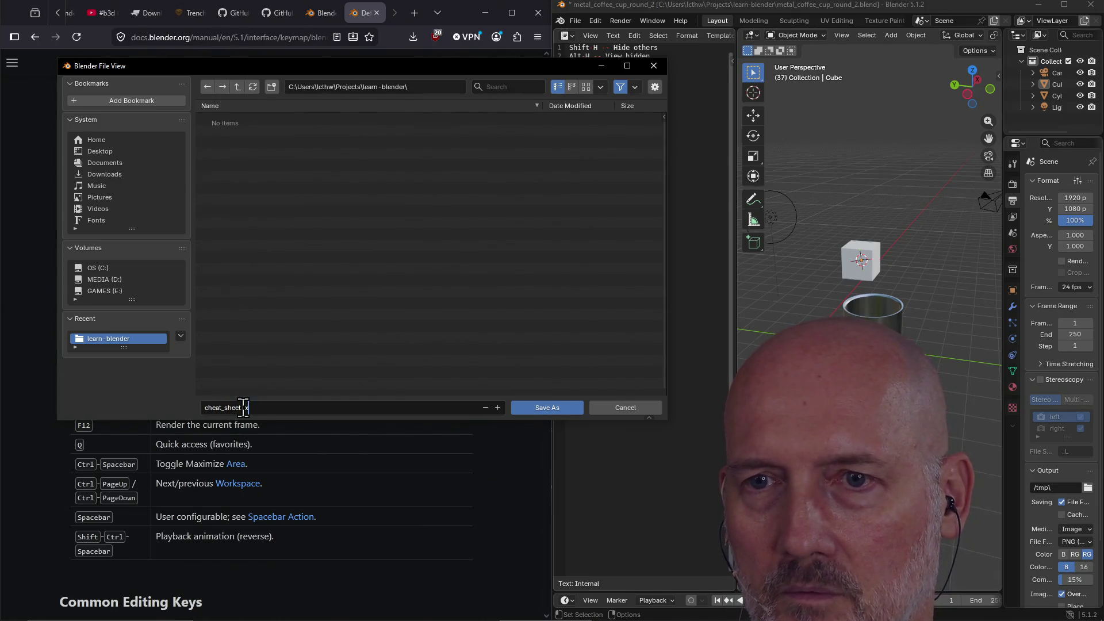
{"action": "left_click", "coordinate": [554, 413]}
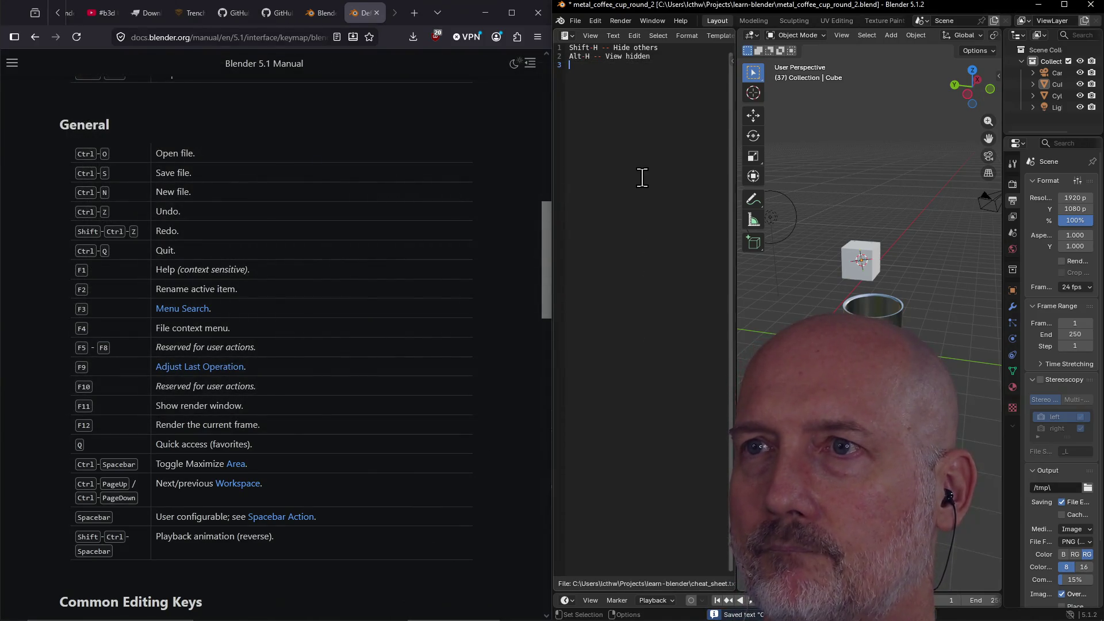
Check the text editor's display options without changing anything and scroll down the manual.
{"action": "left_click", "coordinate": [595, 39]}
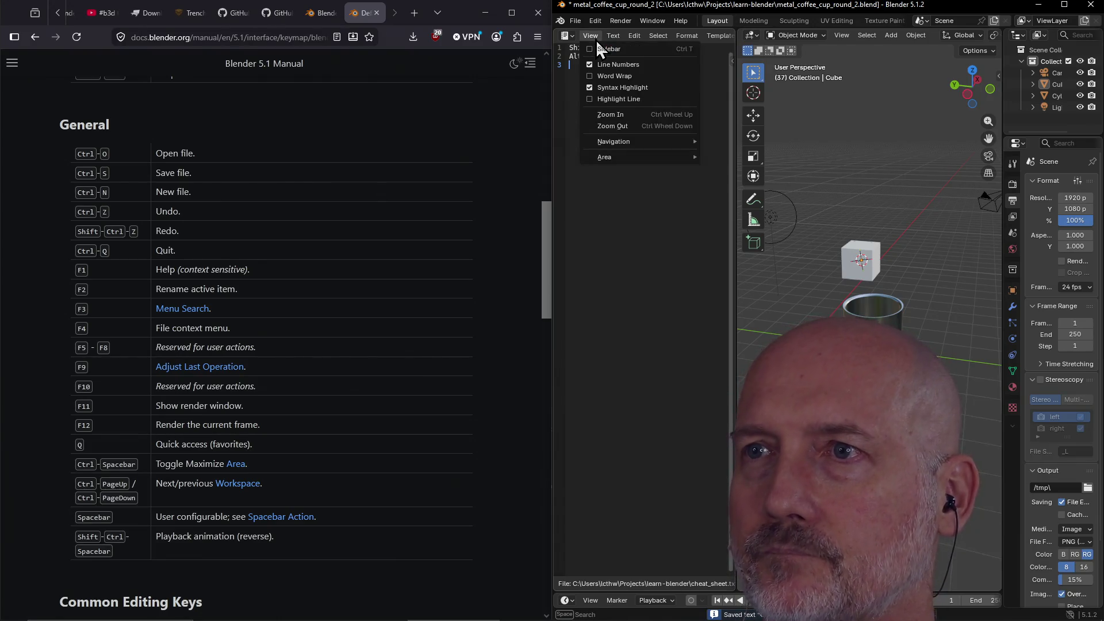
{"action": "left_click", "coordinate": [592, 254]}
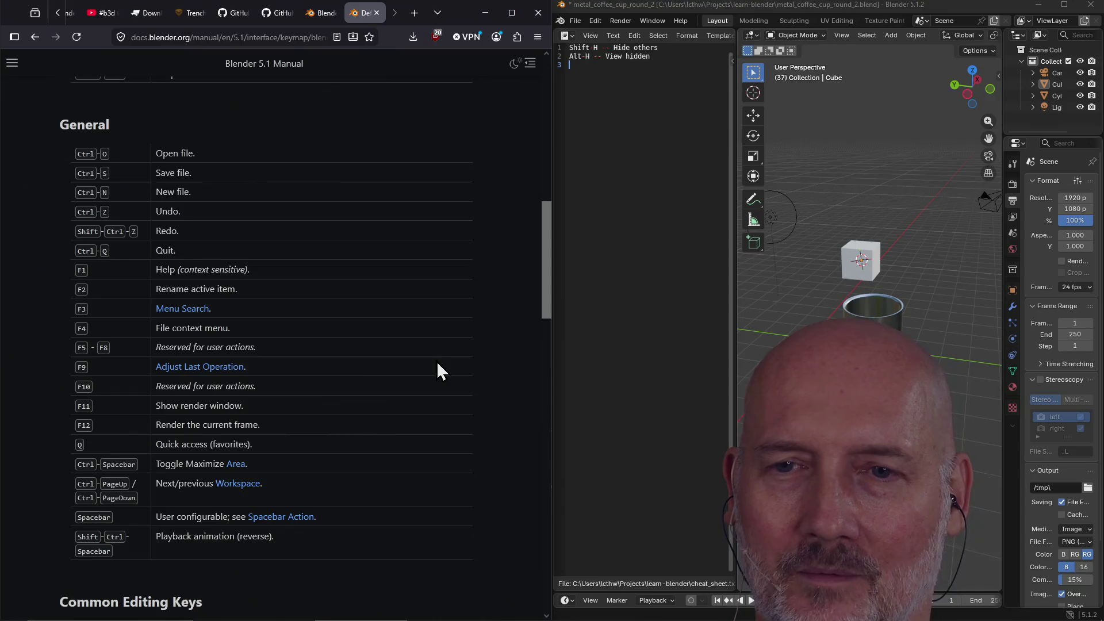
{"action": "scroll", "coordinate": [436, 362], "scroll_direction": "down", "scroll_amount": 3}
{"action": "scroll", "coordinate": [437, 364], "scroll_direction": "down", "scroll_amount": 5}
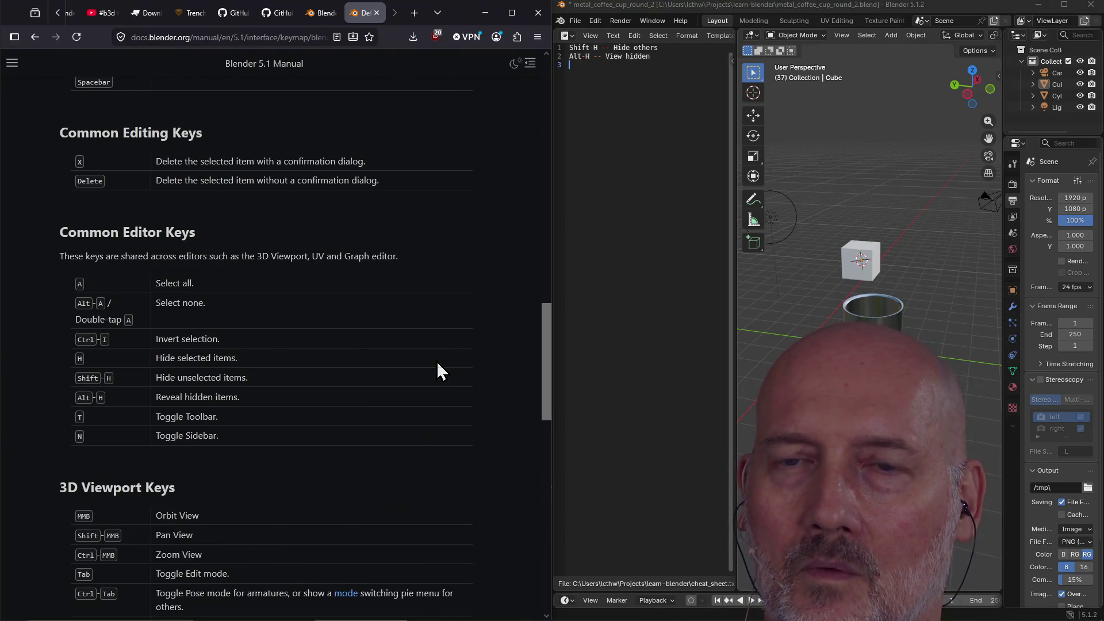
Maximize the Blender window and delete the cube with X.
{"action": "left_click", "coordinate": [647, 272]}
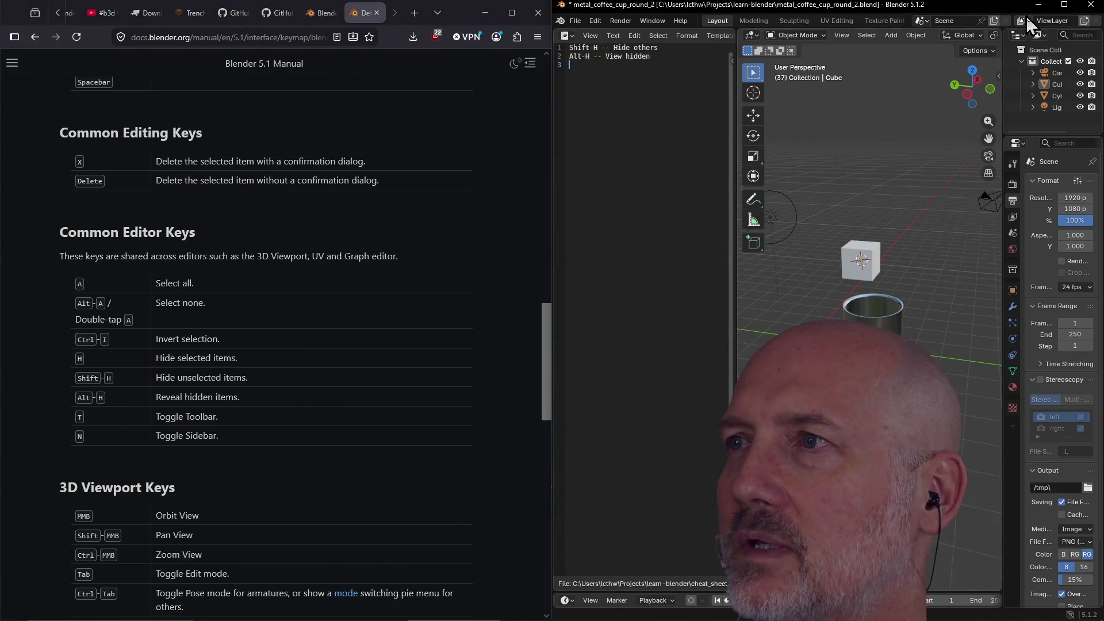
{"action": "left_click", "coordinate": [1061, 5]}
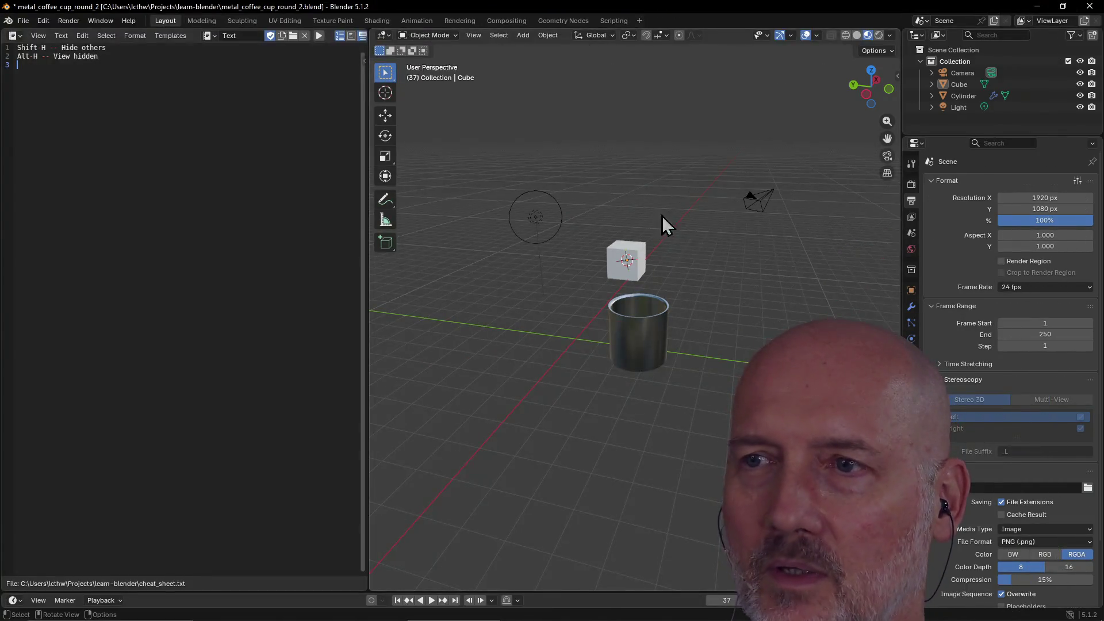
{"action": "key", "text": "x"}
{"action": "left_click", "coordinate": [632, 275]}
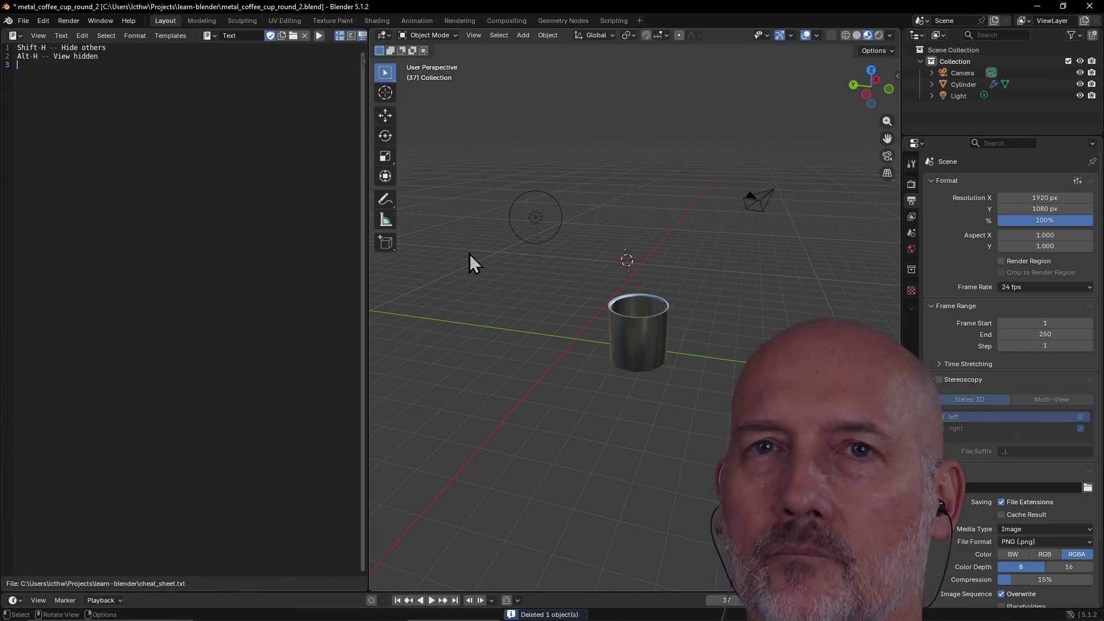
Narrow the text editor to widen the 3D viewport and type 'X -- Delete Confirm' on line 3.
{"action": "mouse_move", "coordinate": [369, 264]}
{"action": "left_mouse_down"}
{"action": "mouse_move", "coordinate": [239, 270]}
{"action": "mouse_move", "coordinate": [120, 292]}
{"action": "left_mouse_up"}
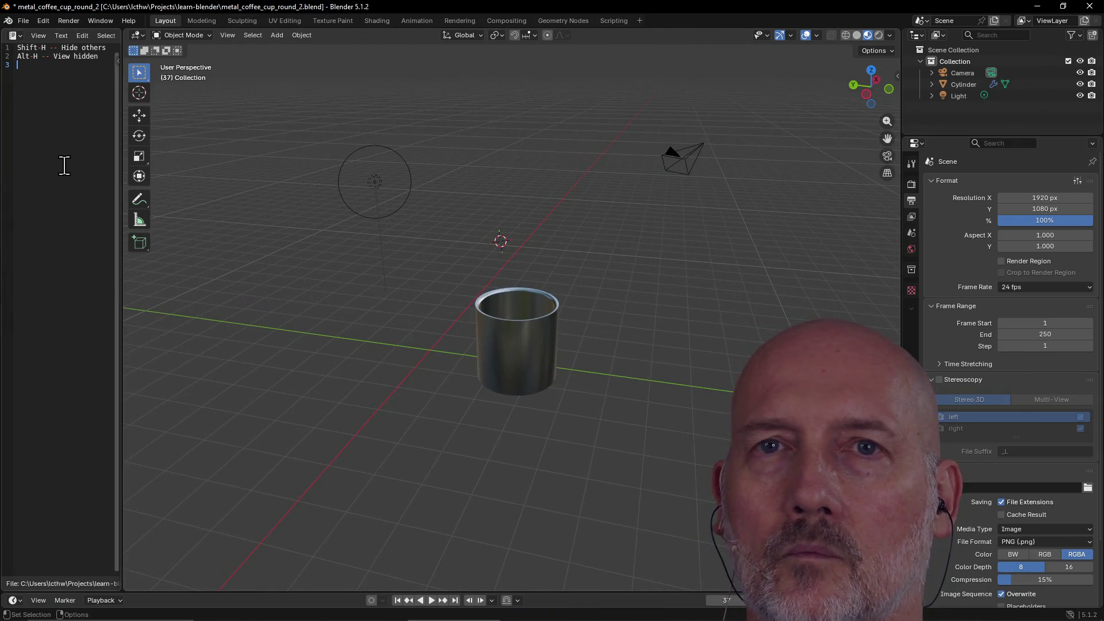
{"action": "type", "text": "X -- Delete Confirm"}
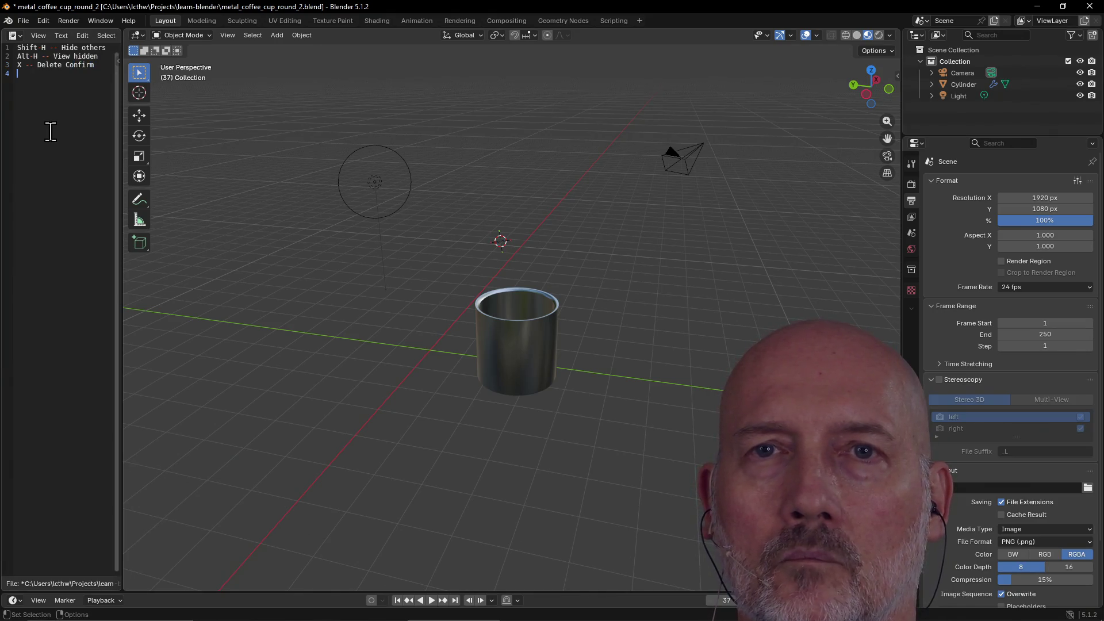
{"action": "key", "text": "alt+Tab"}
Page through Industry Compatible Keymap, UI Elements and Buttons to Input Fields, then return to Blender.
{"action": "scroll", "coordinate": [286, 366], "scroll_direction": "down", "scroll_amount": 10}
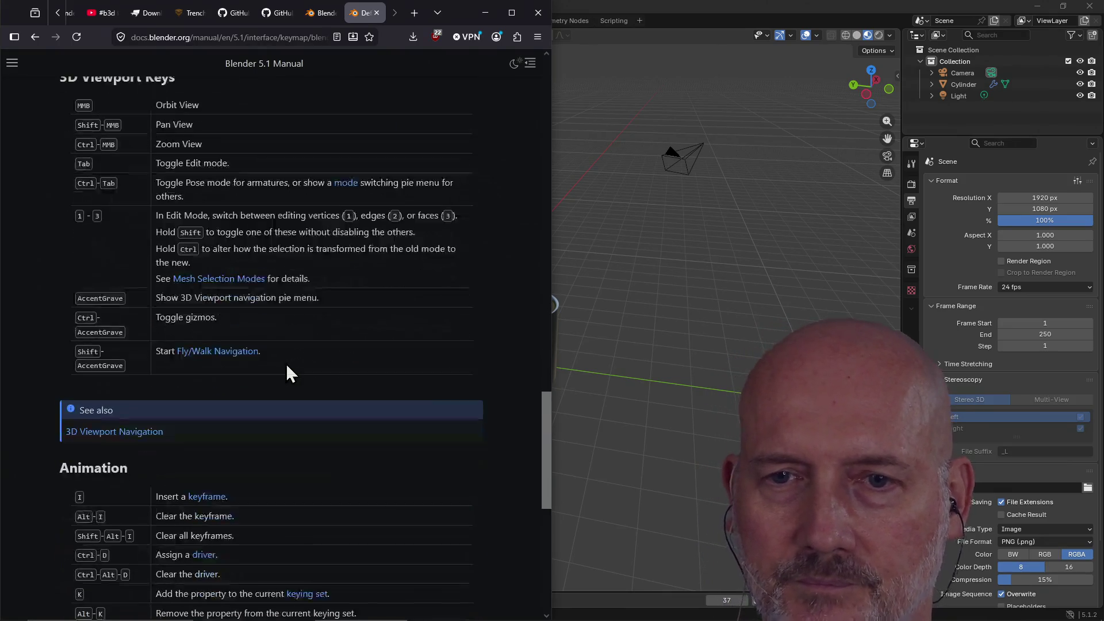
{"action": "scroll", "coordinate": [286, 366], "scroll_direction": "down", "scroll_amount": 10}
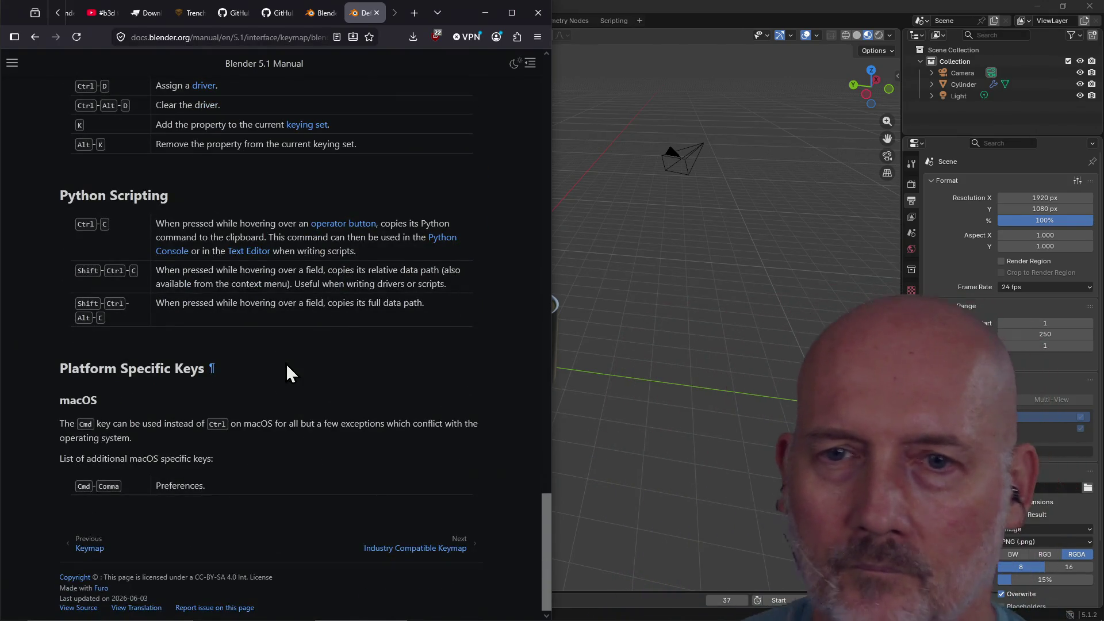
{"action": "left_click", "coordinate": [432, 552]}
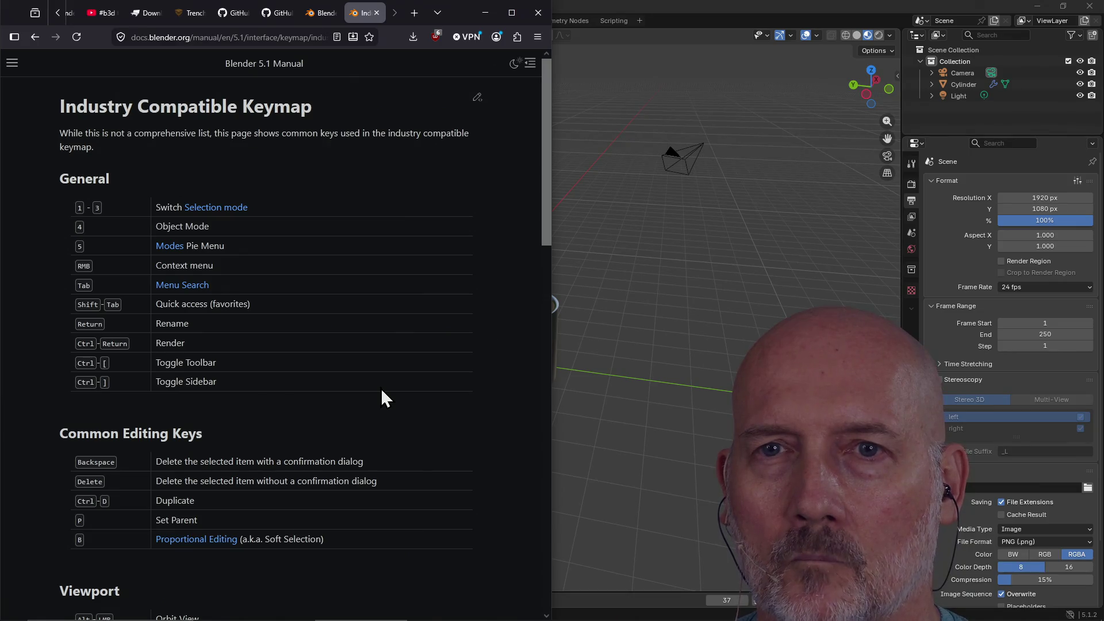
{"action": "scroll", "coordinate": [382, 389], "scroll_direction": "down", "scroll_amount": 15}
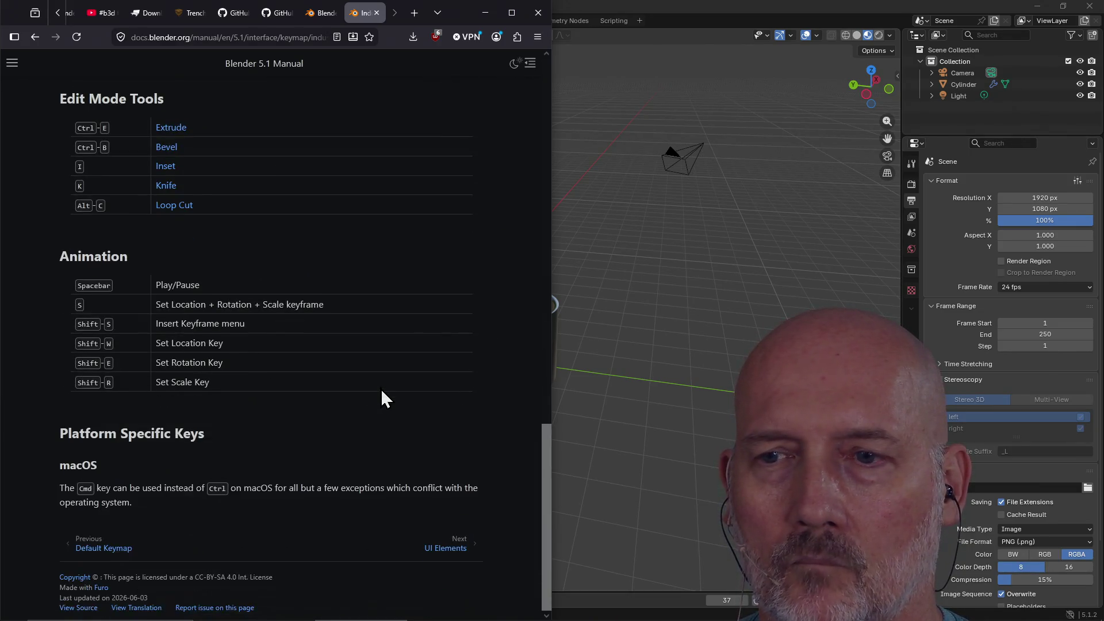
{"action": "left_click", "coordinate": [443, 547]}
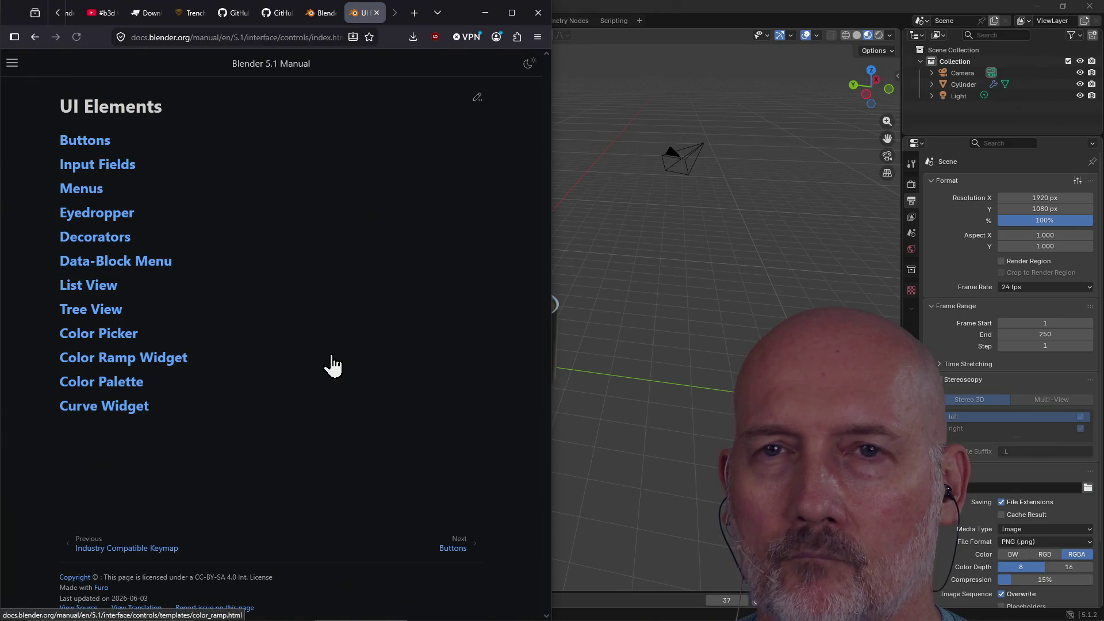
{"action": "left_click", "coordinate": [460, 549]}
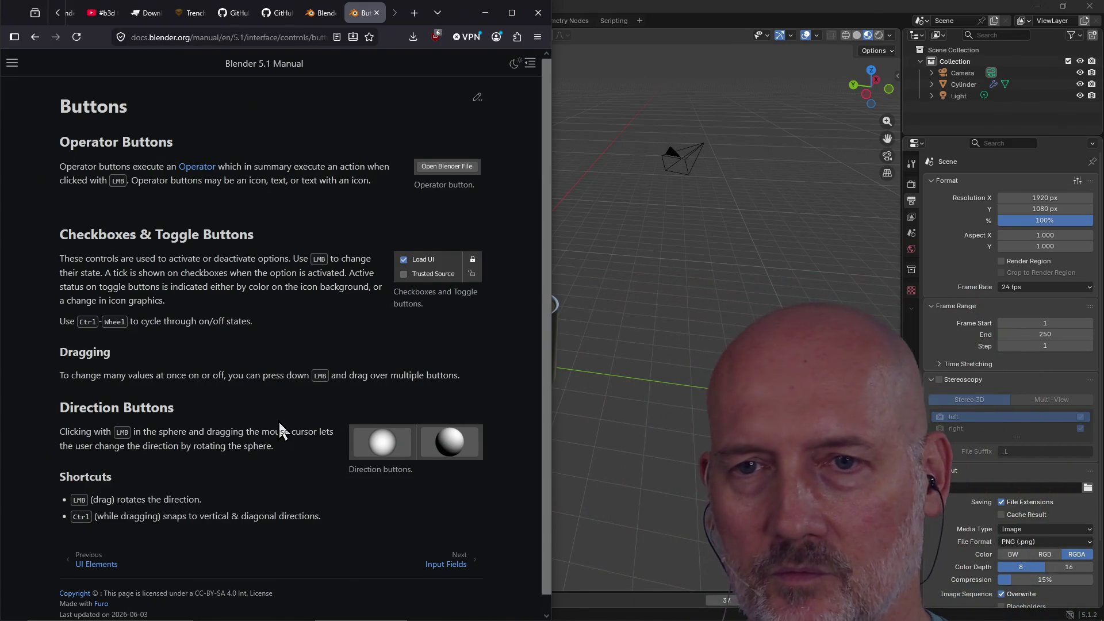
{"action": "scroll", "coordinate": [278, 420], "scroll_direction": "down", "scroll_amount": 1}
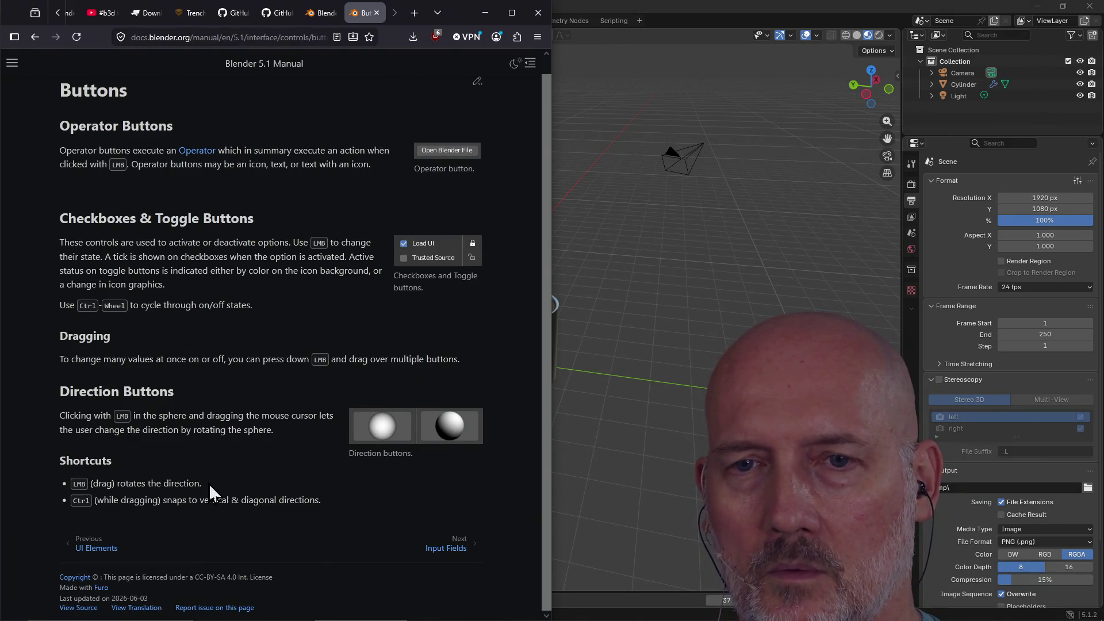
{"action": "left_click", "coordinate": [443, 553]}
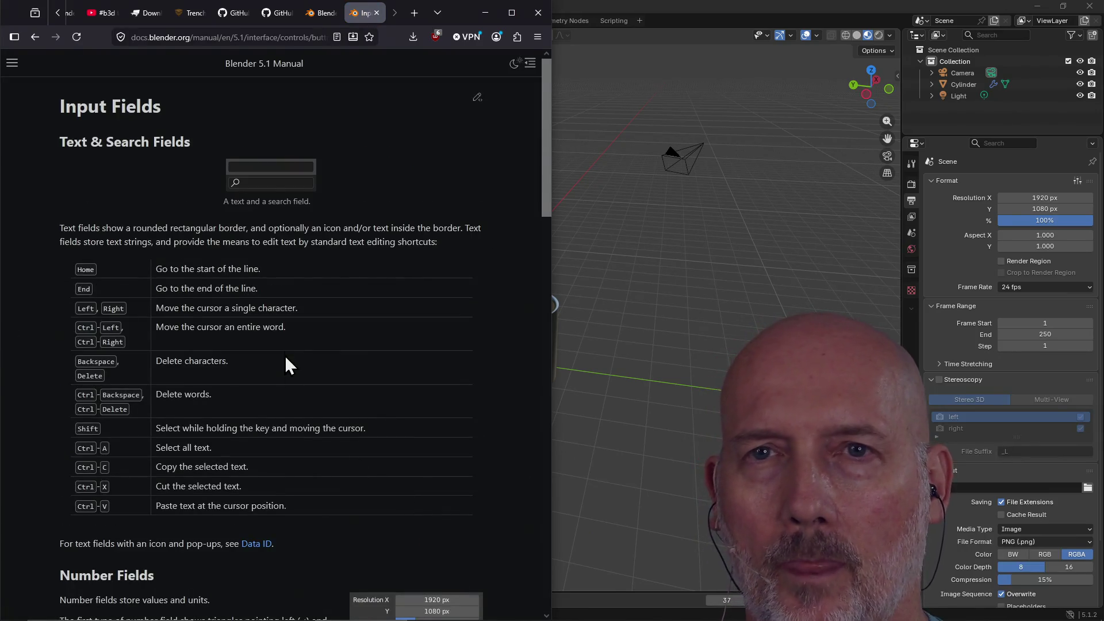
{"action": "scroll", "coordinate": [284, 358], "scroll_direction": "down", "scroll_amount": 15}
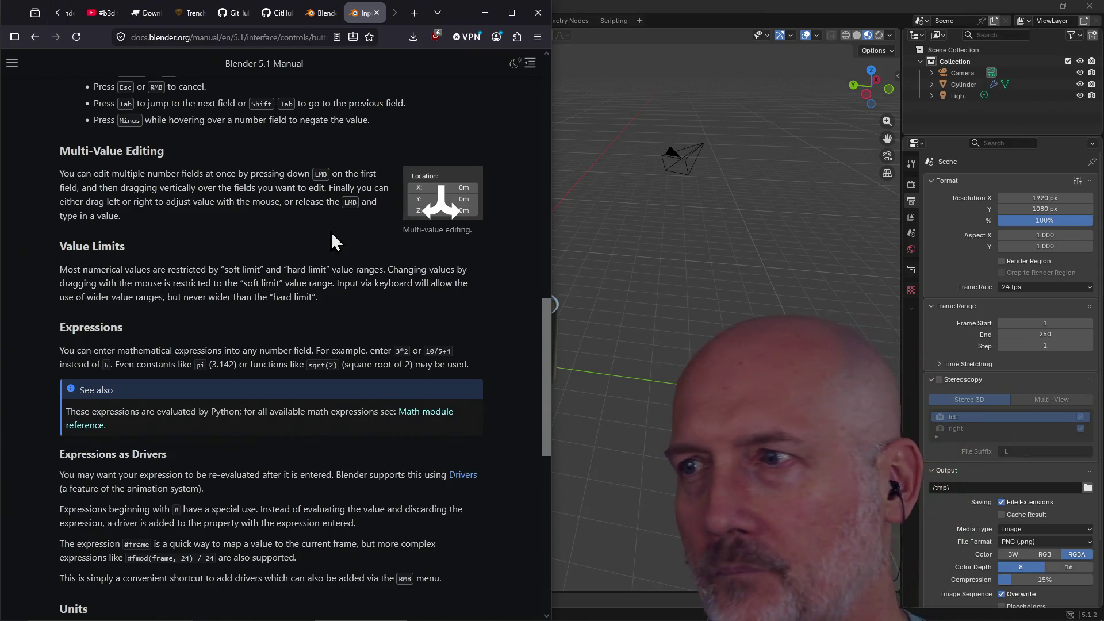
{"action": "left_click", "coordinate": [970, 237]}
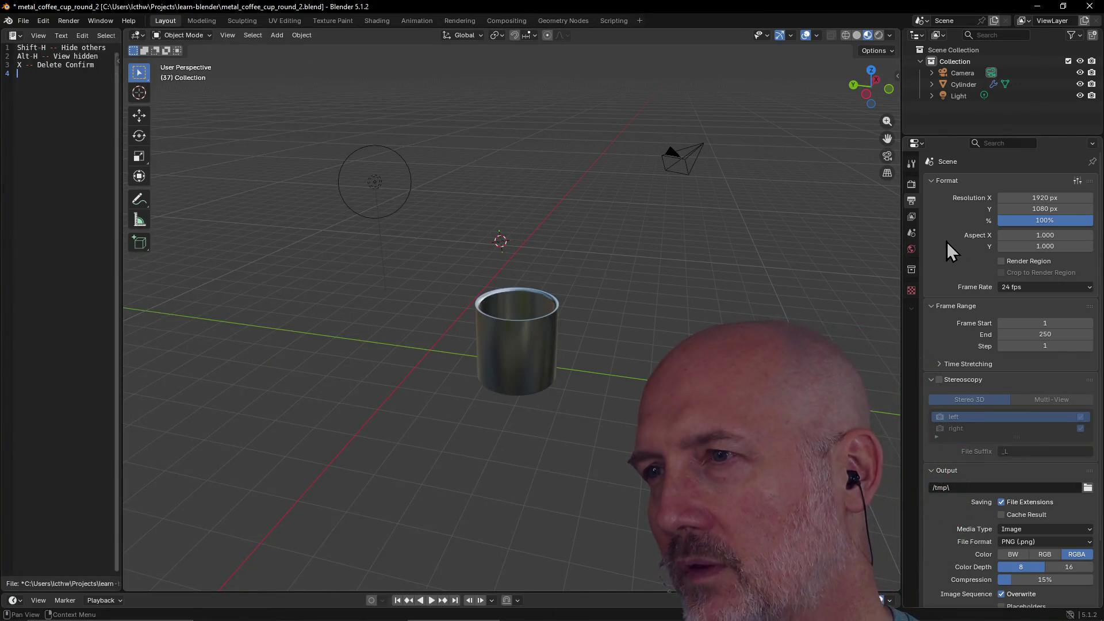
Show the transform sidebar and select, then deselect, the metal mug.
{"action": "key", "text": "n"}
{"action": "left_click", "coordinate": [519, 340]}
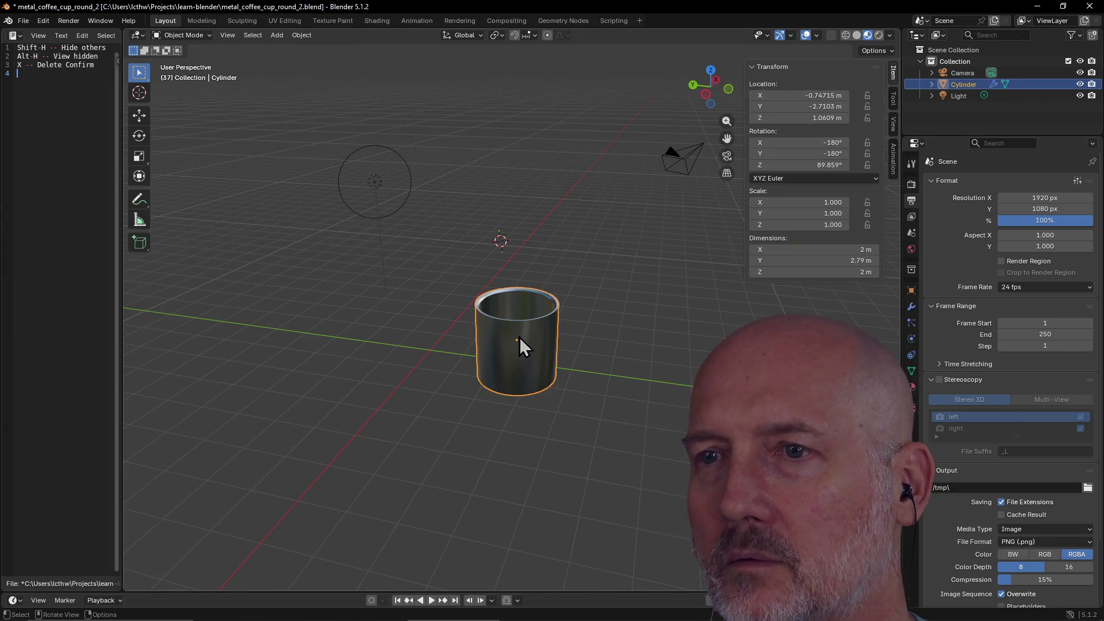
{"action": "left_click", "coordinate": [468, 278]}
{"action": "key", "text": "ctrl+z"}
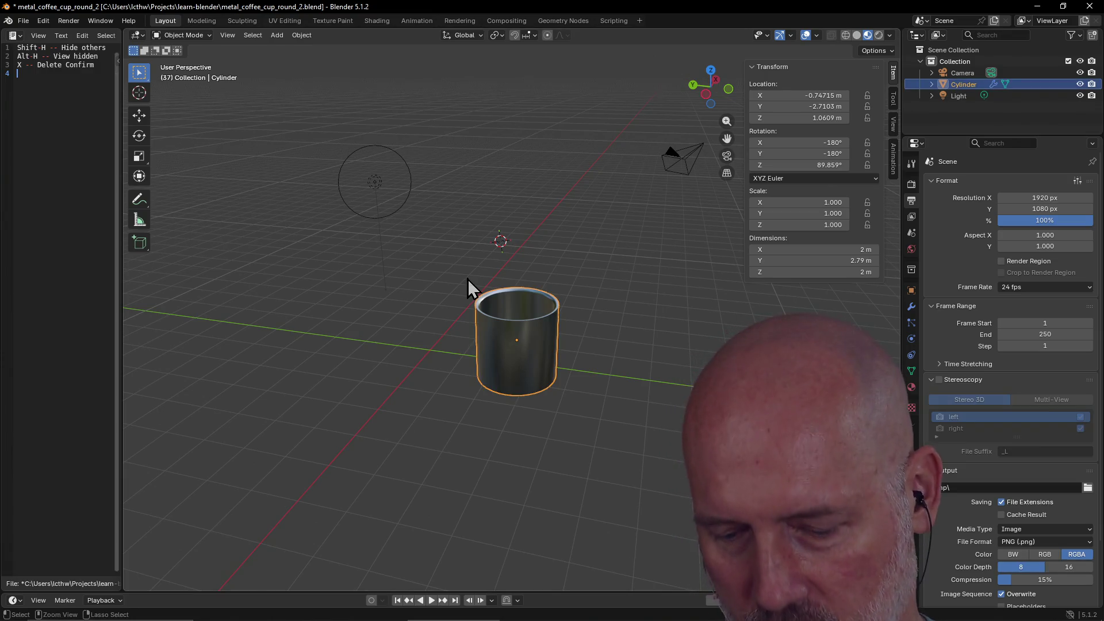
{"action": "key", "text": "ctrl+shift+z"}
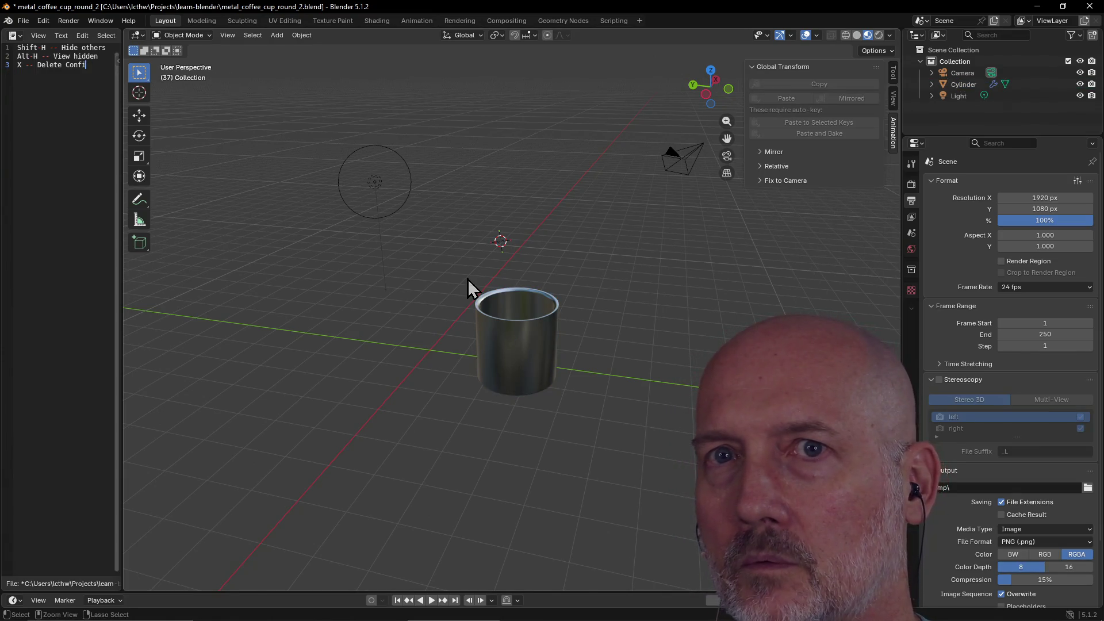
Trim the Delete cheat-sheet line, save metal_coffee_cup_round_2.blend, and close the text editor area.
{"action": "key", "text": "BackSpace"}
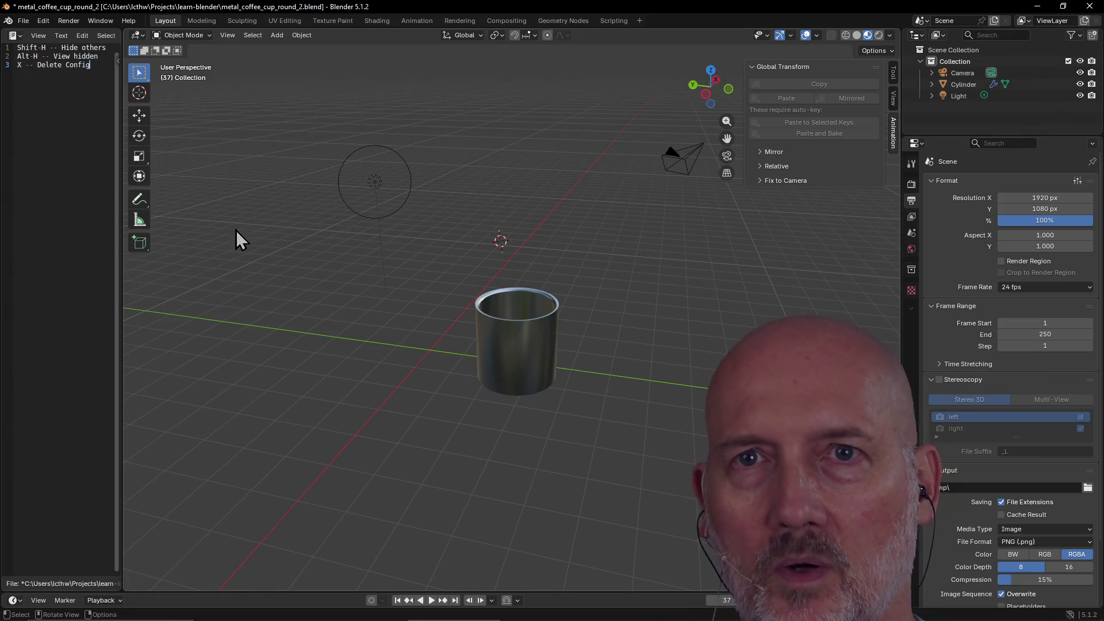
{"action": "key", "text": "ctrl+Left"}
{"action": "key", "text": "ctrl+s"}
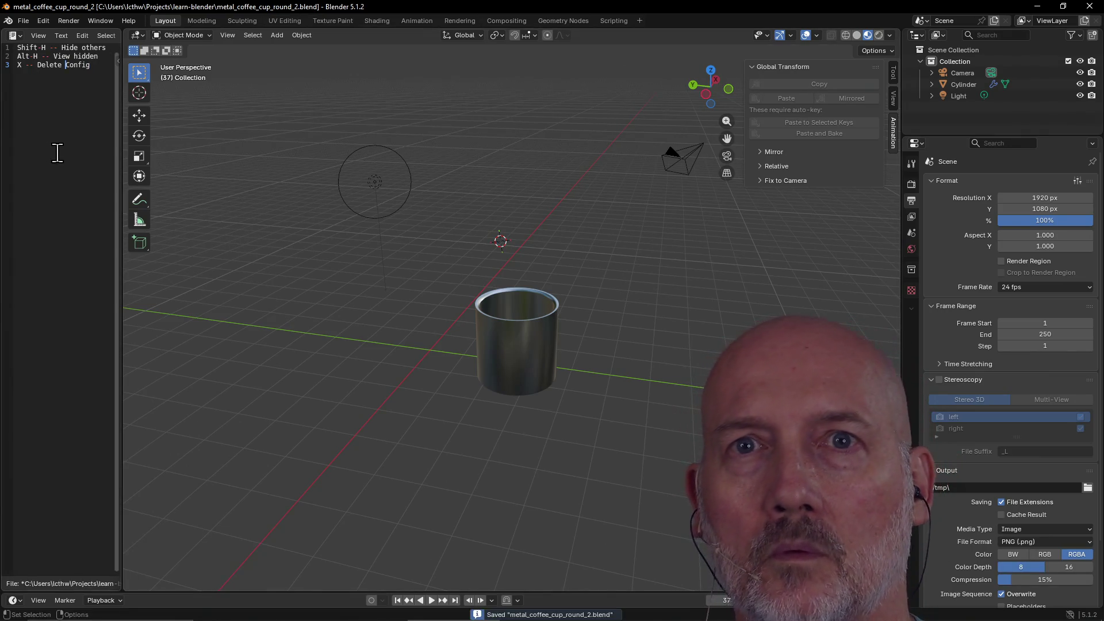
{"action": "right_click", "coordinate": [4, 41]}
{"action": "left_click", "coordinate": [23, 122]}
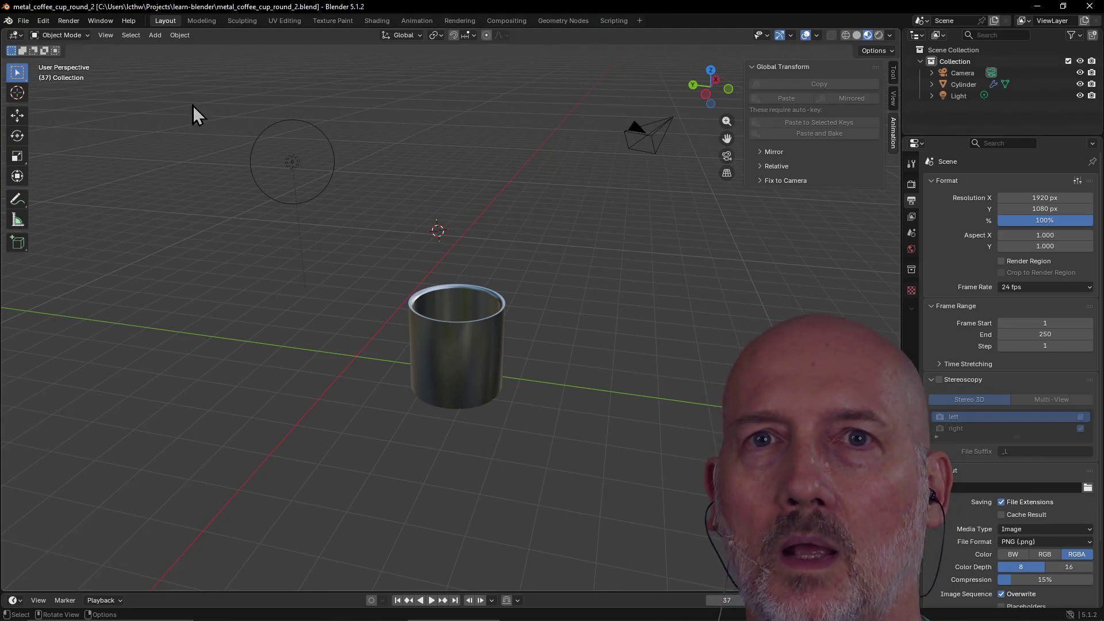
Add a 1.3 m cube from Add > Mesh and move it with G.
{"action": "left_click", "coordinate": [155, 36]}
{"action": "left_click", "coordinate": [230, 62]}
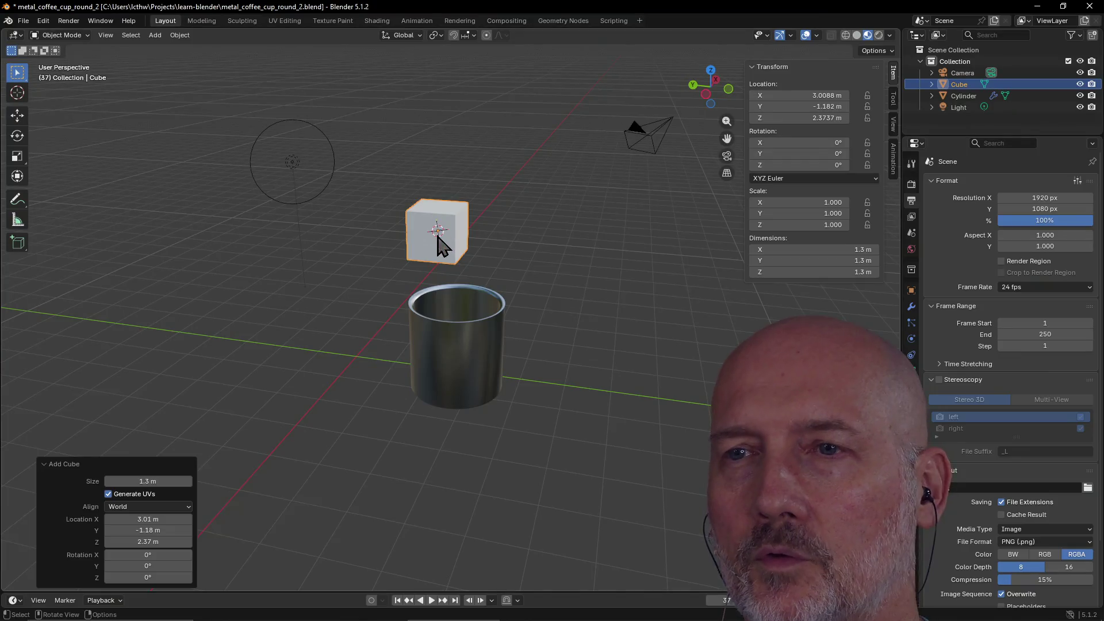
{"action": "left_click", "coordinate": [438, 254]}
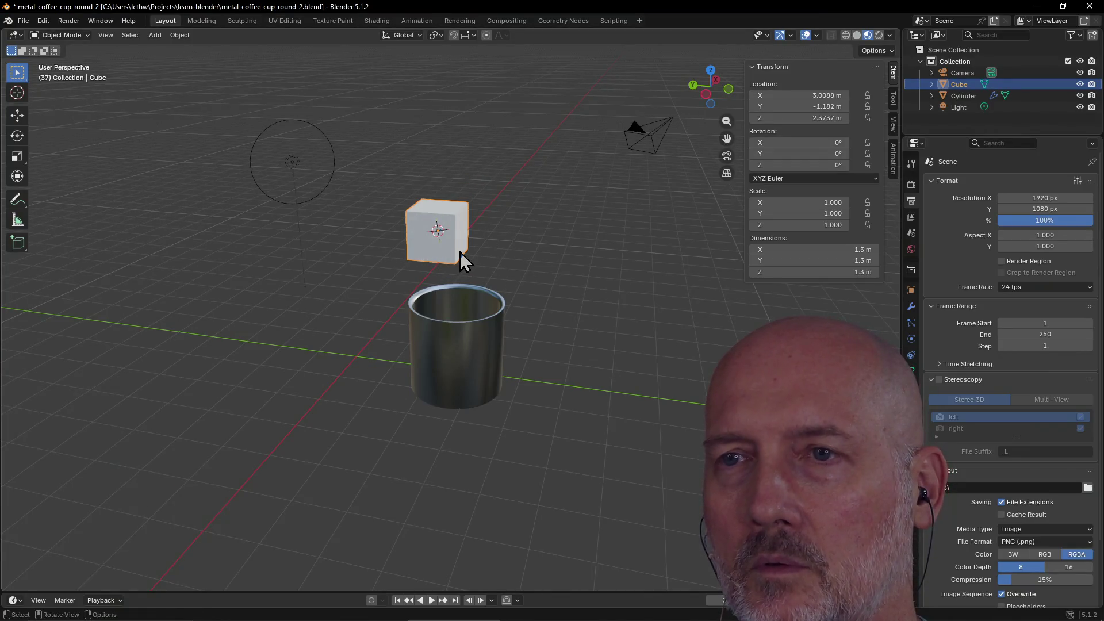
{"action": "key", "text": "g"}
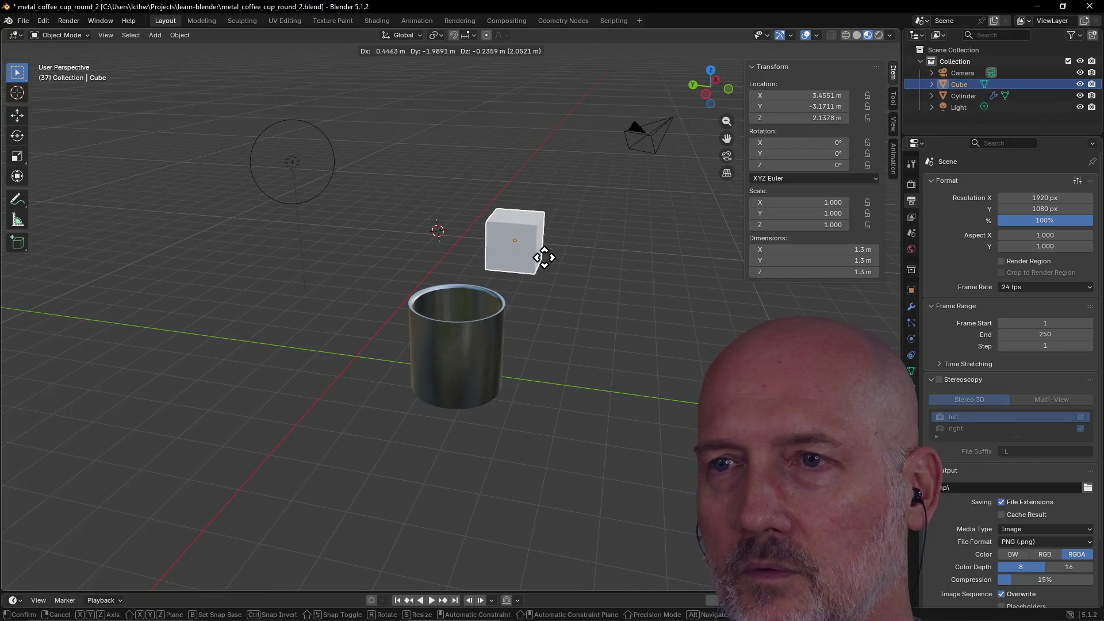
{"action": "left_click", "coordinate": [555, 255]}
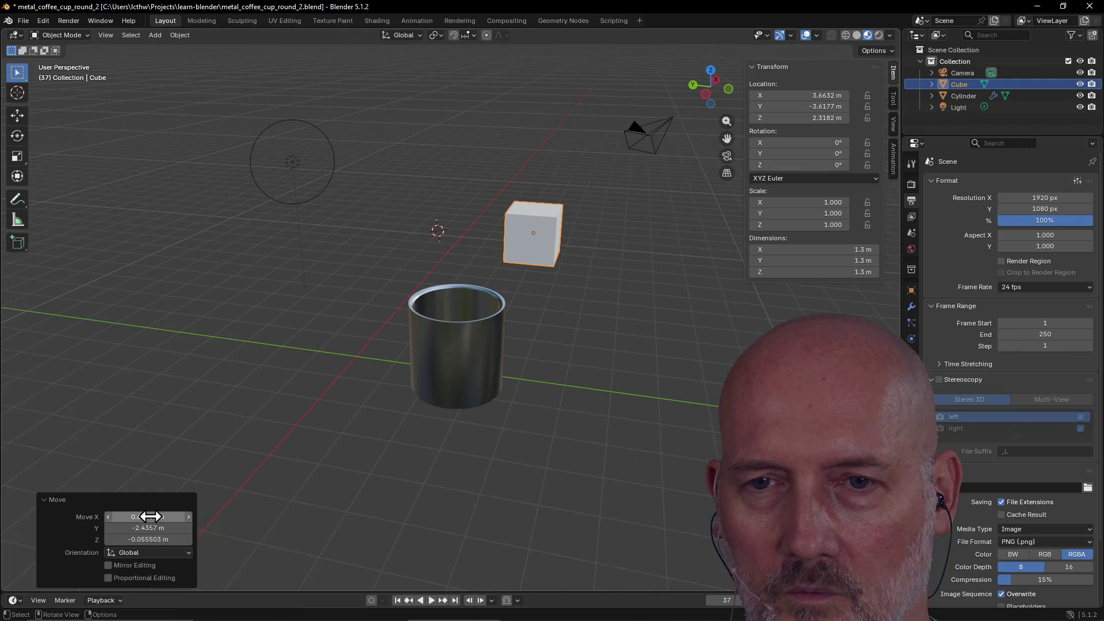
Tweak the cube's Move offsets to about 3.29, -3.99, 1.95 m and deselect it.
{"action": "left_click_drag", "start_coordinate": [156, 519], "coordinate": [131, 516]}
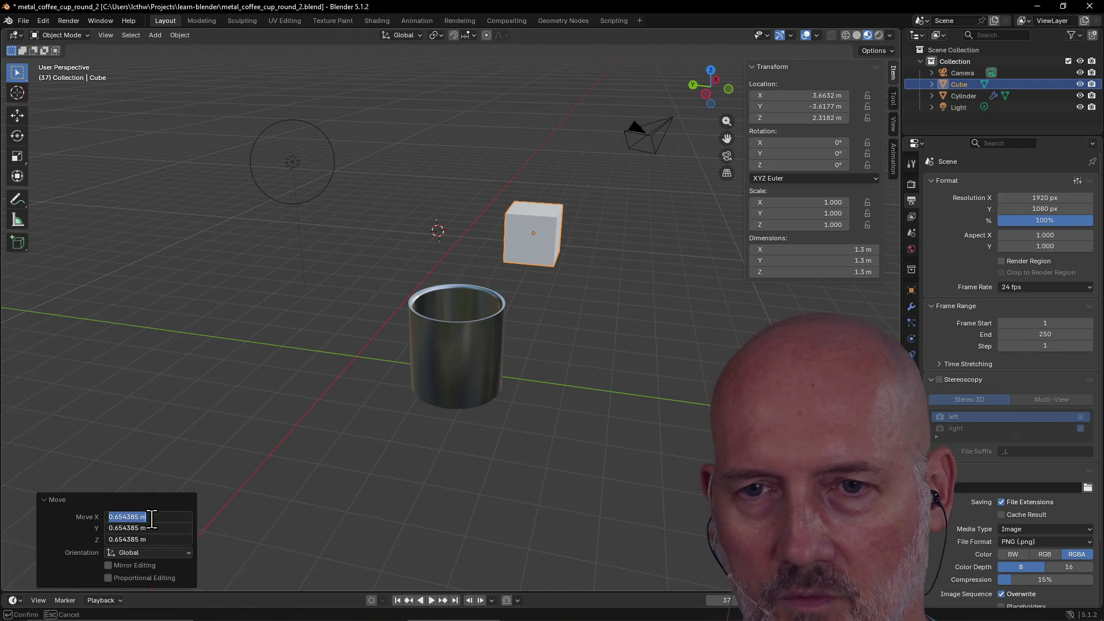
{"action": "key", "text": "Escape"}
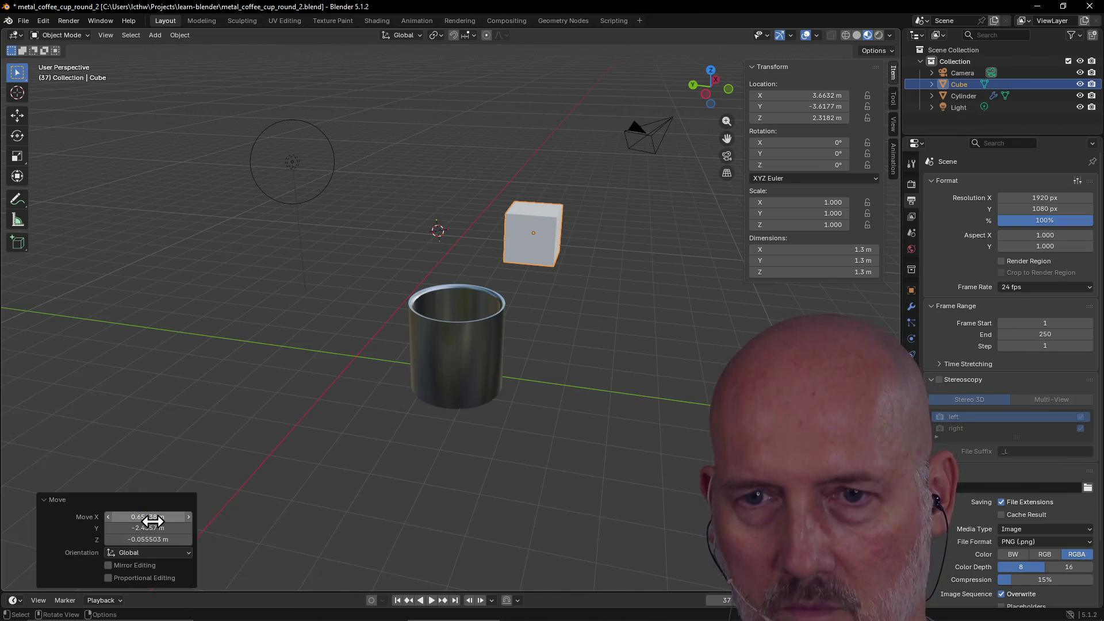
{"action": "key", "text": "ctrl+z"}
{"action": "mouse_move", "coordinate": [148, 516]}
{"action": "left_mouse_down"}
{"action": "mouse_move", "coordinate": [160, 517]}
{"action": "mouse_move", "coordinate": [148, 516]}
{"action": "left_mouse_up"}
{"action": "left_click", "coordinate": [276, 308]}
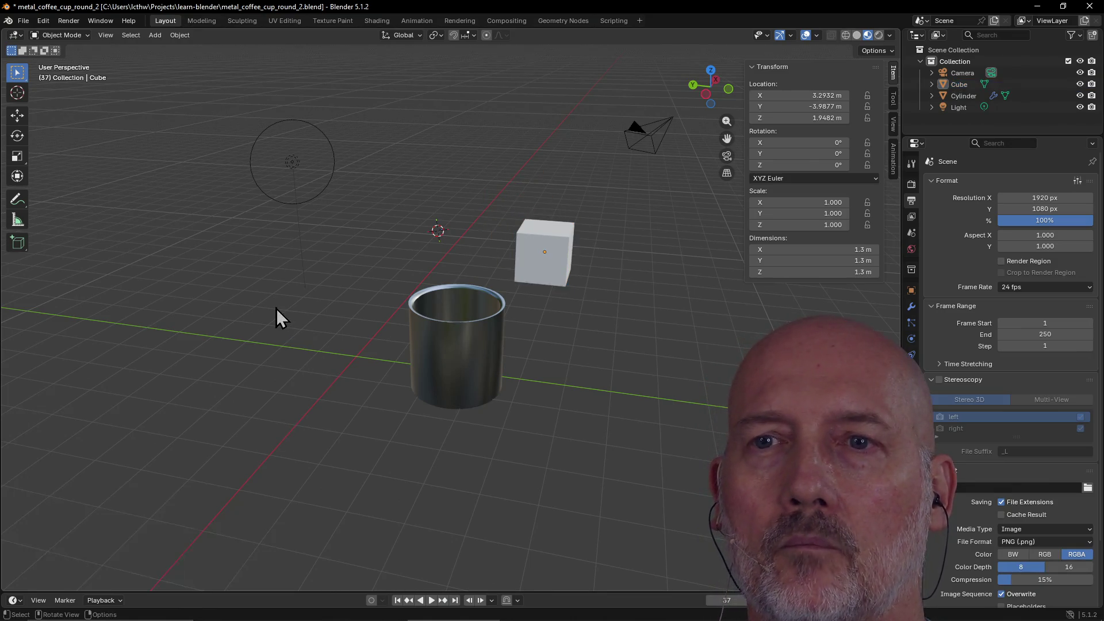
{"action": "key", "text": "alt+Tab"}
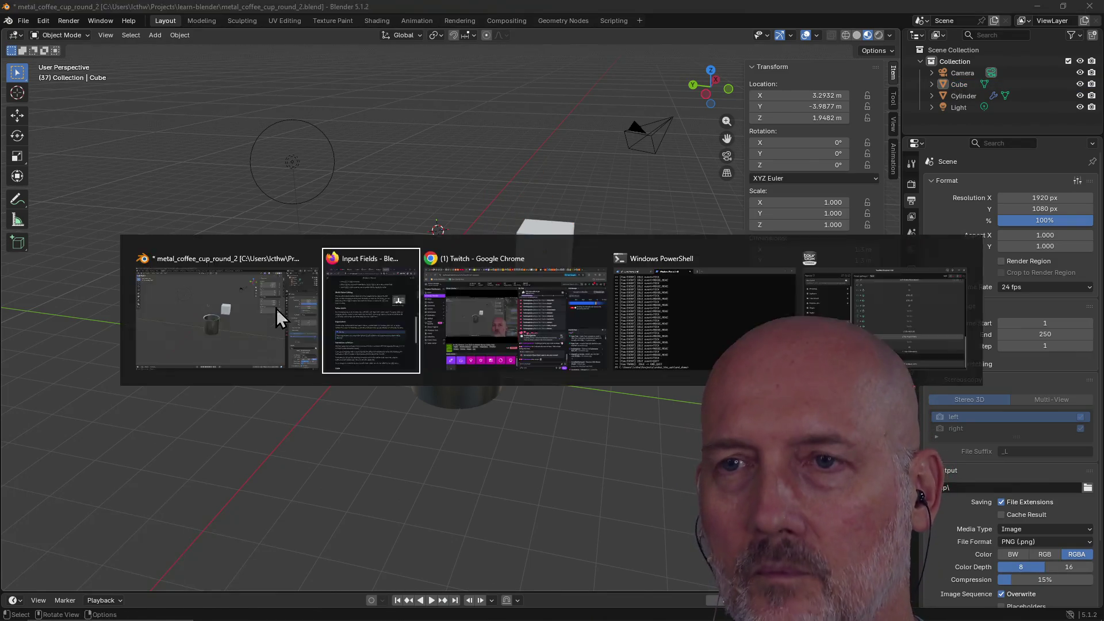
Scroll through the current manual page and go on to the Menus page.
{"action": "scroll", "coordinate": [274, 393], "scroll_direction": "down", "scroll_amount": 4}
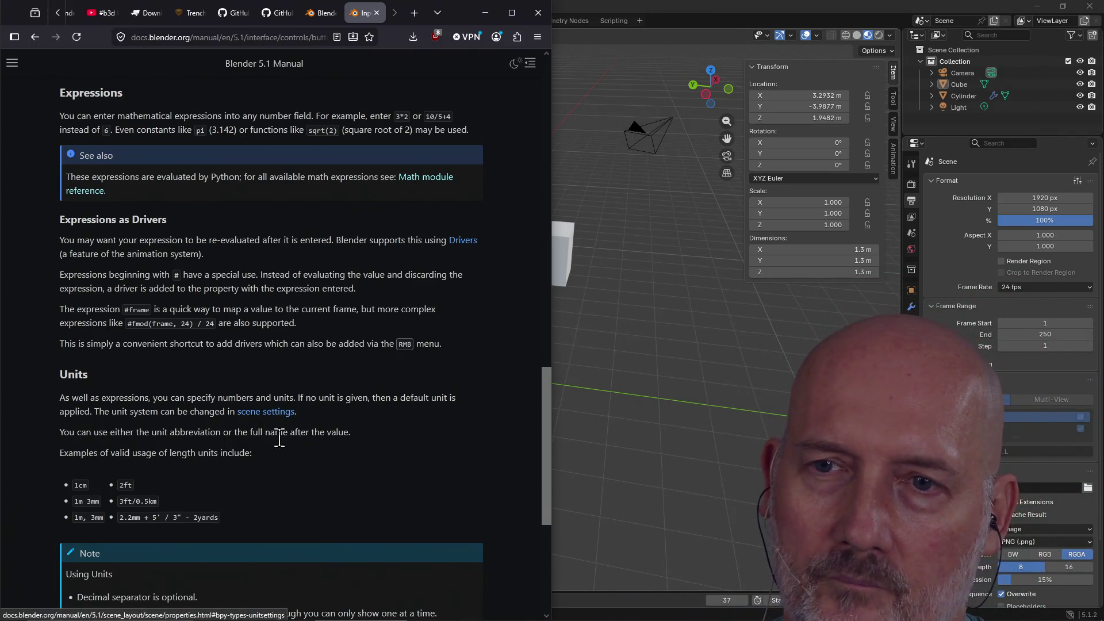
{"action": "scroll", "coordinate": [315, 457], "scroll_direction": "down", "scroll_amount": 4}
{"action": "scroll", "coordinate": [315, 457], "scroll_direction": "down", "scroll_amount": 1}
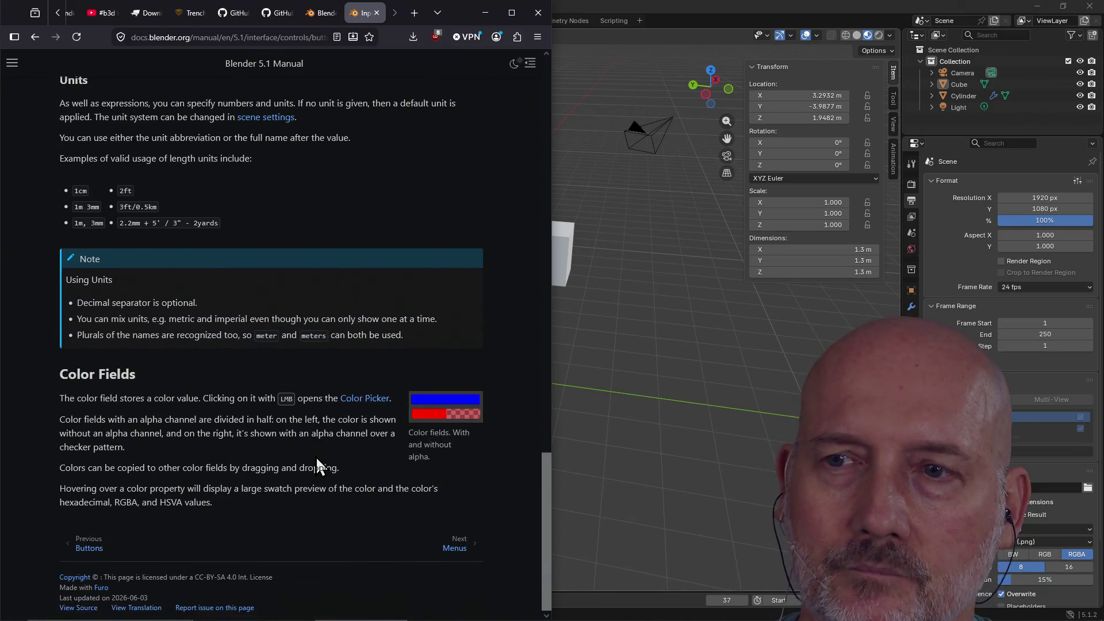
{"action": "left_click", "coordinate": [460, 549]}
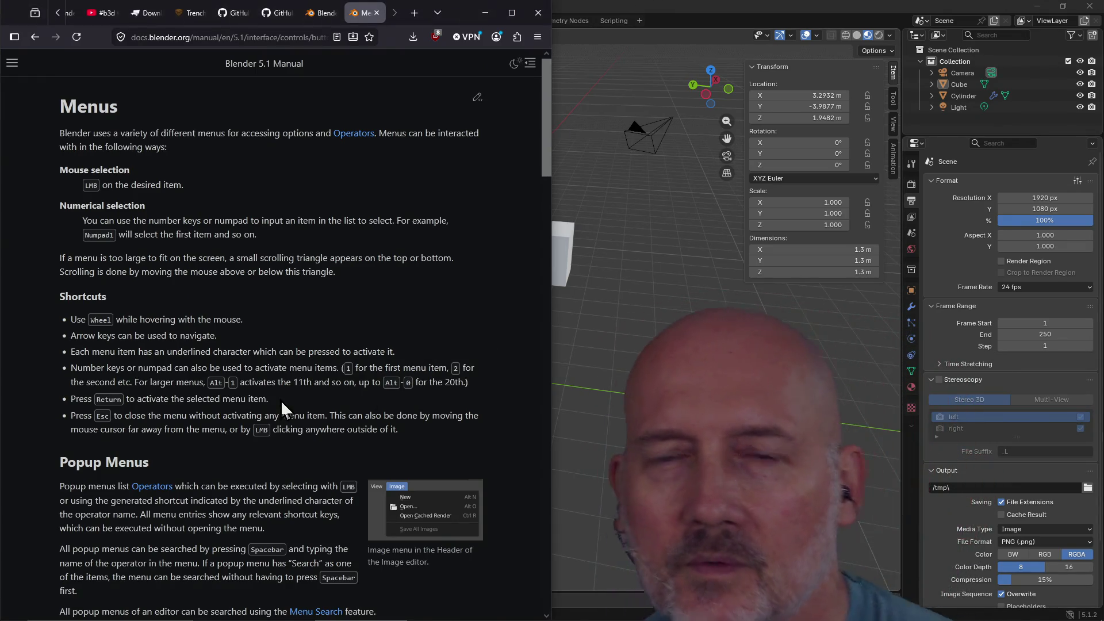
Read down the Menus page, continue to Eyedropper, then bring Blender to the front.
{"action": "scroll", "coordinate": [280, 399], "scroll_direction": "down", "scroll_amount": 2}
{"action": "scroll", "coordinate": [281, 400], "scroll_direction": "down", "scroll_amount": 10}
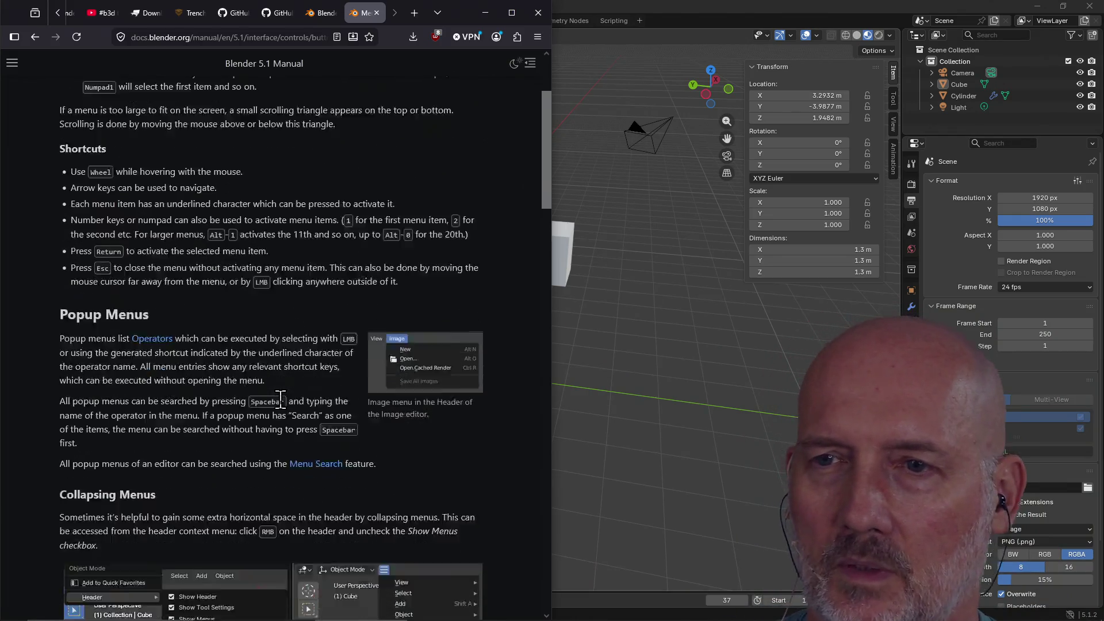
{"action": "scroll", "coordinate": [280, 400], "scroll_direction": "down", "scroll_amount": 15}
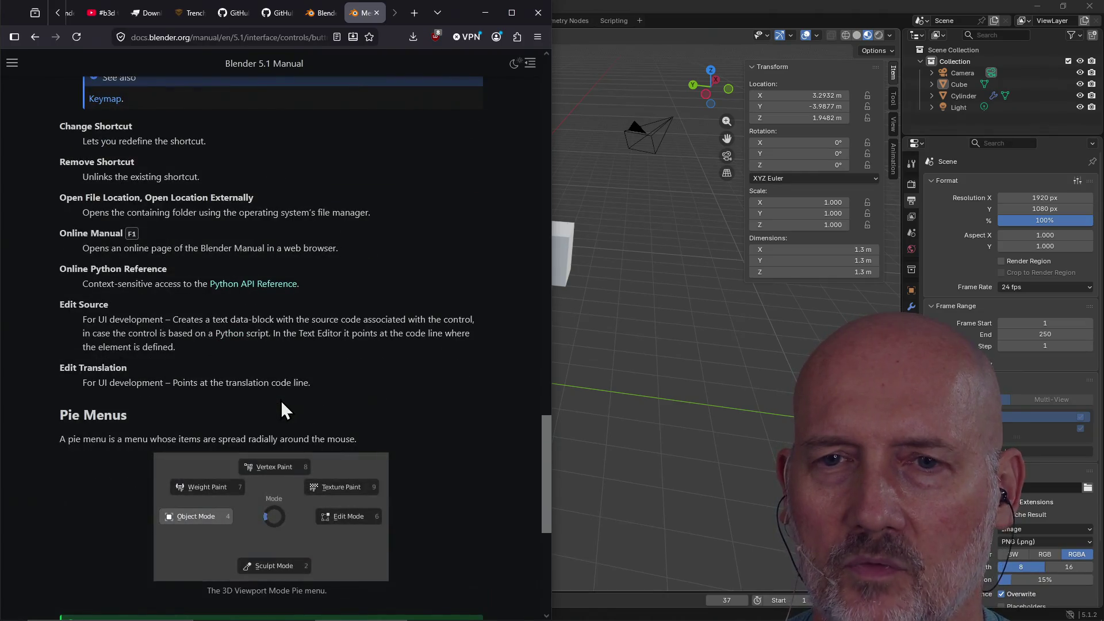
{"action": "scroll", "coordinate": [281, 400], "scroll_direction": "down", "scroll_amount": 3}
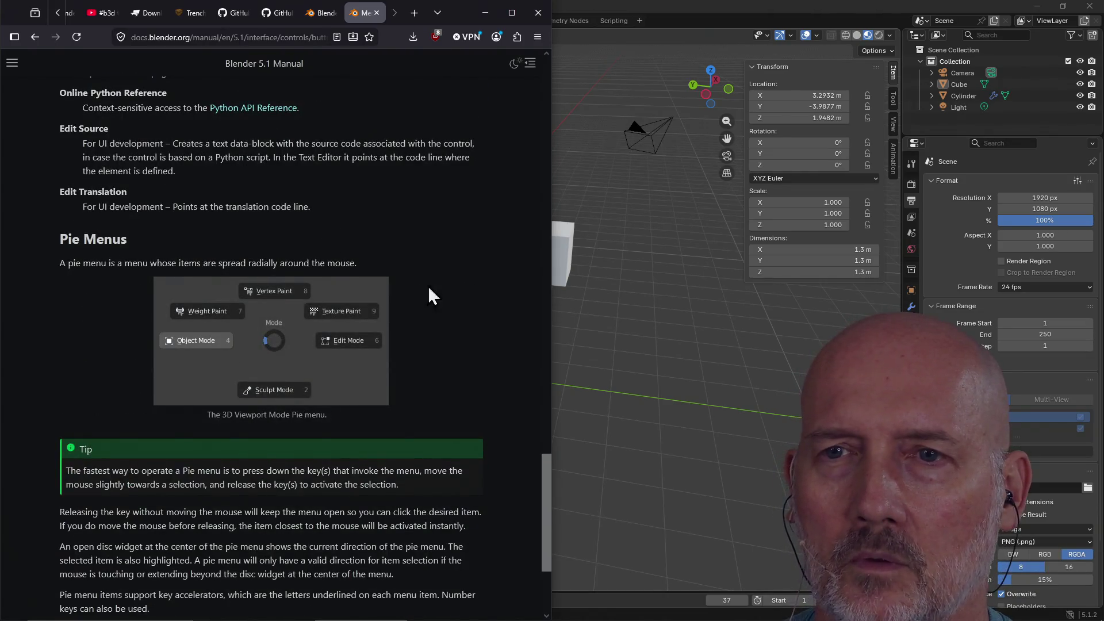
{"action": "scroll", "coordinate": [320, 371], "scroll_direction": "down", "scroll_amount": 3}
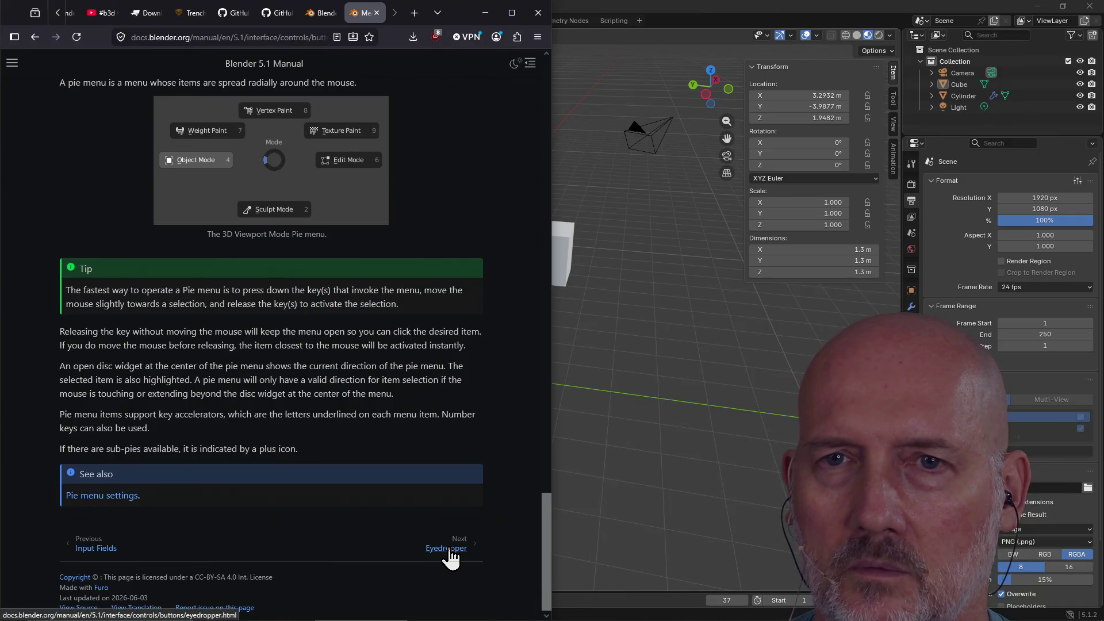
{"action": "left_click", "coordinate": [448, 550]}
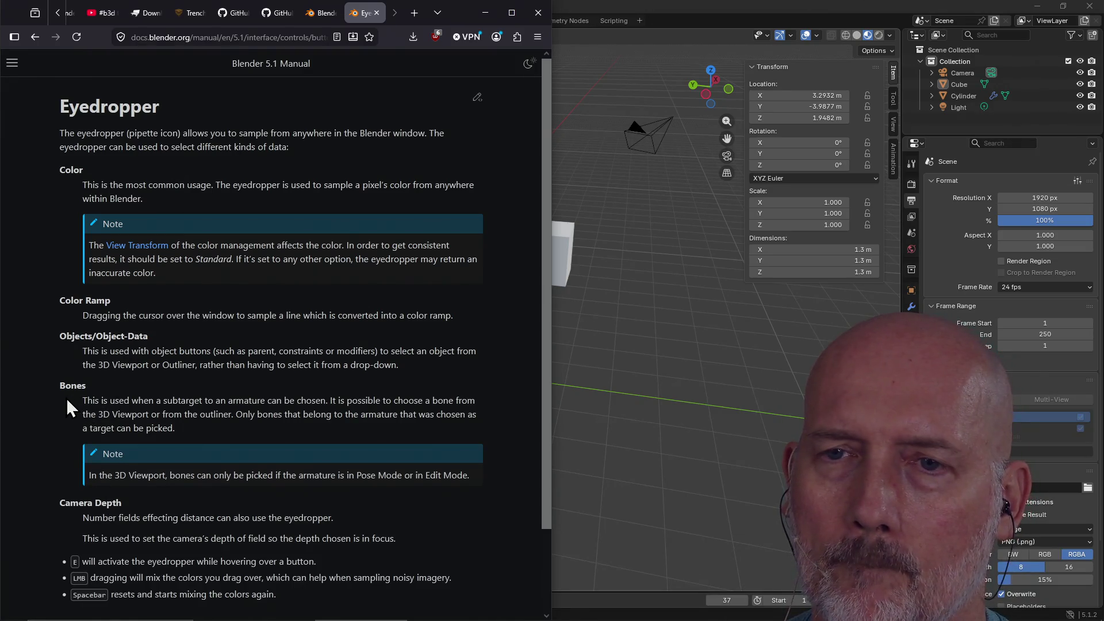
{"action": "left_click", "coordinate": [652, 11]}
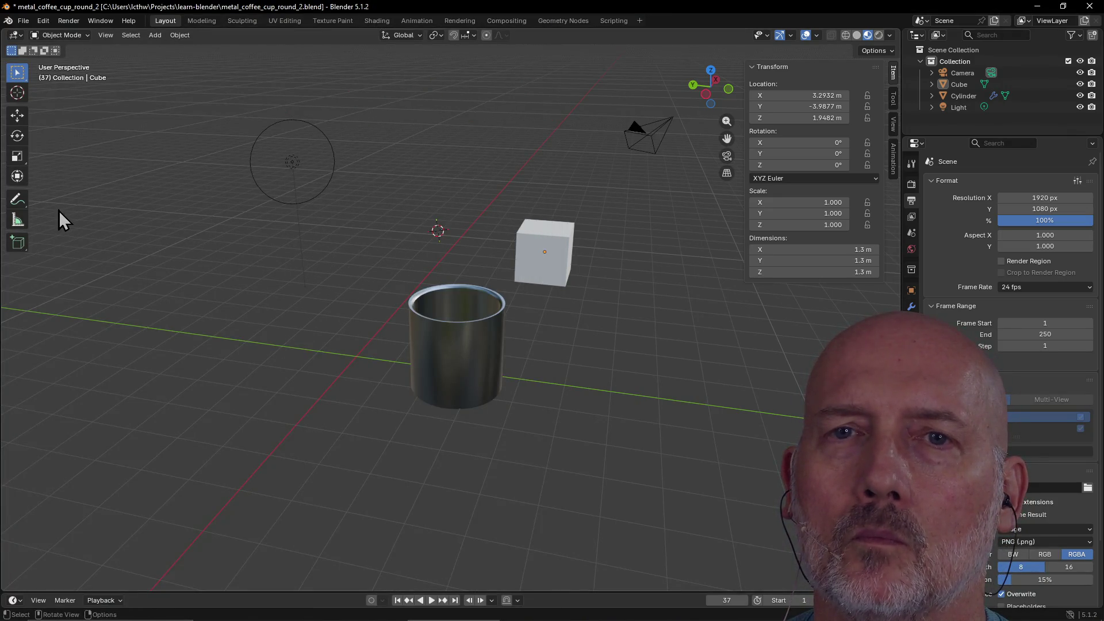
Switch between Blender and the manual, then follow Next from Eyedropper to the Decorators page.
{"action": "key", "text": "alt+Tab"}
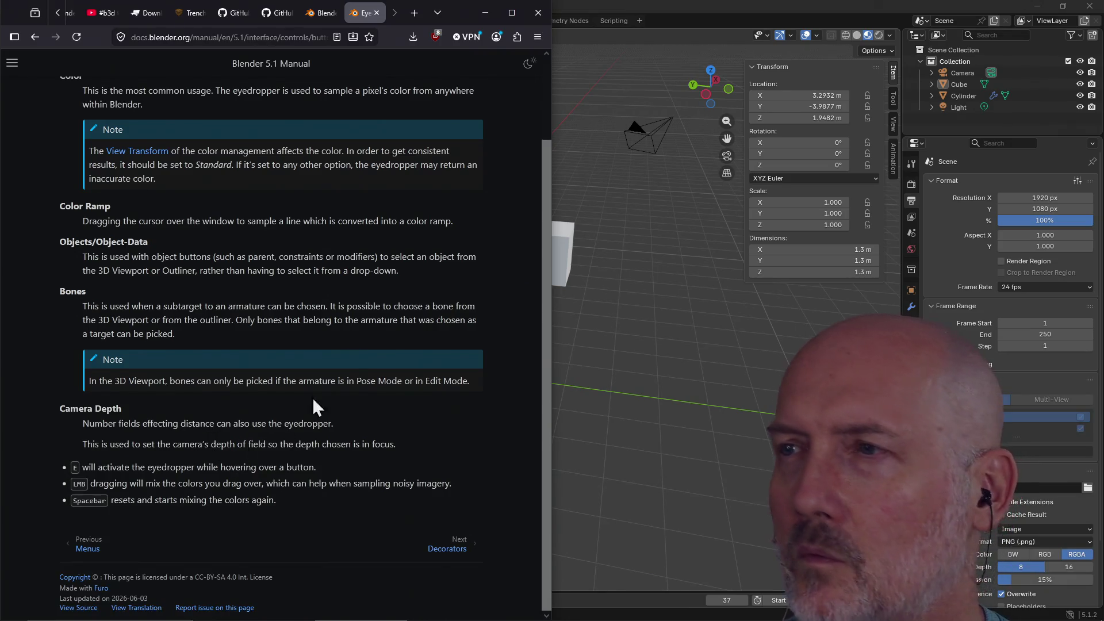
{"action": "left_click", "coordinate": [690, 11]}
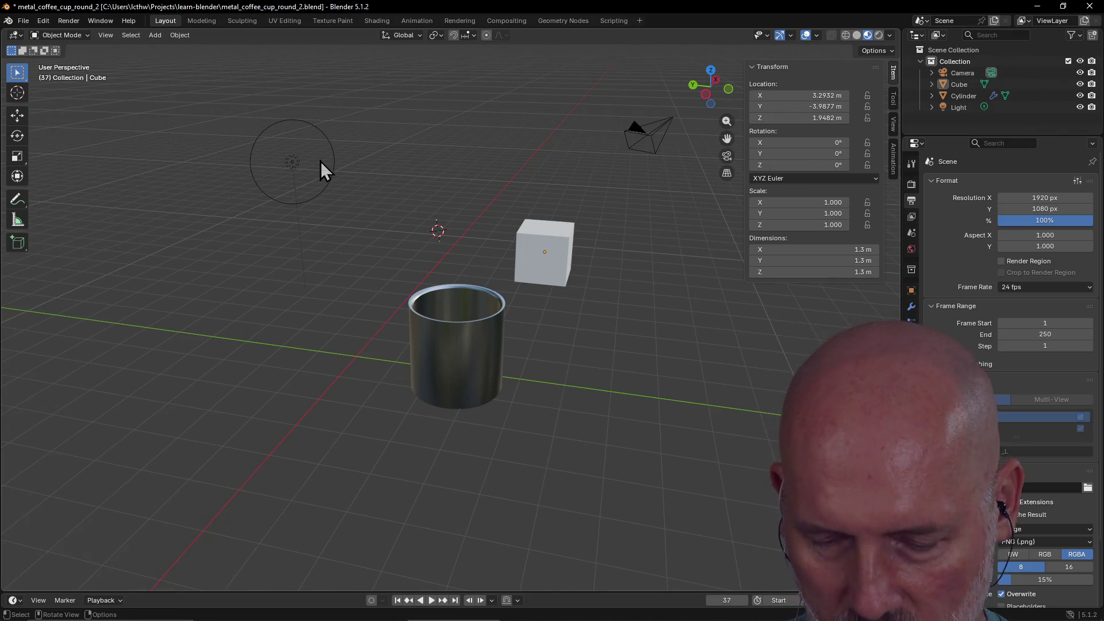
{"action": "key", "text": "alt+Tab"}
{"action": "left_click", "coordinate": [461, 555]}
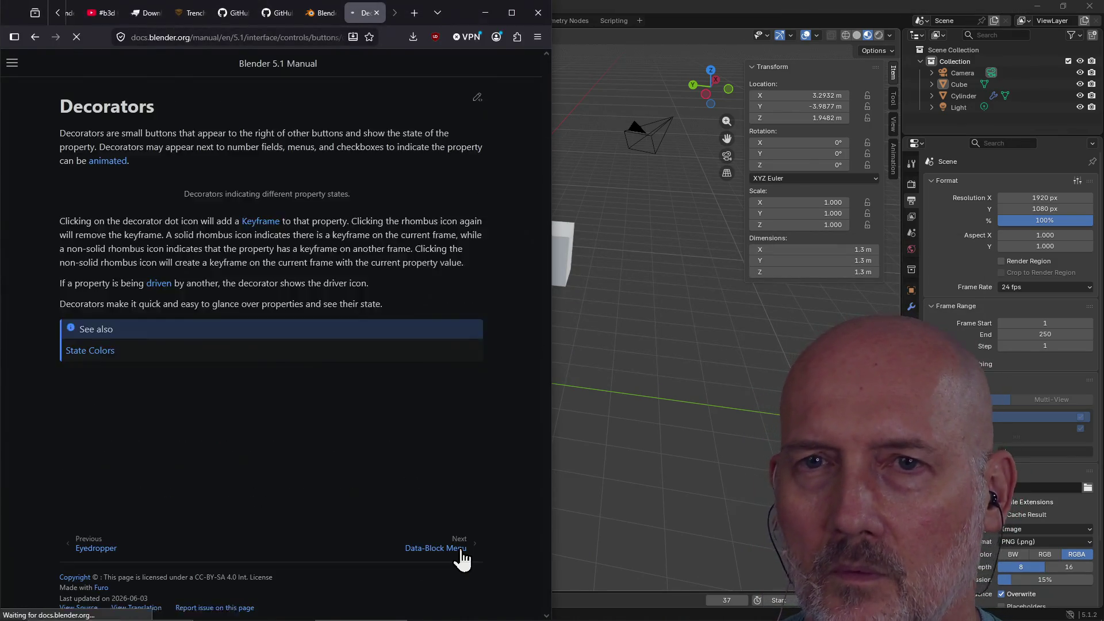
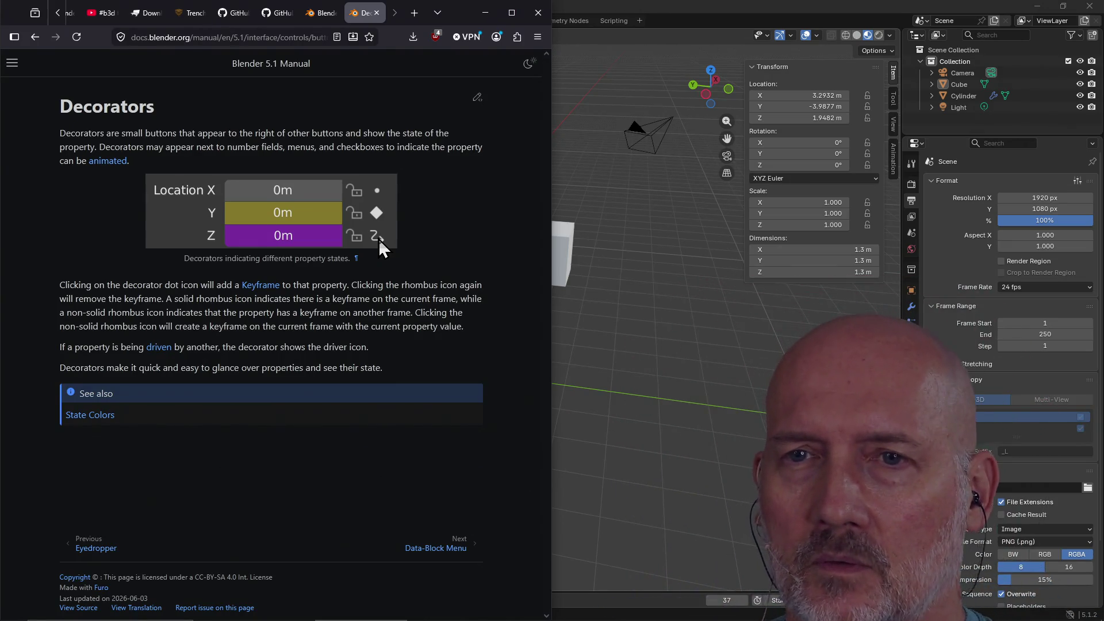
Go to the Data-Block Menu page of the Blender Manual and skim it.
{"action": "left_click", "coordinate": [435, 549]}
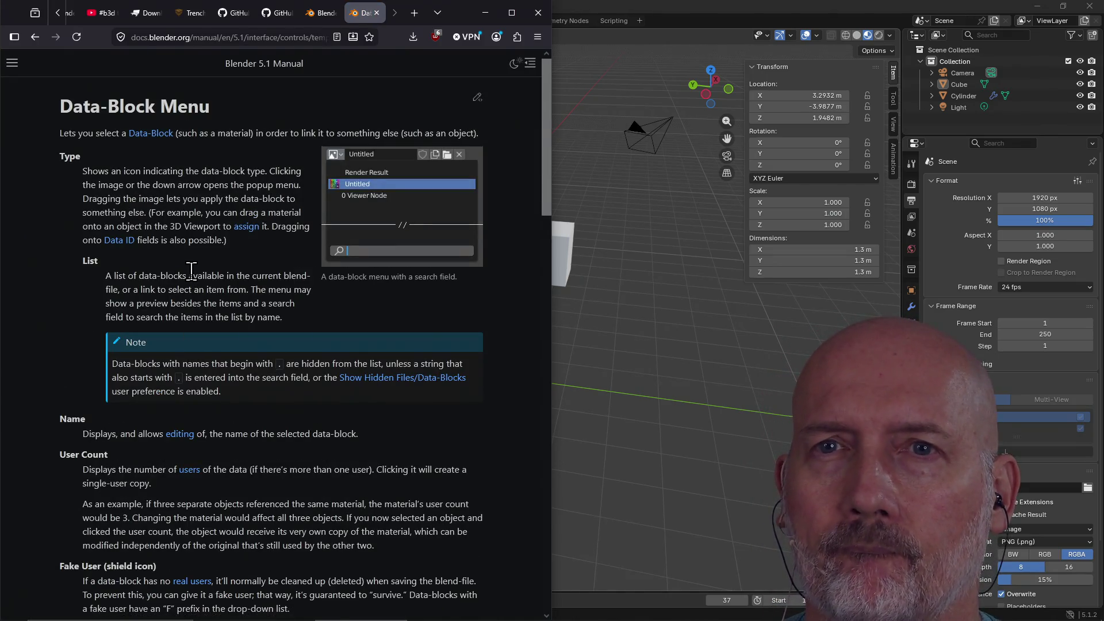
{"action": "scroll", "coordinate": [191, 271], "scroll_direction": "down", "scroll_amount": 5}
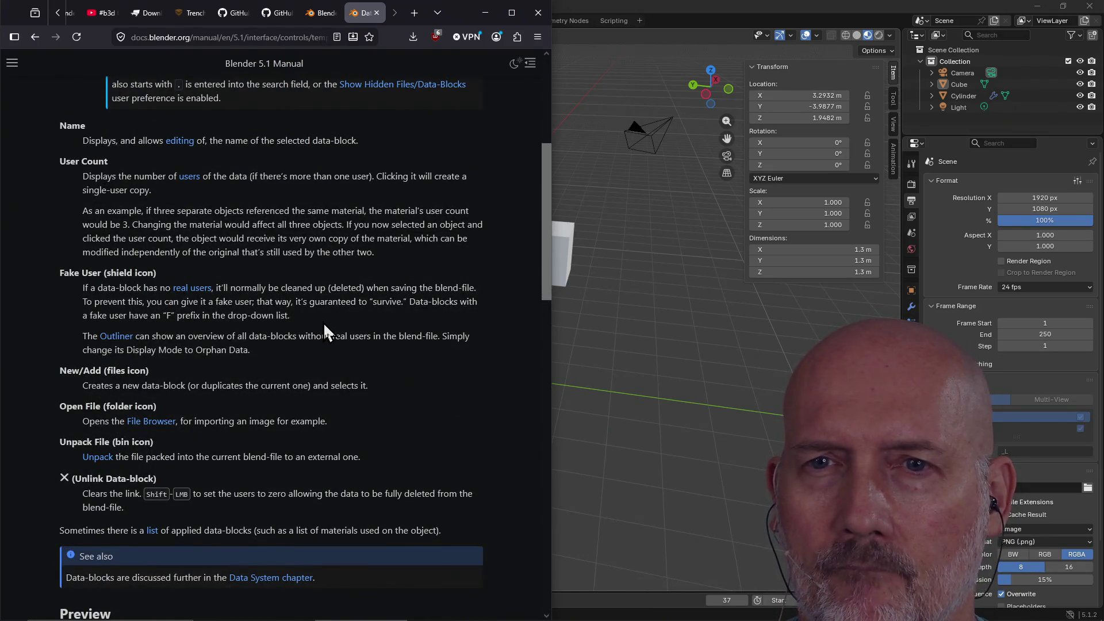
{"action": "scroll", "coordinate": [324, 327], "scroll_direction": "up", "scroll_amount": 5}
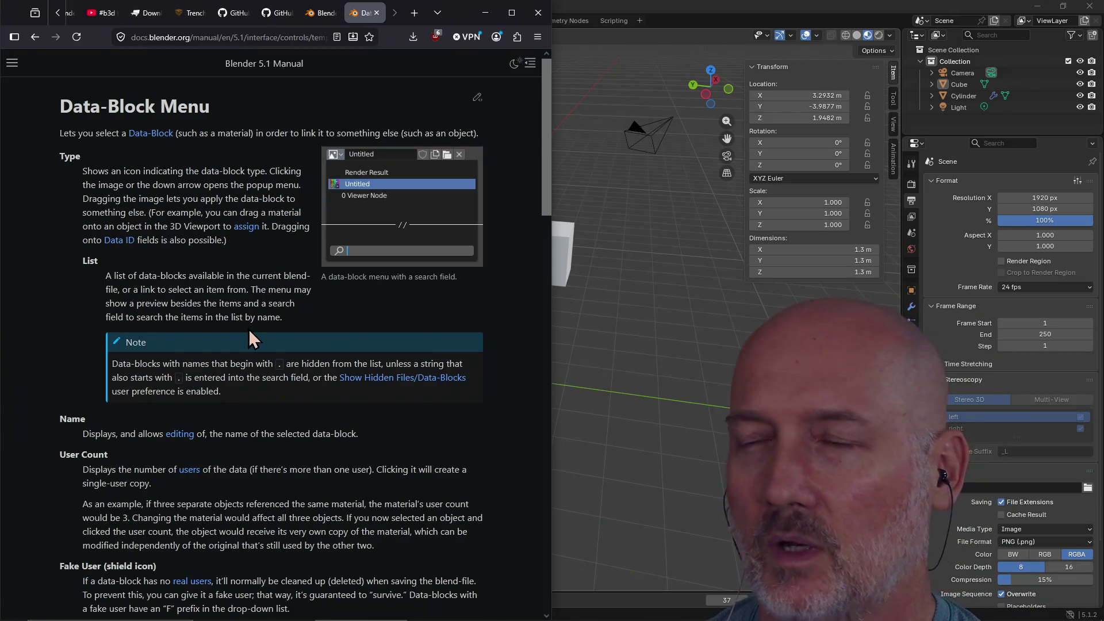
Back in the manual's browser window, open a blank new tab.
{"action": "key", "text": "alt+Tab"}
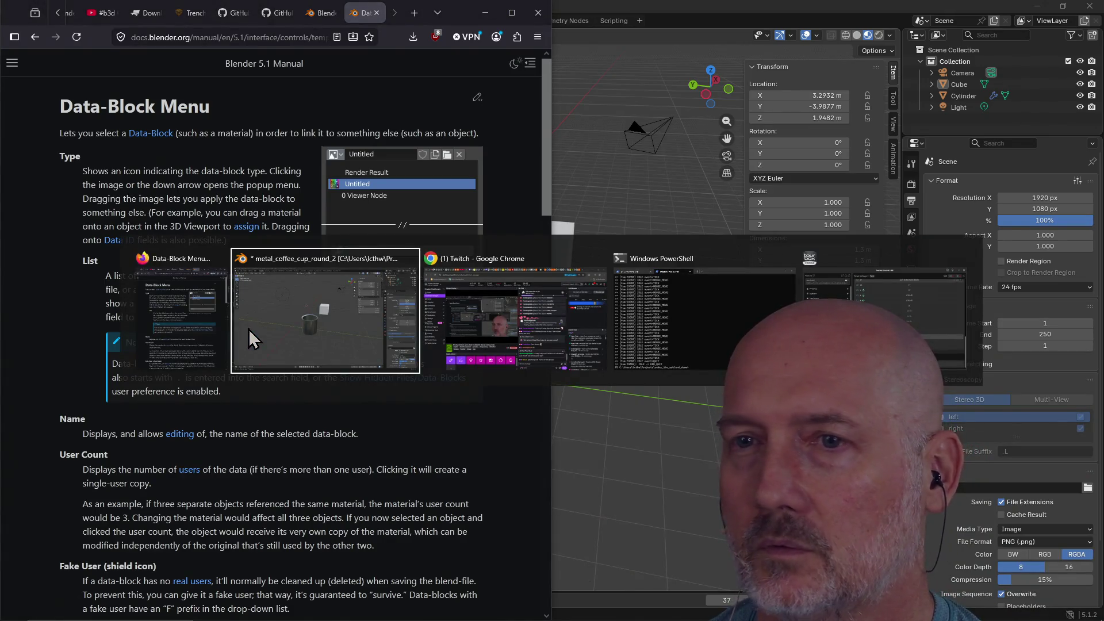
{"action": "key", "text": "alt+Tab"}
{"action": "key", "text": "alt+Tab"}
{"action": "key", "text": "alt+Tab"}
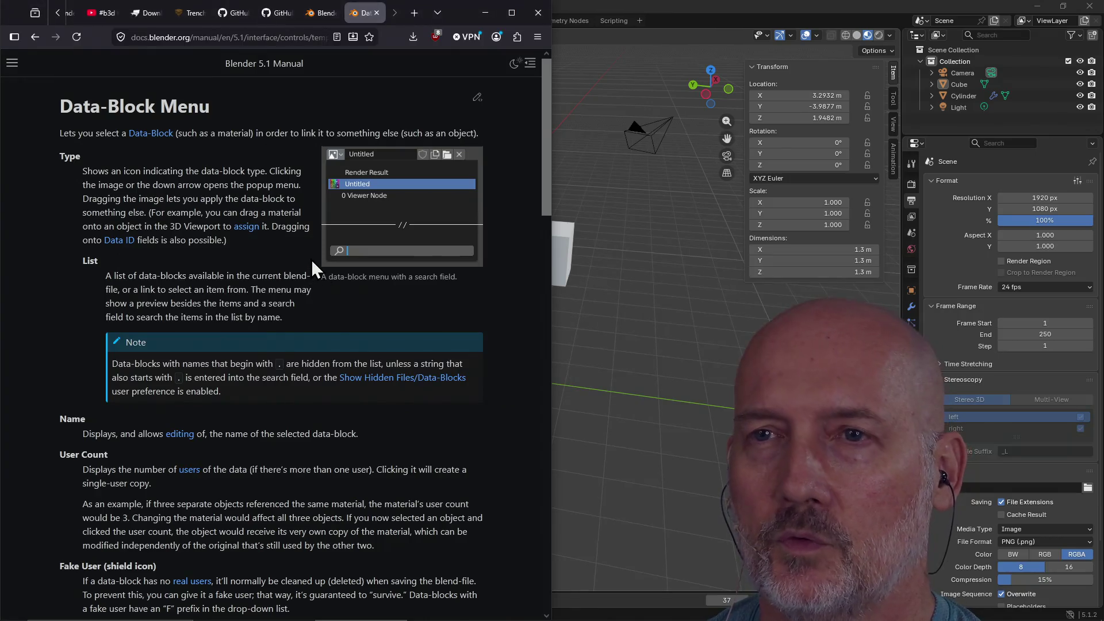
{"action": "key", "text": "ctrl+t"}
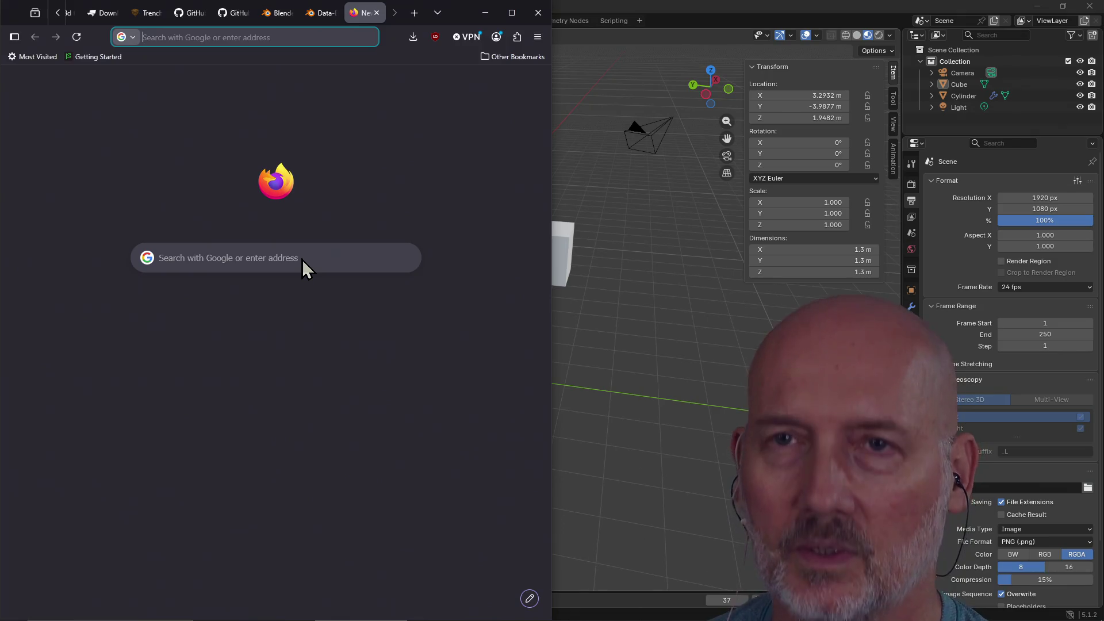
Load the author's YouTube channel page in the new tab.
{"action": "type", "text": "youtube.com/"}
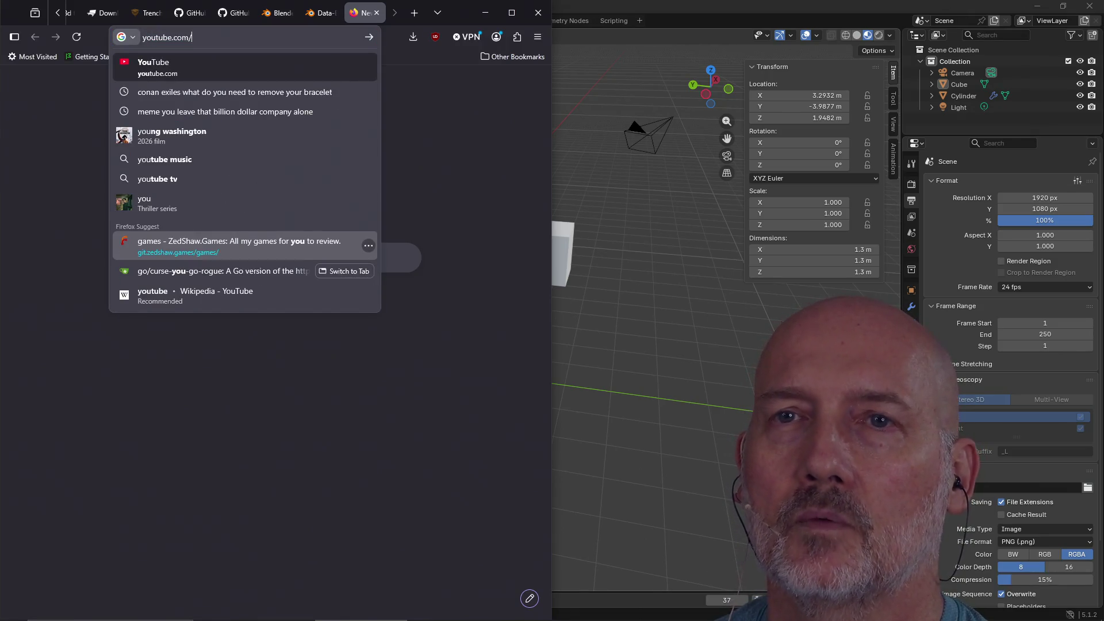
{"action": "type", "text": "@zed-a-"}
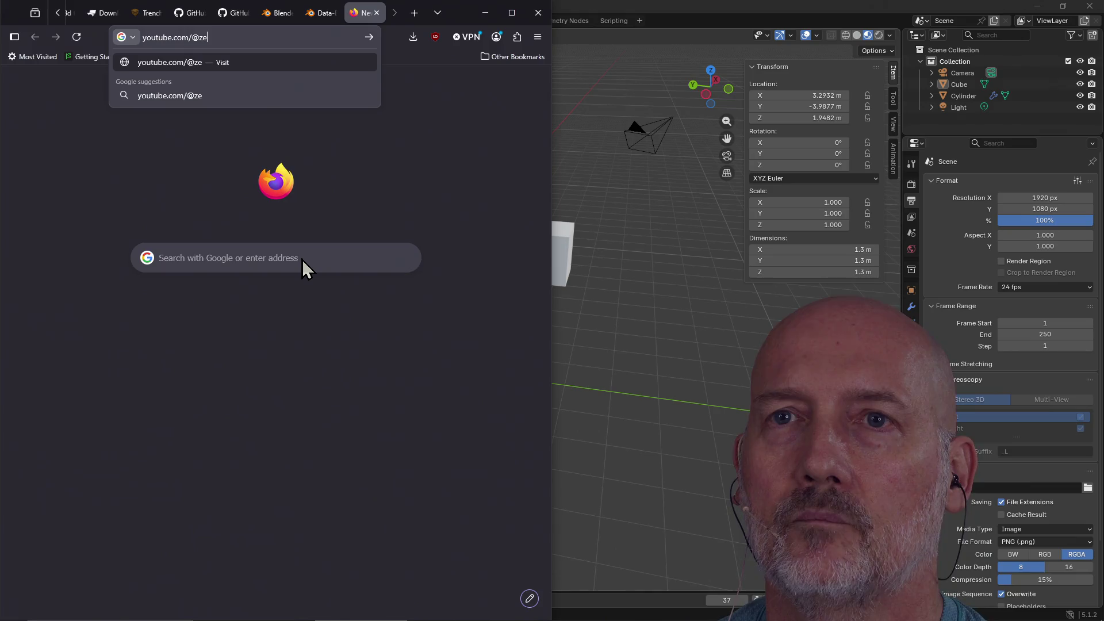
{"action": "type", "text": "shaw"}
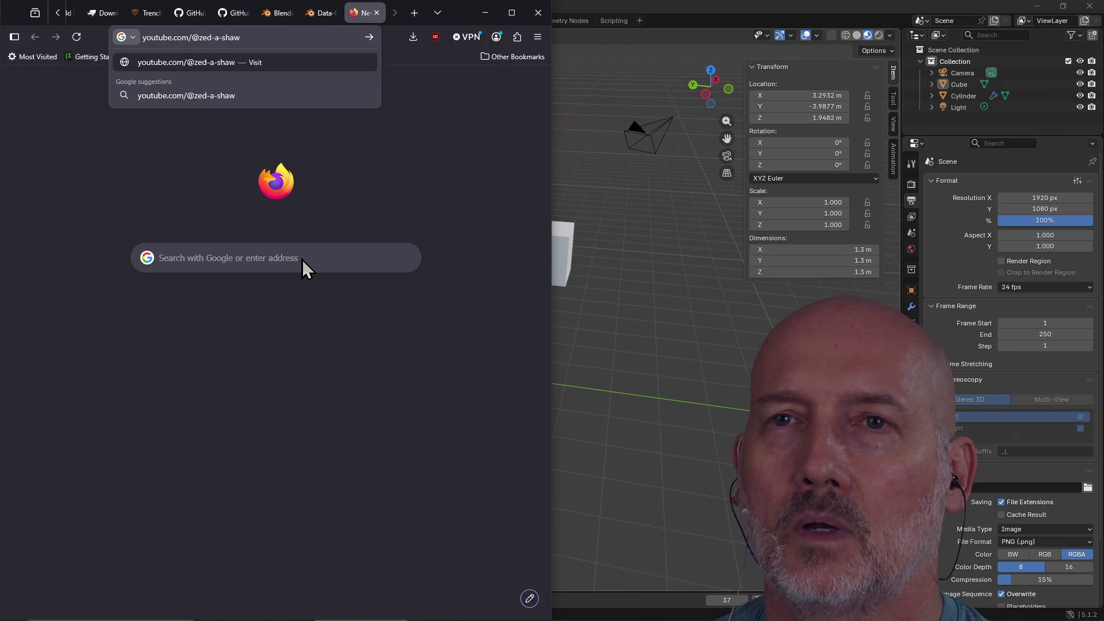
{"action": "key", "text": "Return"}
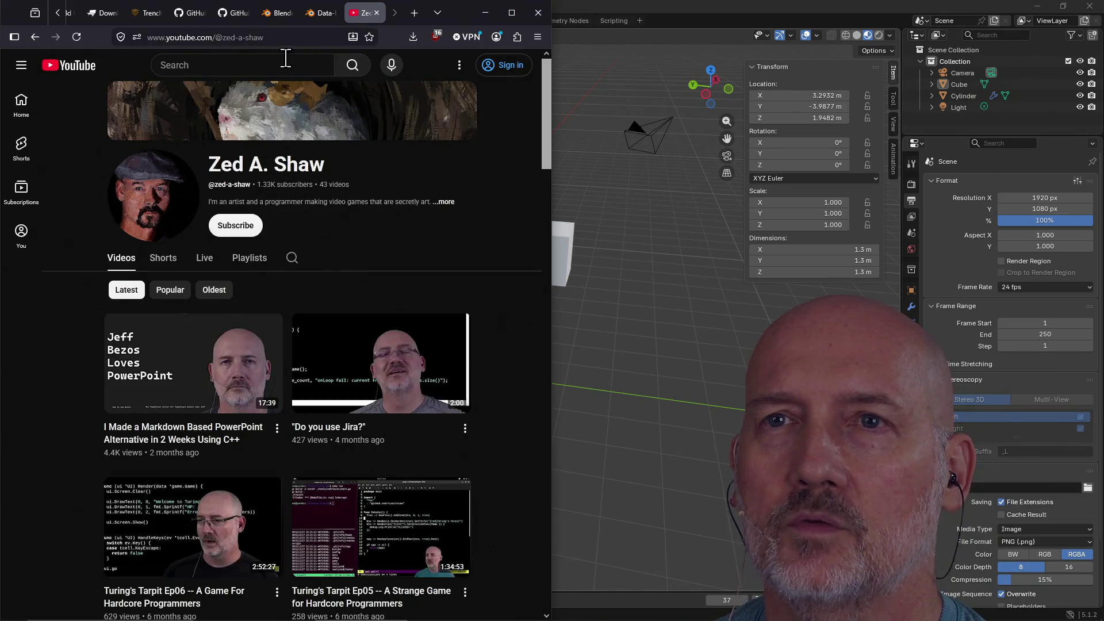
{"action": "left_click", "coordinate": [281, 36]}
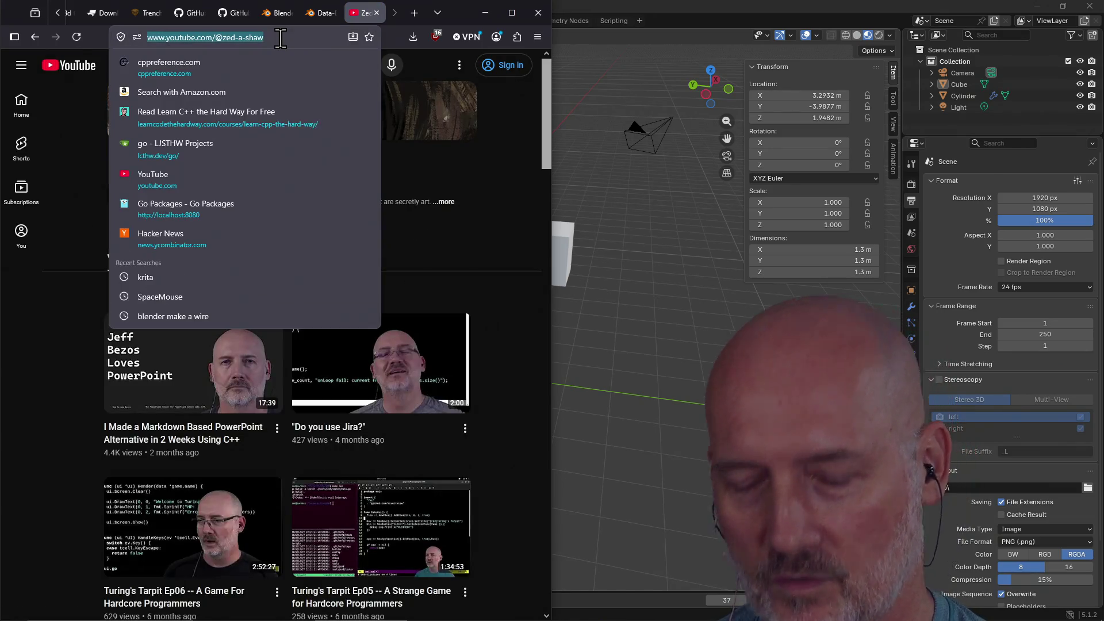
{"action": "left_click", "coordinate": [943, 418]}
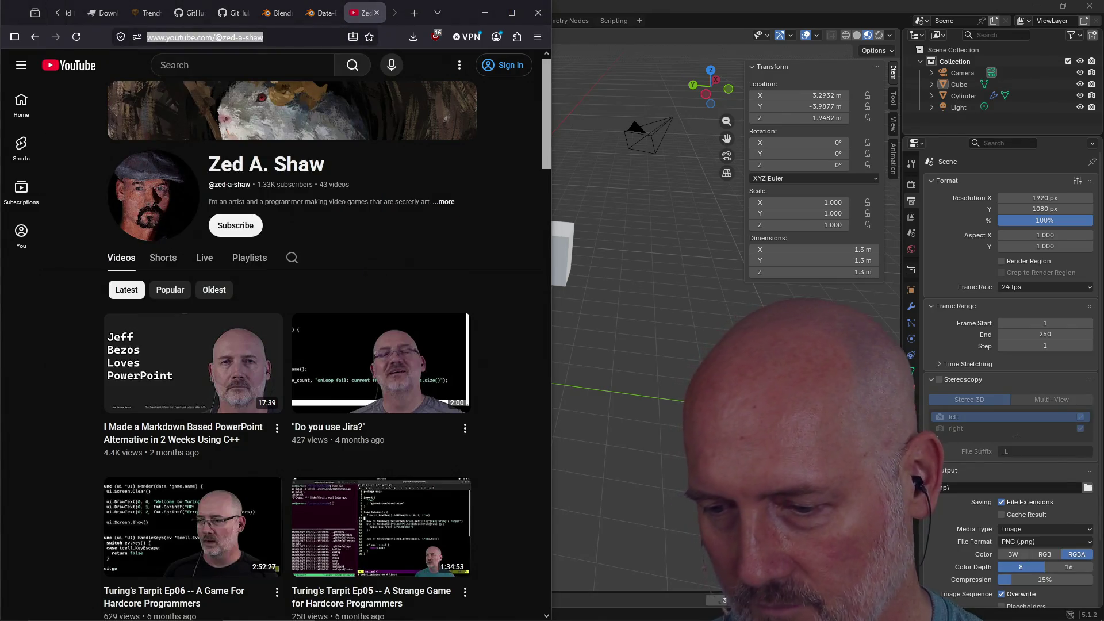
Replace the channel handle in the address to load the Painting4Programmers channel.
{"action": "left_click", "coordinate": [285, 37]}
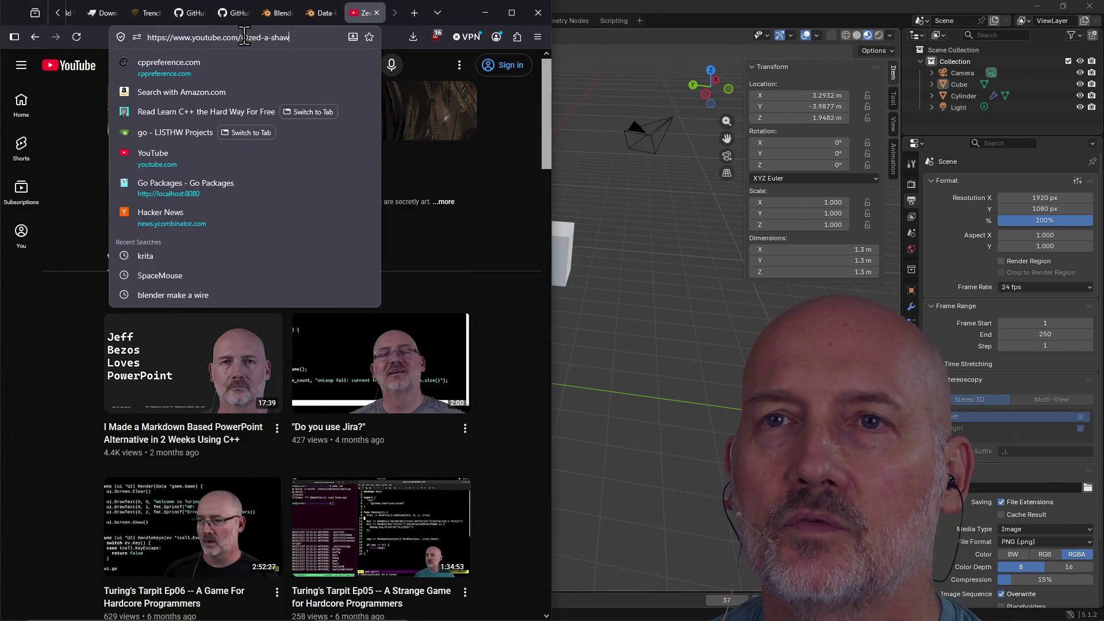
{"action": "left_click_drag", "start_coordinate": [241, 37], "coordinate": [289, 37]}
{"action": "key", "text": "BackSpace"}
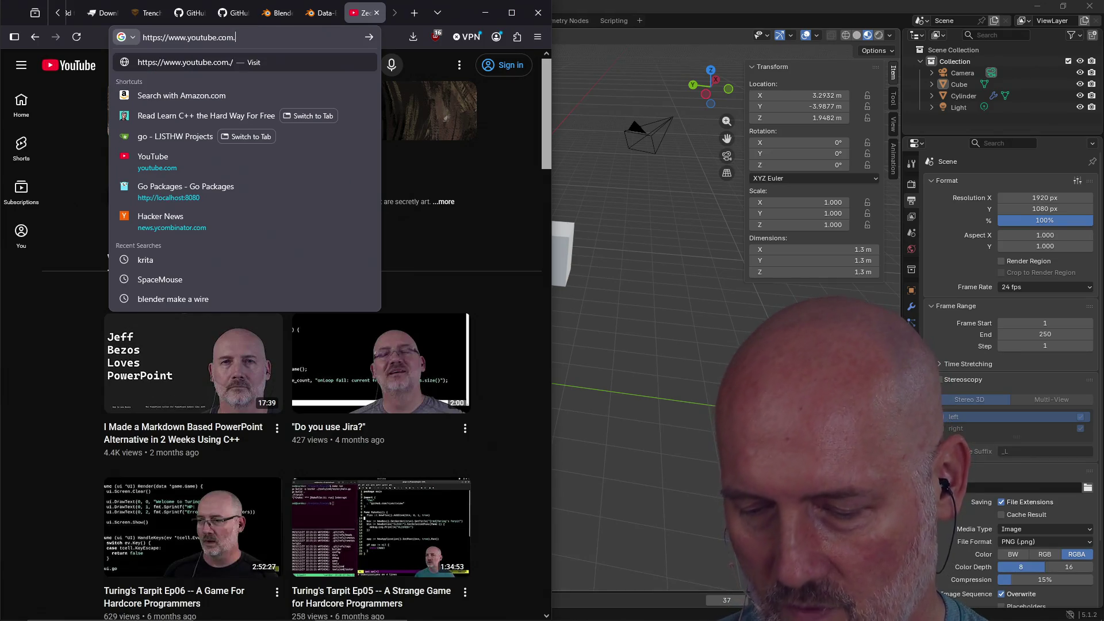
{"action": "type", "text": "@Painting4Programmers"}
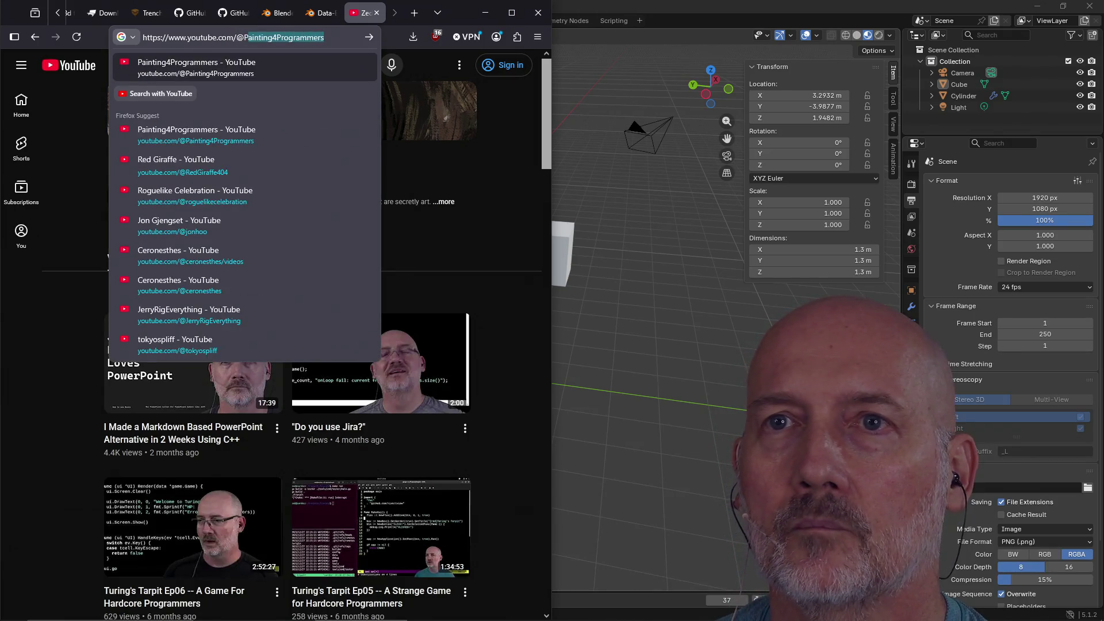
{"action": "key", "text": "Return"}
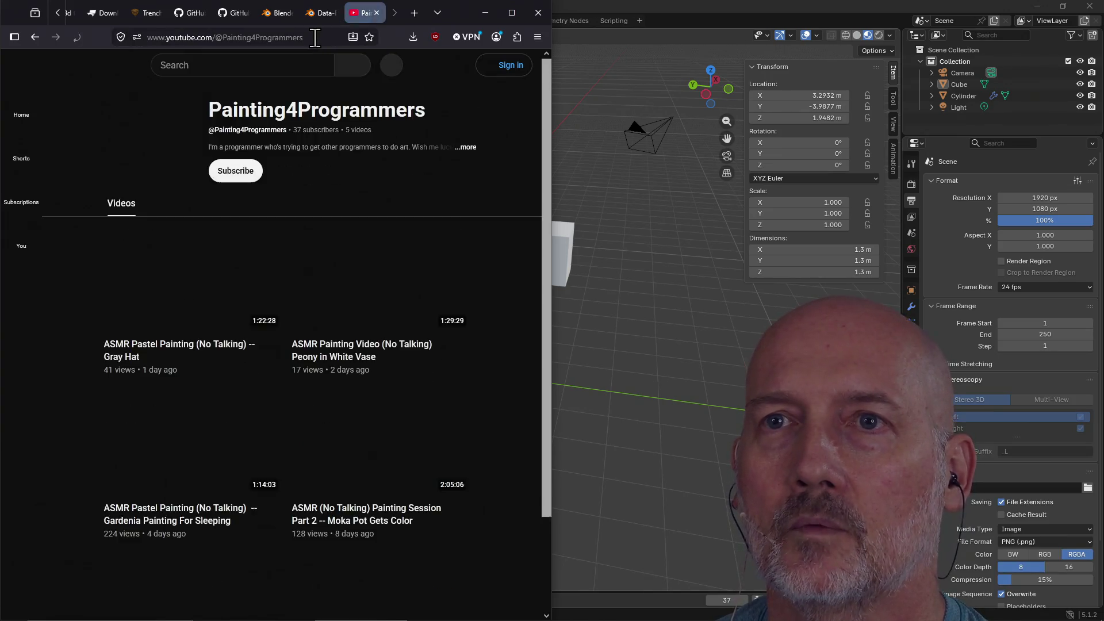
{"action": "left_click", "coordinate": [315, 38]}
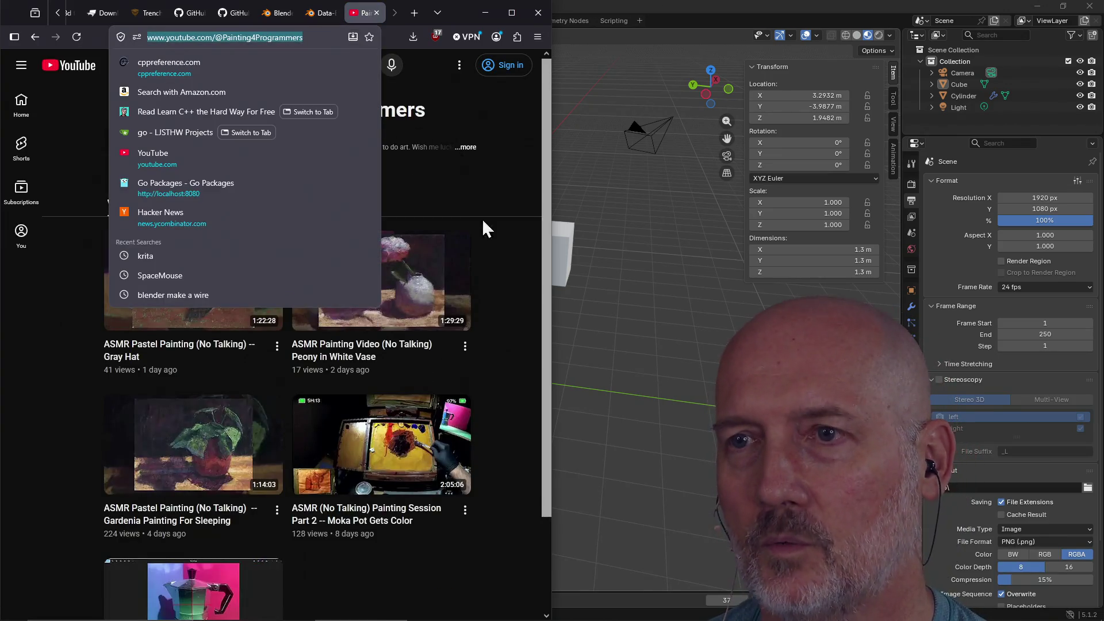
{"action": "left_click", "coordinate": [488, 235]}
Glance at the Blender scene, then switch over to the PowerShell terminal.
{"action": "left_click", "coordinate": [1066, 496]}
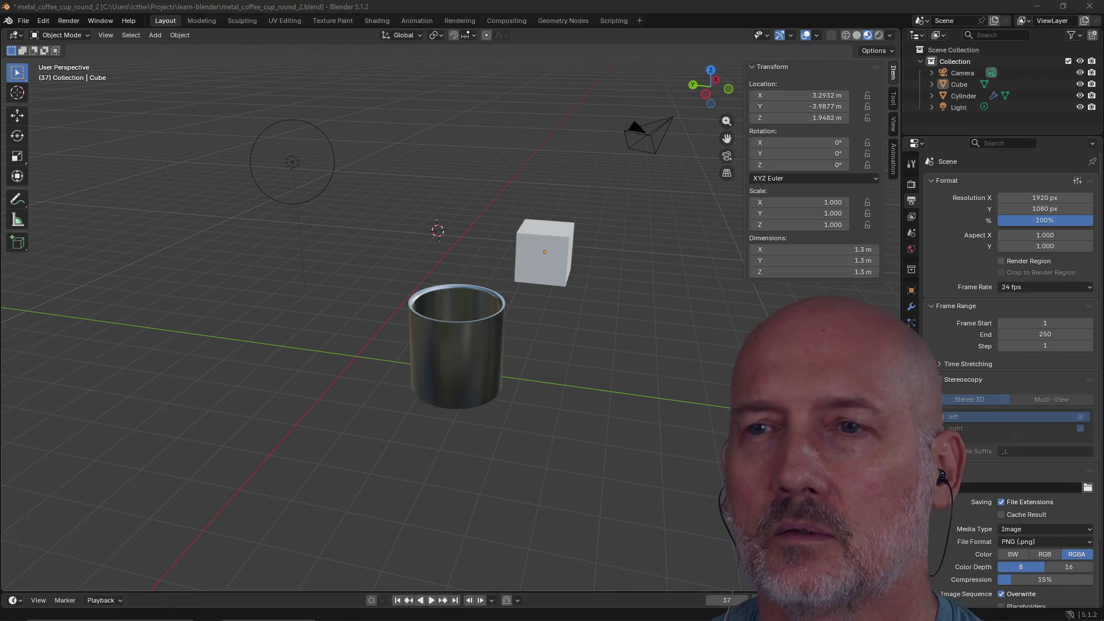
{"action": "key", "text": "alt+Tab"}
{"action": "left_click", "coordinate": [553, 311]}
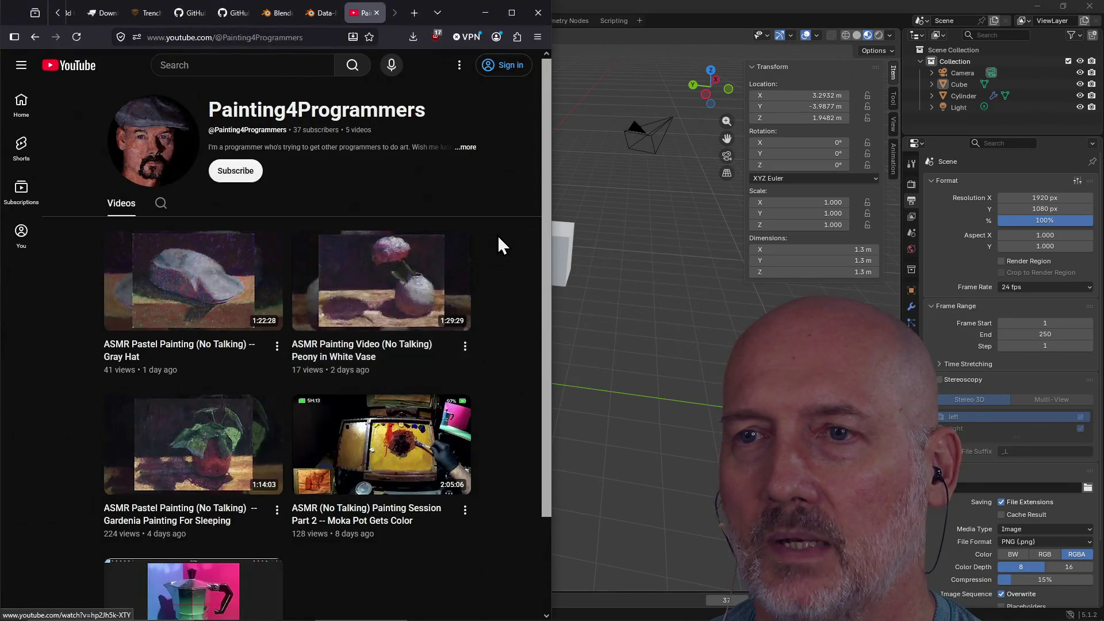
{"action": "key", "text": "alt+Tab"}
{"action": "key", "text": "alt+Tab"}
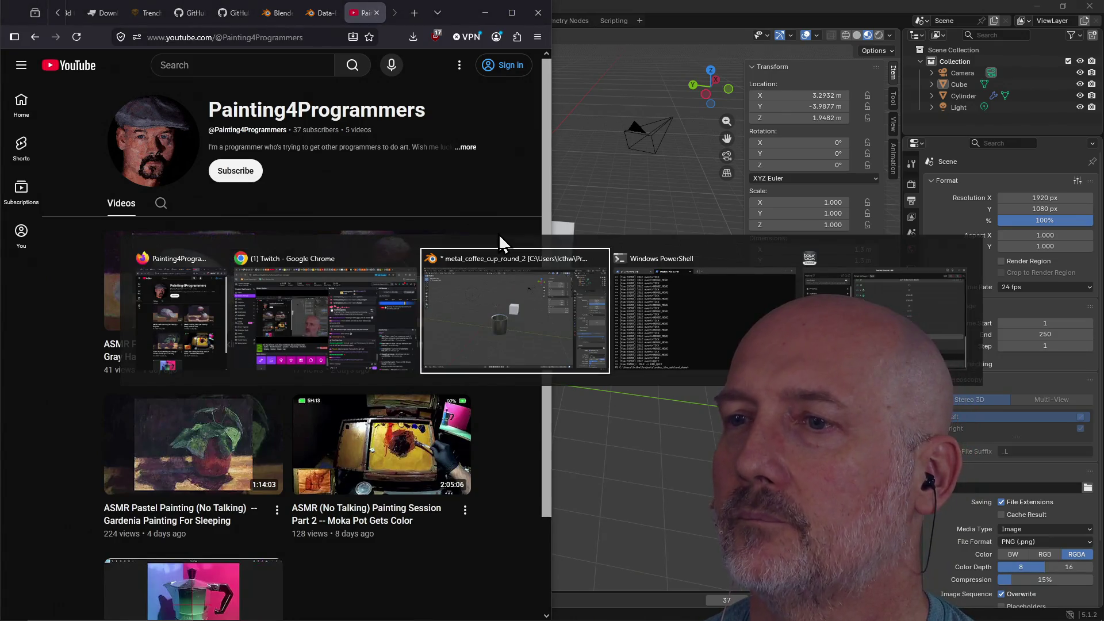
{"action": "key", "text": "alt+Tab"}
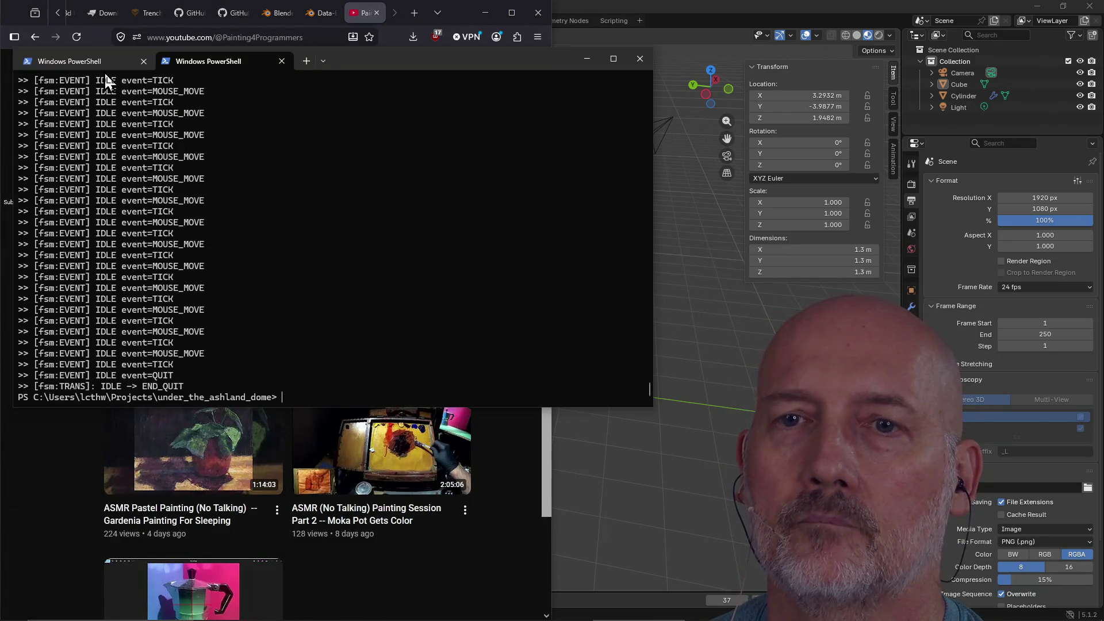
Stop the running bot and open config.json in Vim at the youtu.be link.
{"action": "left_click", "coordinate": [95, 63]}
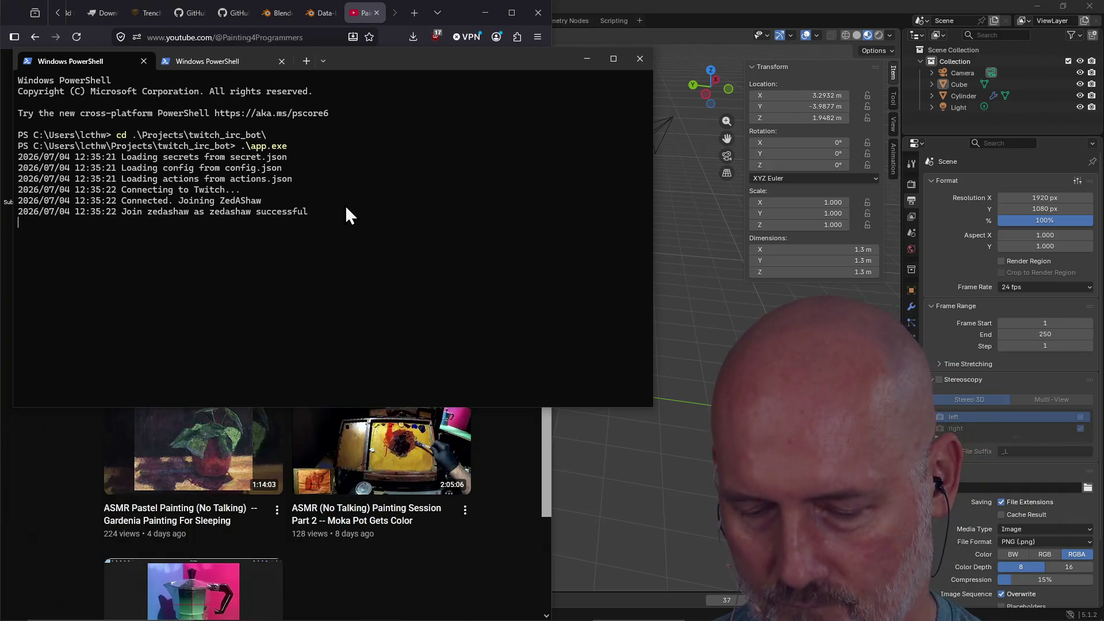
{"action": "key", "text": "ctrl+c"}
{"action": "type", "text": "vim .\\config.json"}
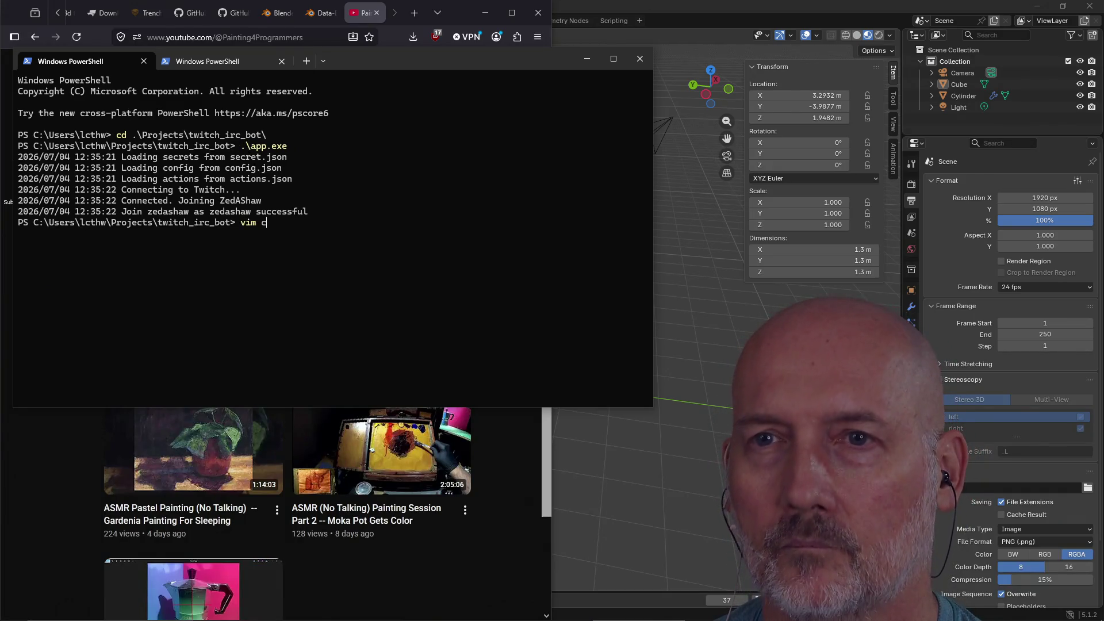
{"action": "key", "text": "Return"}
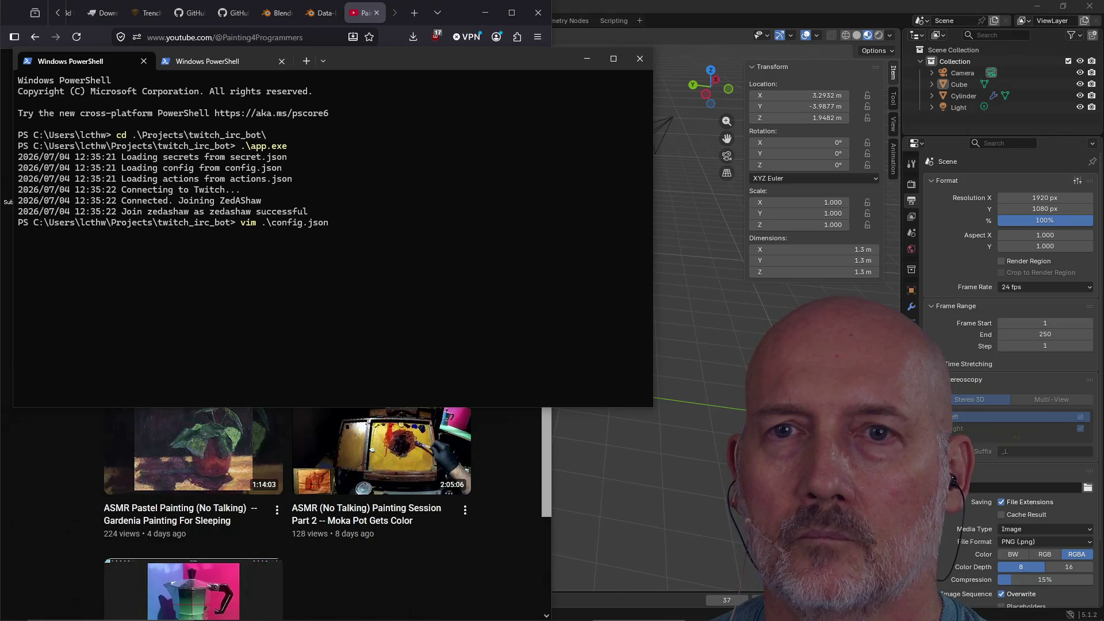
{"action": "type", "text": "/yout"}
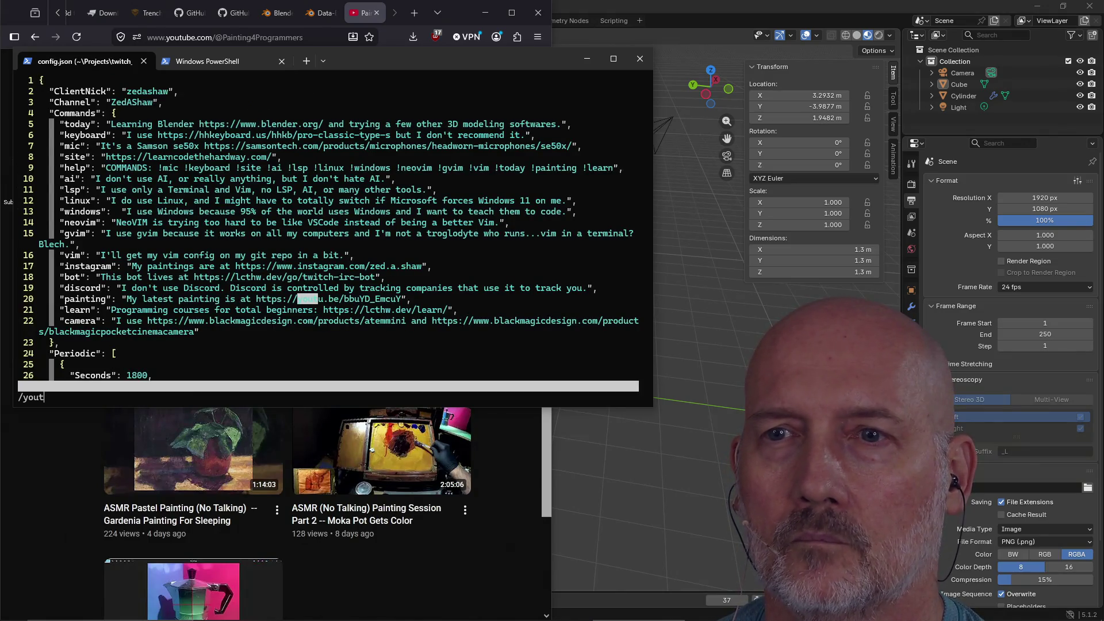
{"action": "key", "text": "Return"}
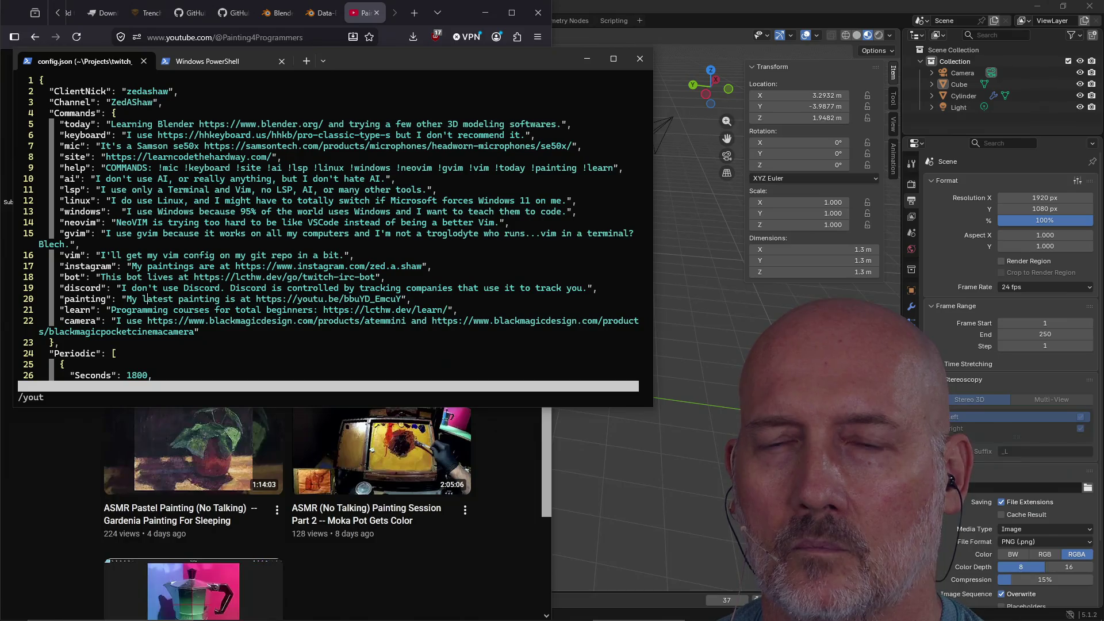
Rename the painting command to youtube and empty its message text.
{"action": "key", "text": "b"}
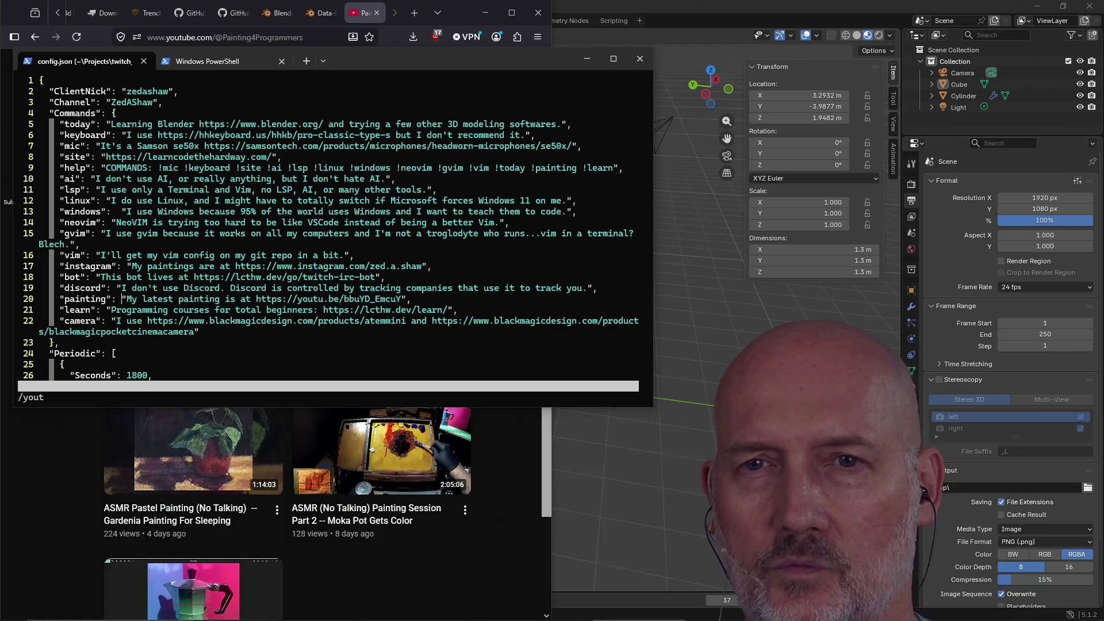
{"action": "key", "text": "b"}
{"action": "key", "text": "b"}
{"action": "type", "text": "wyoutube"}
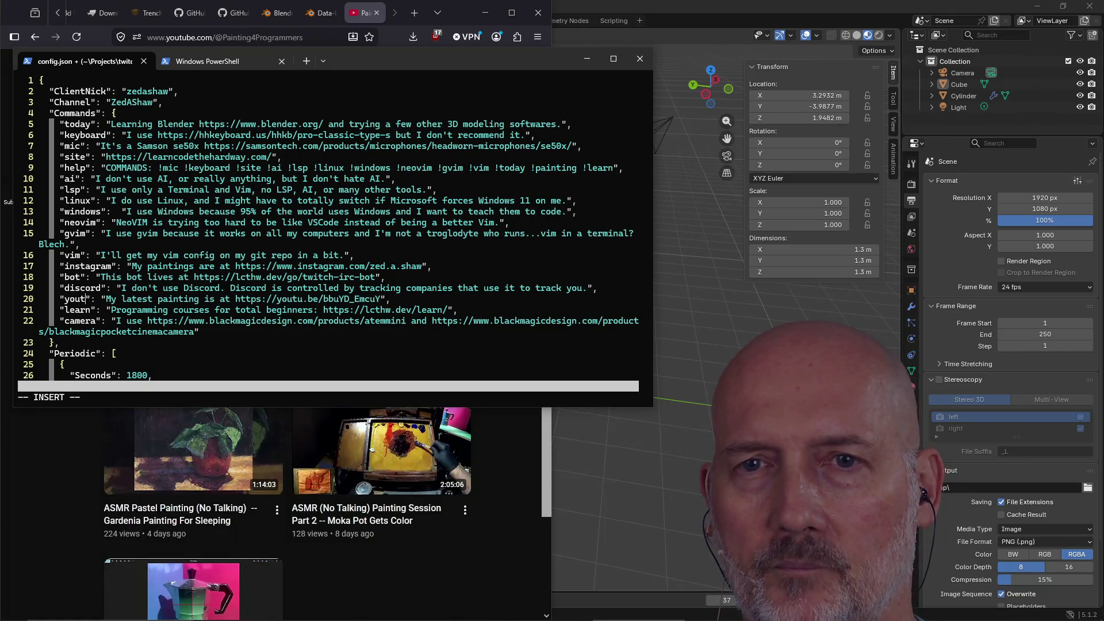
{"action": "key", "text": "Escape"}
{"action": "type", "text": "/yout"}
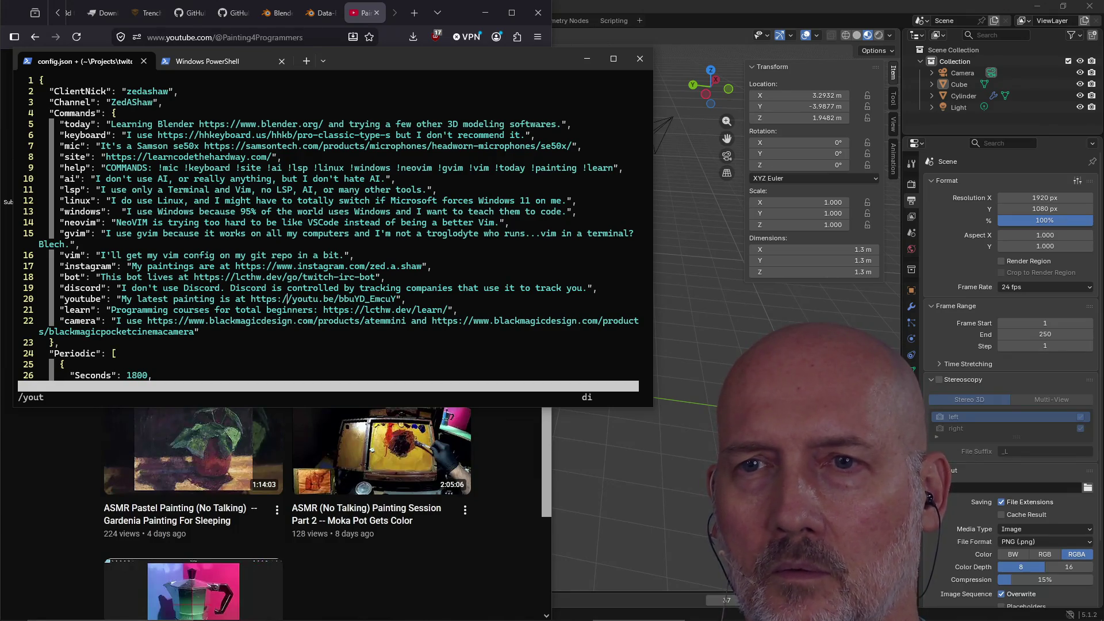
{"action": "key", "text": "quotedbl"}
{"action": "type", "text": "My latest painting is at https://youtu.be/bbuYD_Emcuo"}
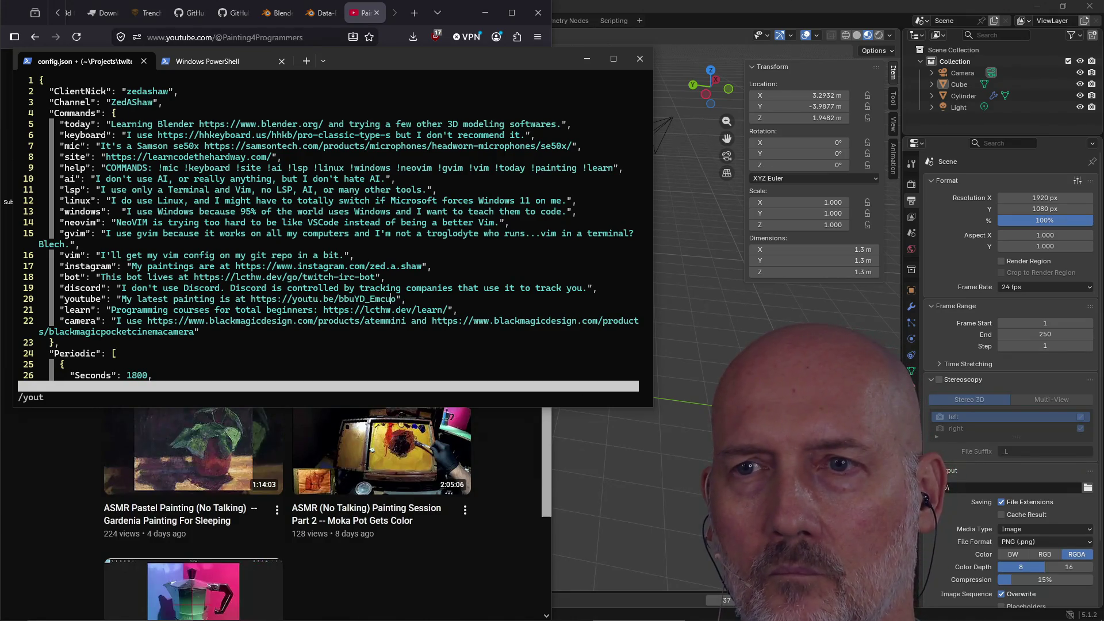
{"action": "key", "text": "quotedbl"}
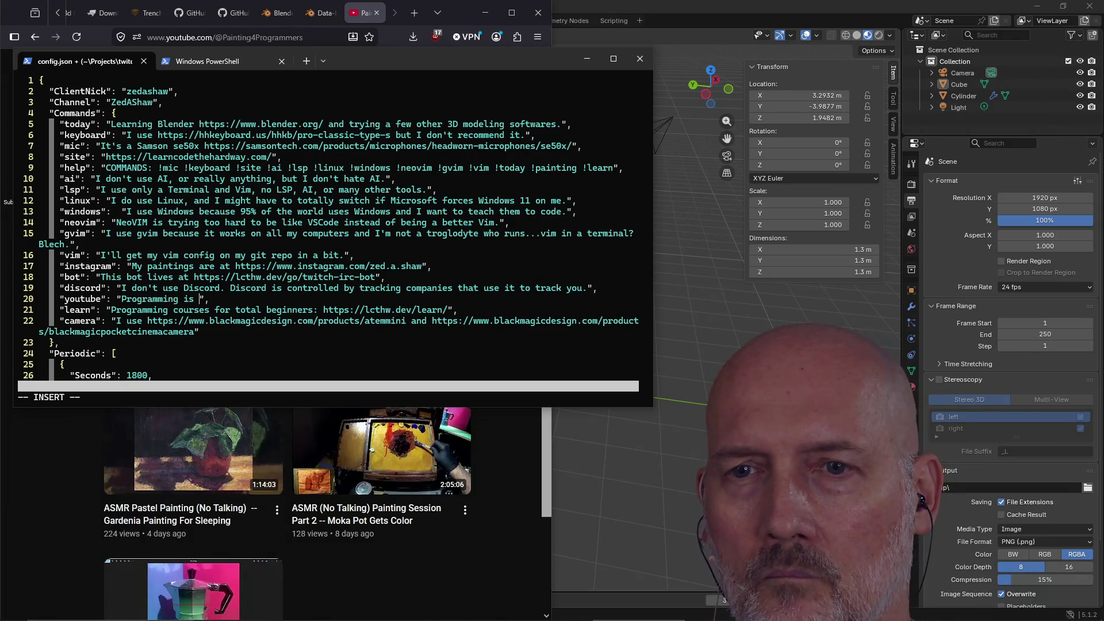
Copy the programming channel's page address from the browser.
{"action": "key", "text": "alt+Tab"}
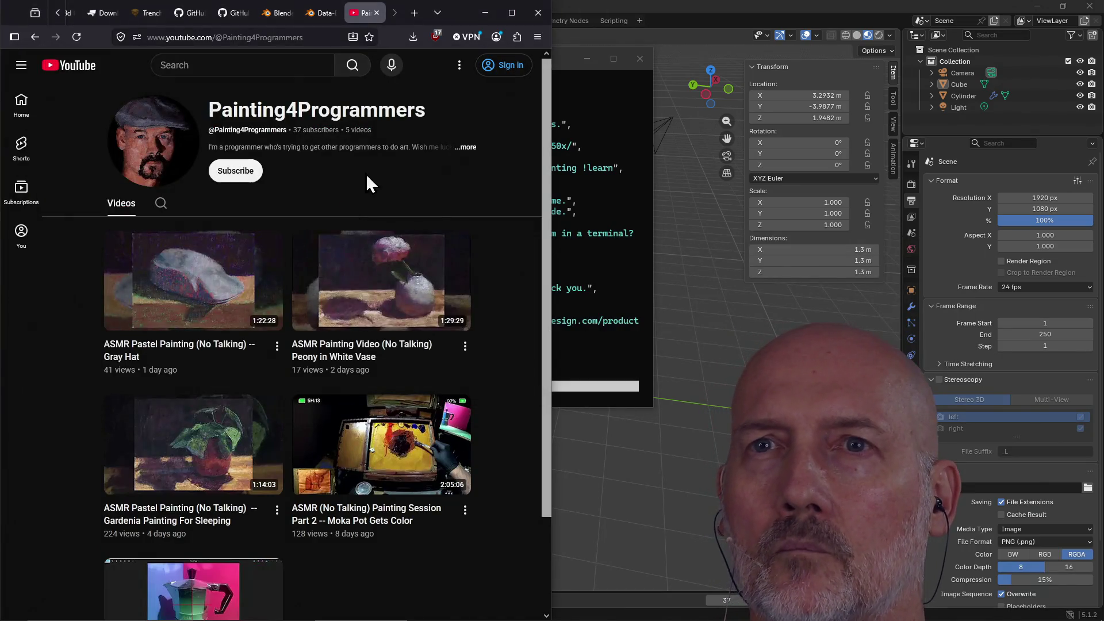
{"action": "left_click", "coordinate": [36, 39]}
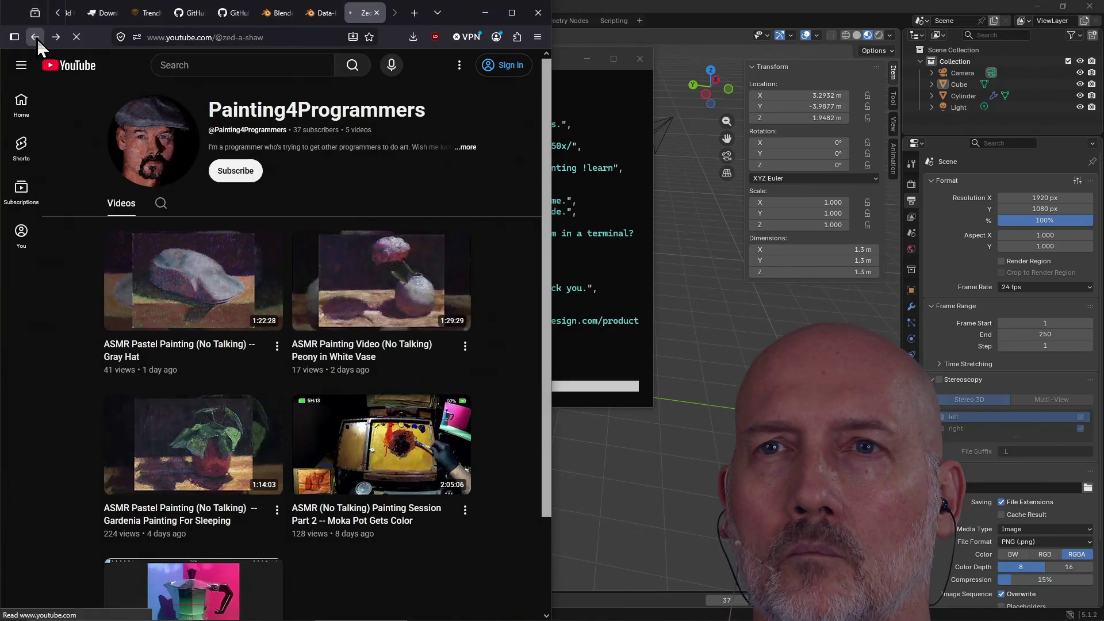
{"action": "left_click", "coordinate": [296, 38]}
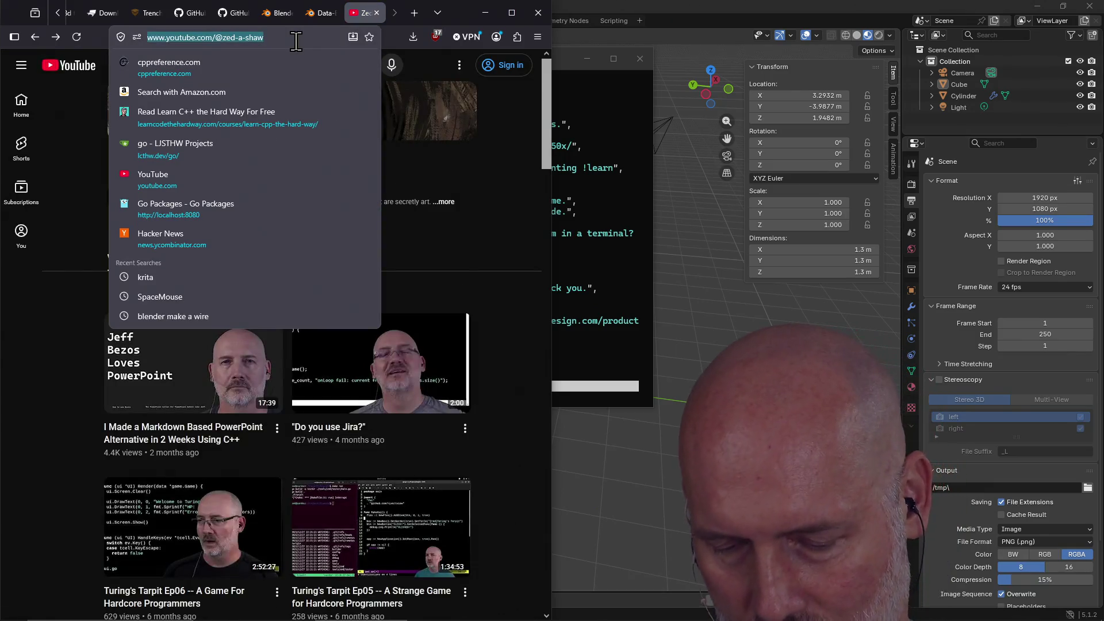
{"action": "key", "text": "alt+Tab"}
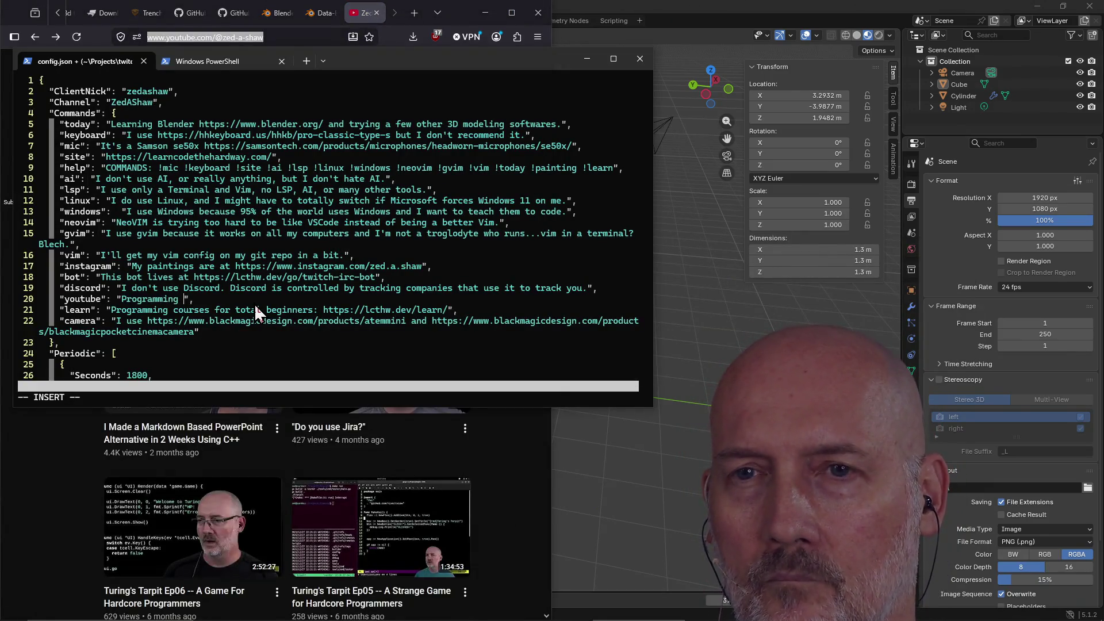
Paste the programming and Painting4Programmers channel links into the youtube message.
{"action": "key", "text": "ctrl+v"}
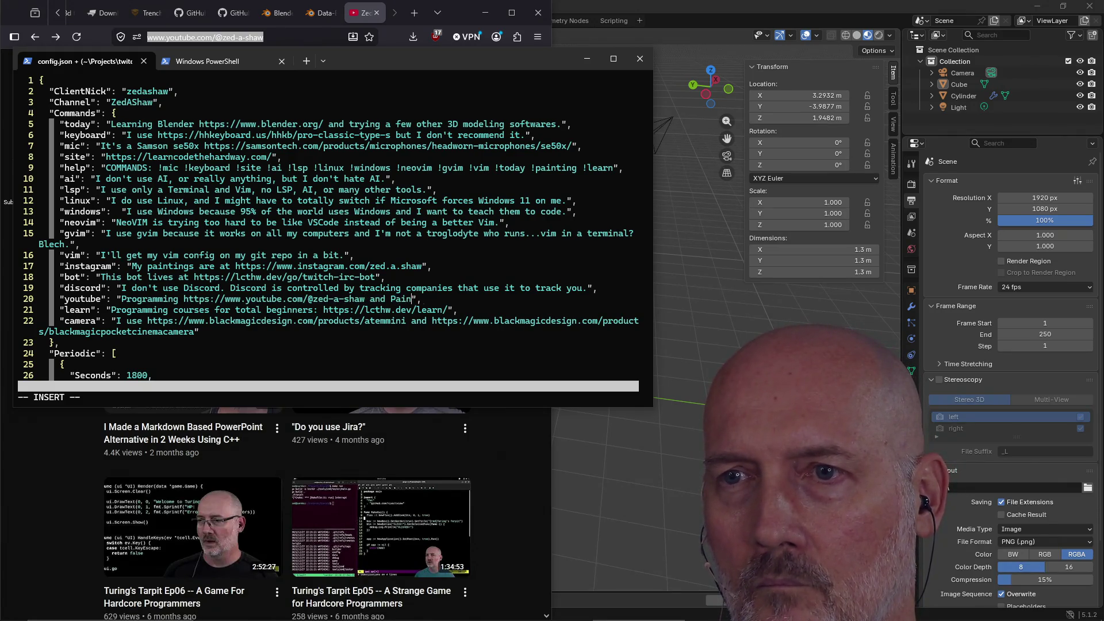
{"action": "key", "text": "alt+Tab"}
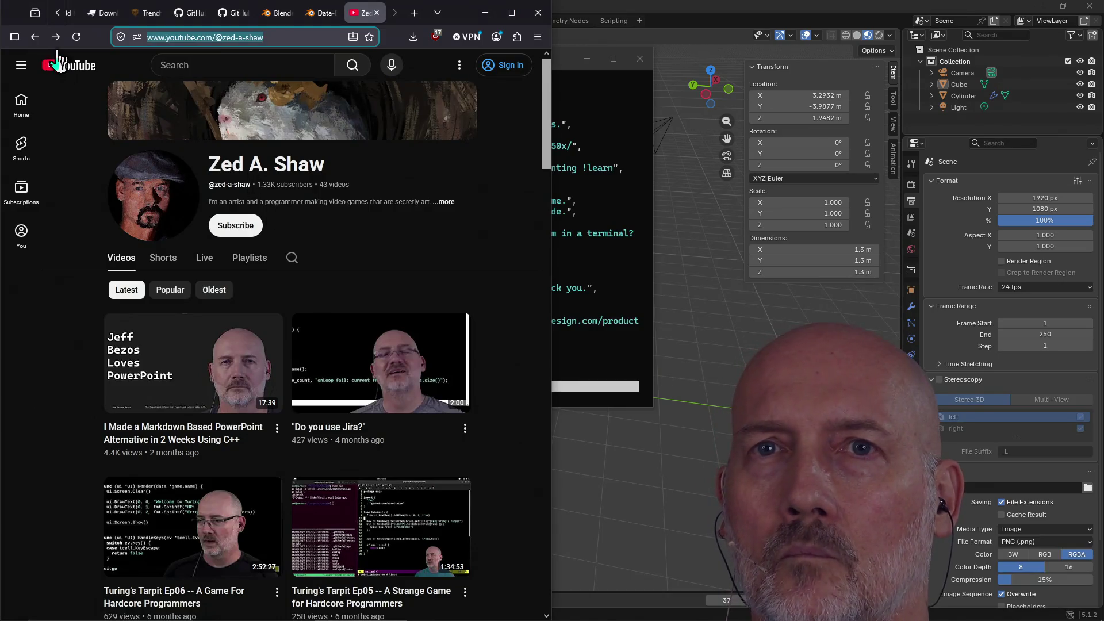
{"action": "left_click", "coordinate": [55, 35]}
{"action": "left_click", "coordinate": [310, 42]}
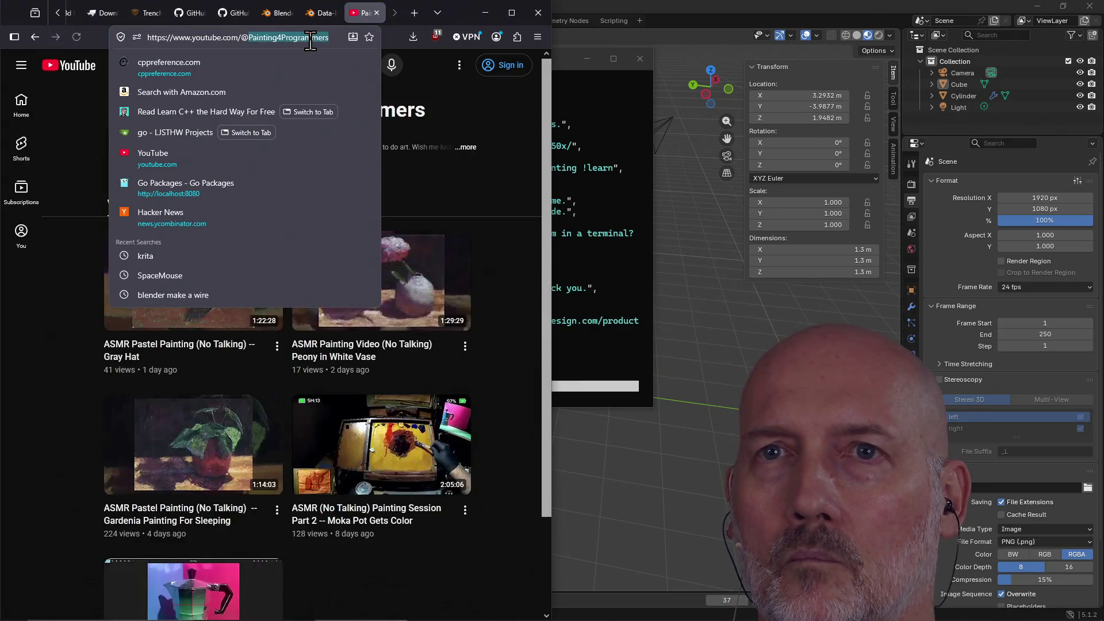
{"action": "key", "text": "alt+Tab"}
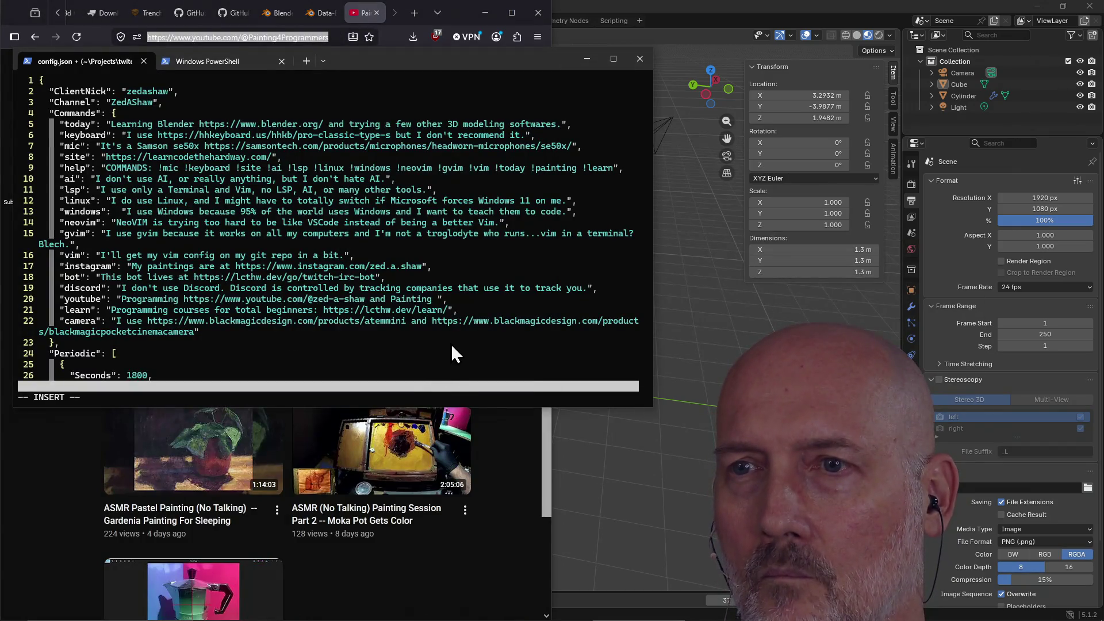
{"action": "type", "text": "https://www.youtube.com/@Painting4Programmers"}
{"action": "key", "text": "Escape"}
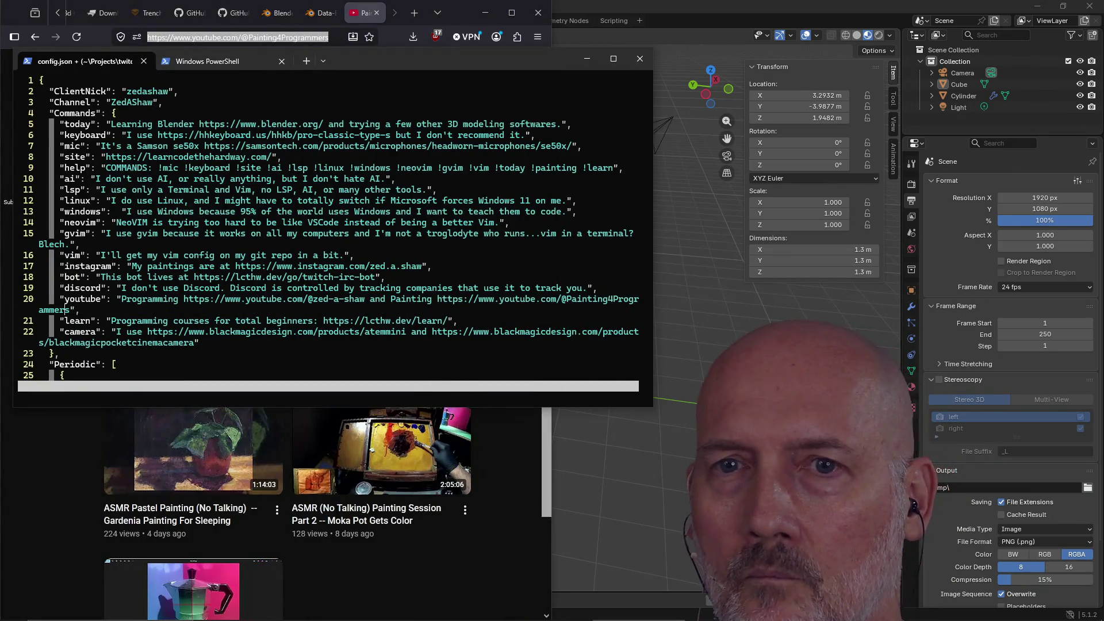
Undo an accidental edit to restore the word Painting, then save and quit with :wq.
{"action": "left_click", "coordinate": [624, 298]}
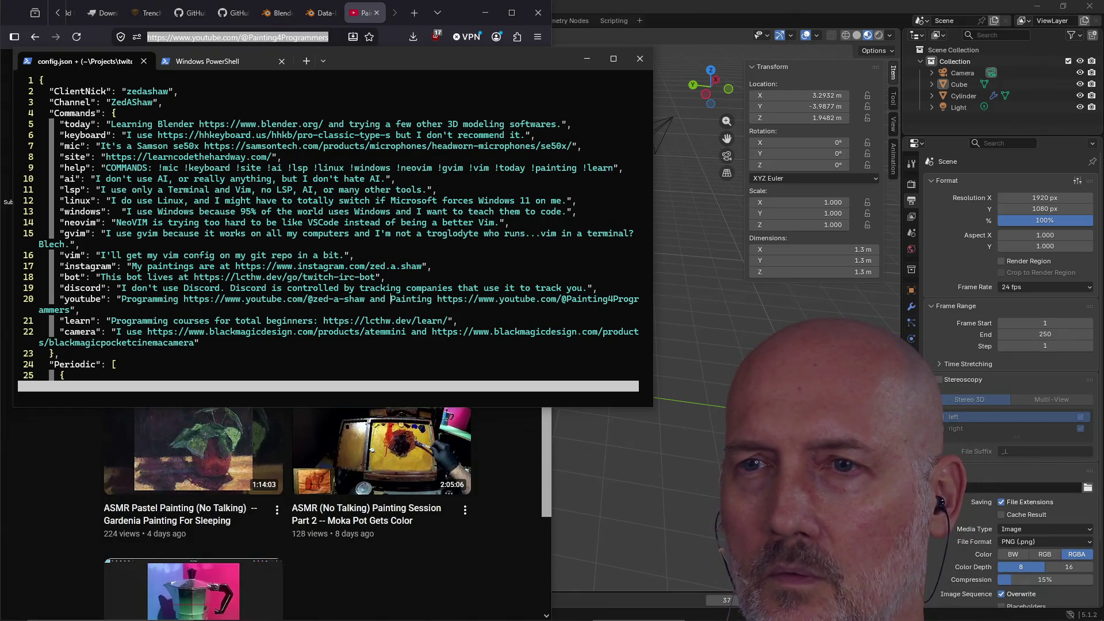
{"action": "type", "text": "cwARt"}
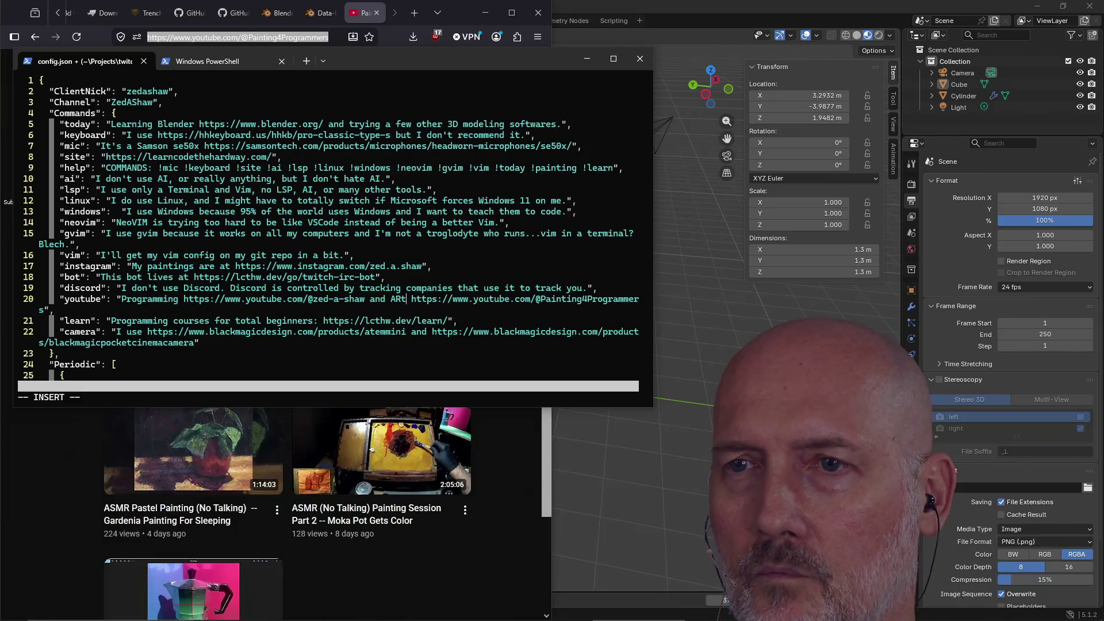
{"action": "key", "text": "BackSpace"}
{"action": "key", "text": "BackSpace"}
{"action": "type", "text": "rt"}
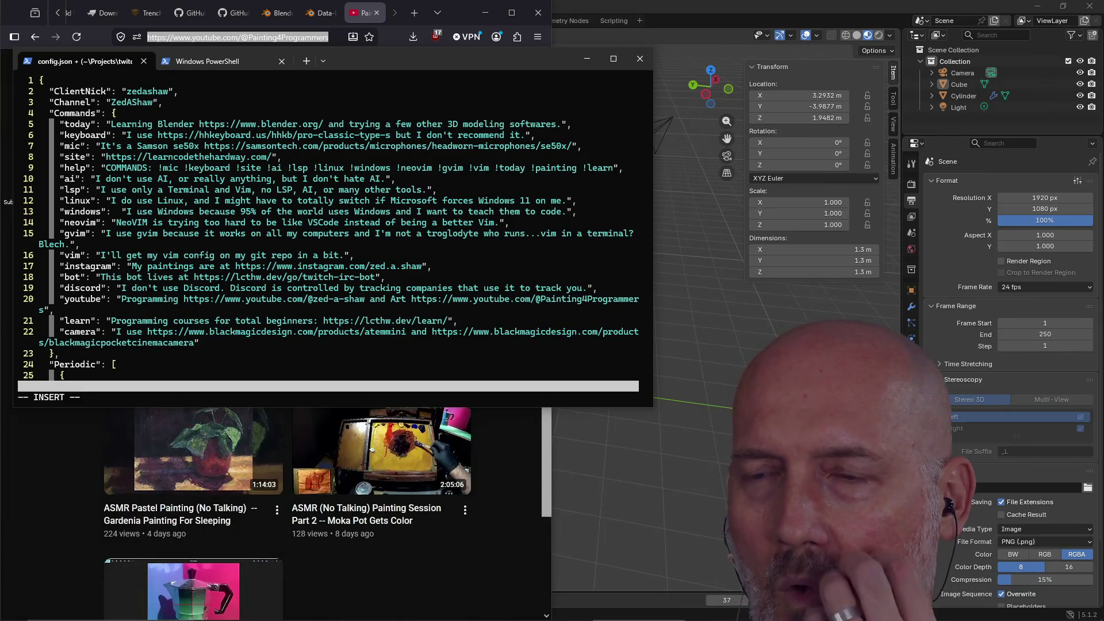
{"action": "key", "text": "BackSpace"}
{"action": "key", "text": "BackSpace"}
{"action": "key", "text": "BackSpace"}
{"action": "type", "text": "Painting"}
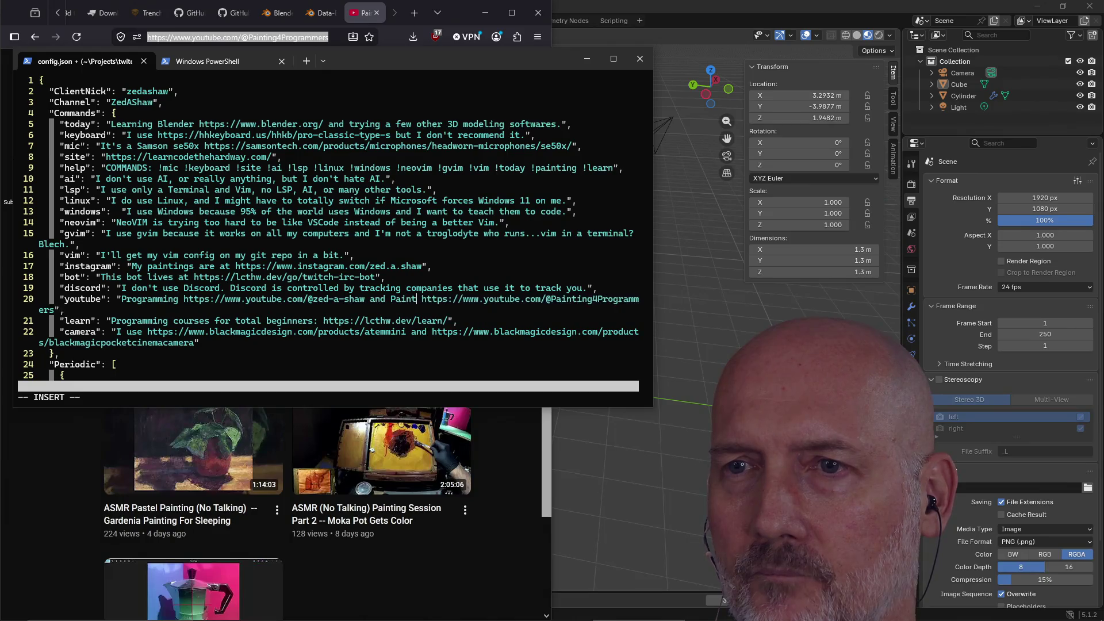
{"action": "key", "text": "Escape"}
{"action": "type", "text": ":wq"}
{"action": "key", "text": "Return"}
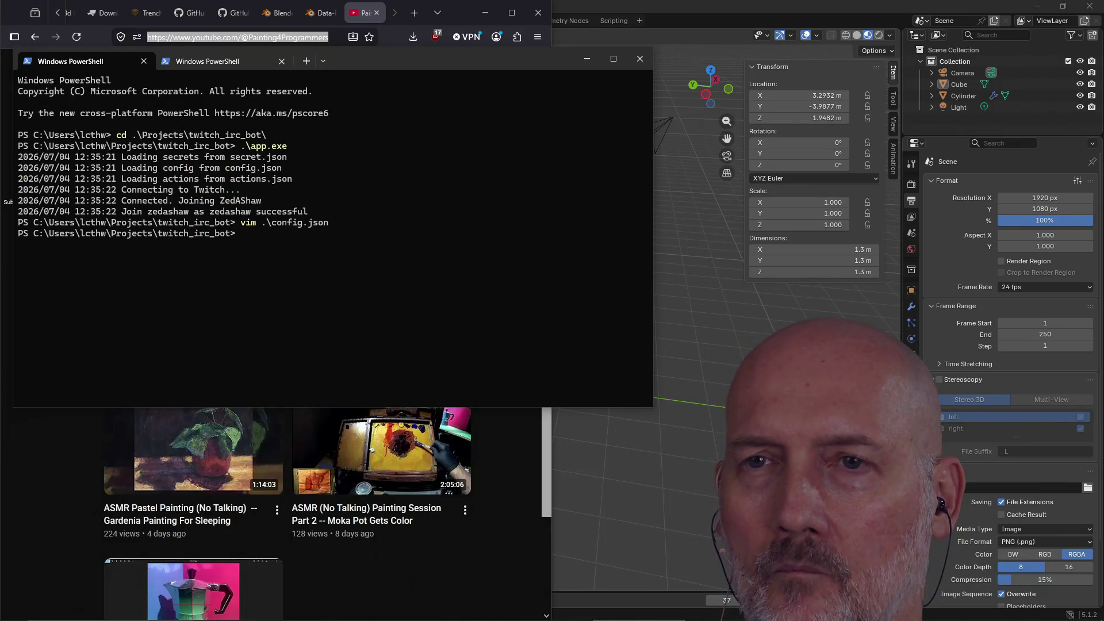
Run .\app.exe with the updated config and close the Painting4Programmers YouTube tab.
{"action": "type", "text": ".\\app.exe"}
{"action": "key", "text": "Return"}
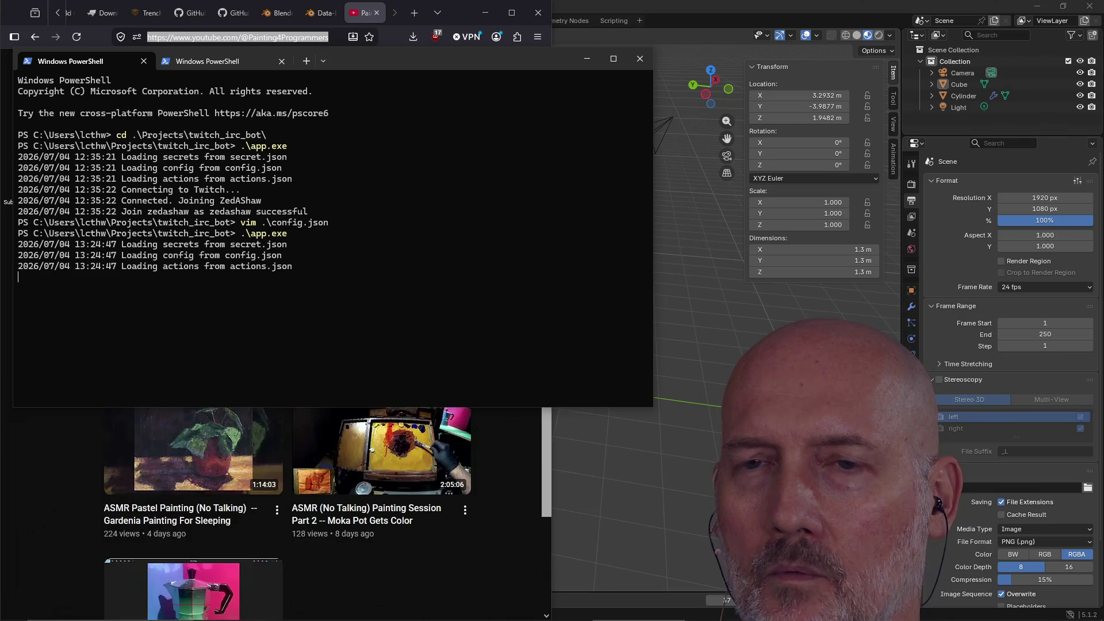
{"action": "key", "text": "alt+Tab"}
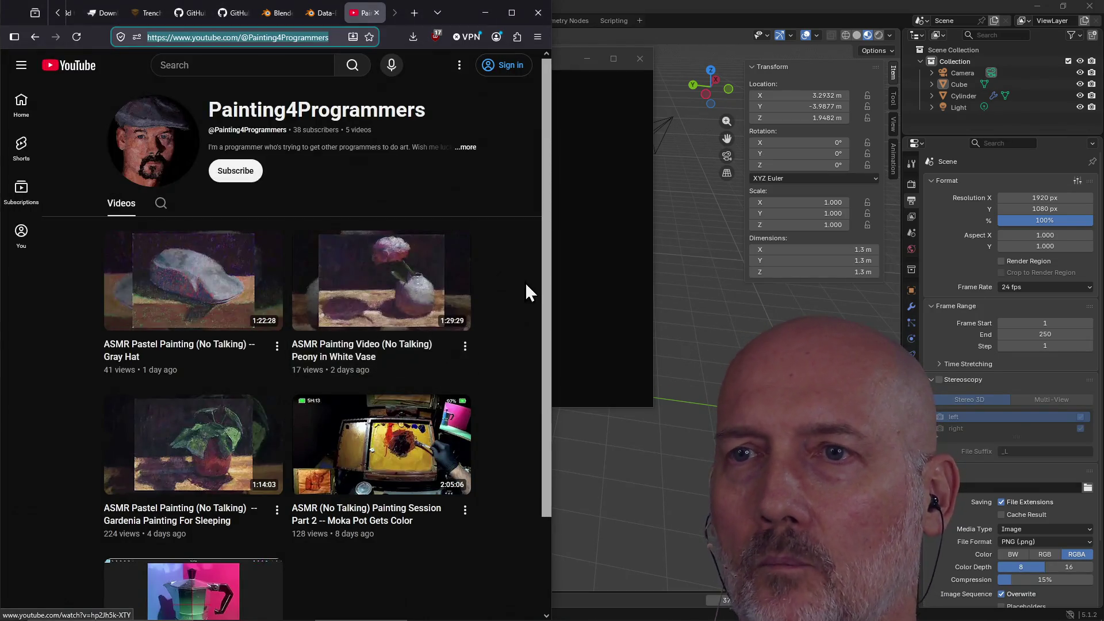
{"action": "key", "text": "ctrl+w"}
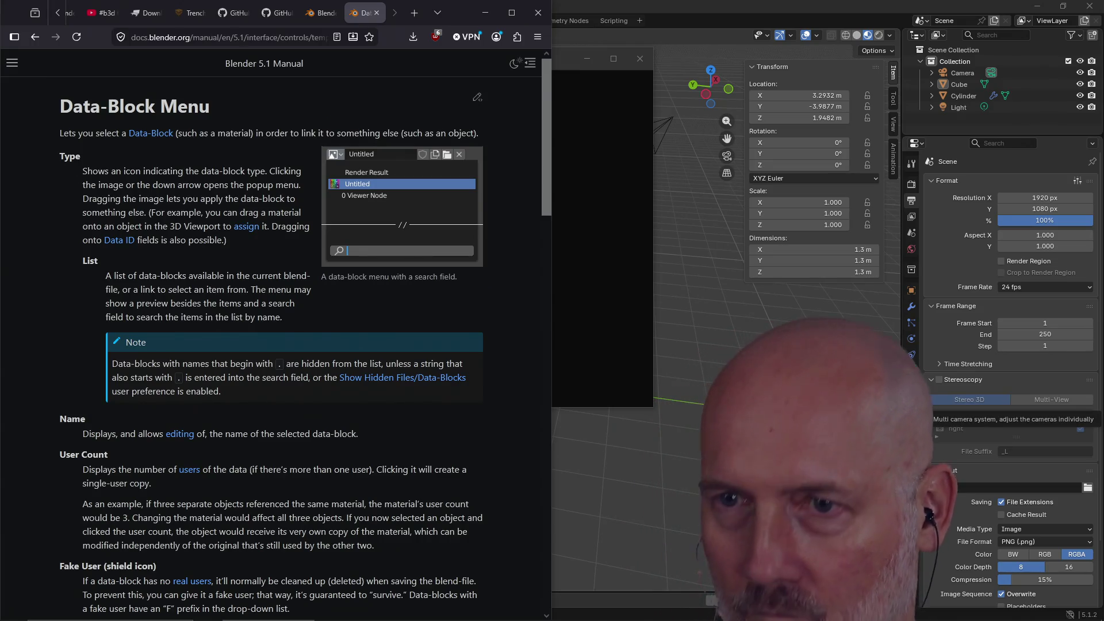
Stop the bot and reopen config.json in Vim at the /help command.
{"action": "left_click", "coordinate": [576, 292]}
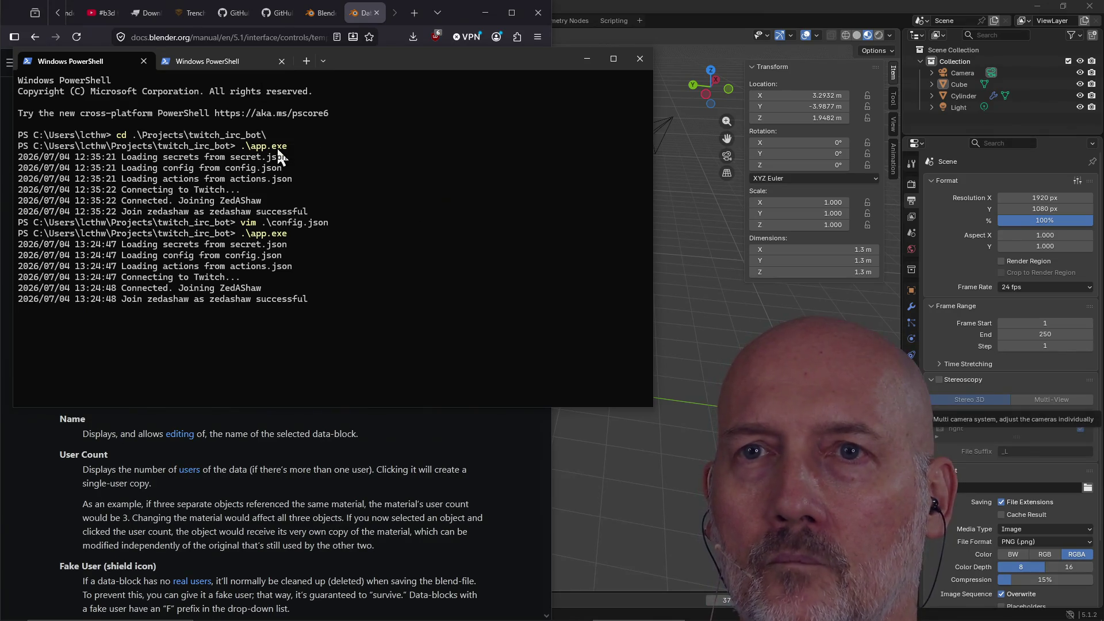
{"action": "key", "text": "ctrl+c"}
{"action": "key", "text": "Up"}
{"action": "key", "text": "Up"}
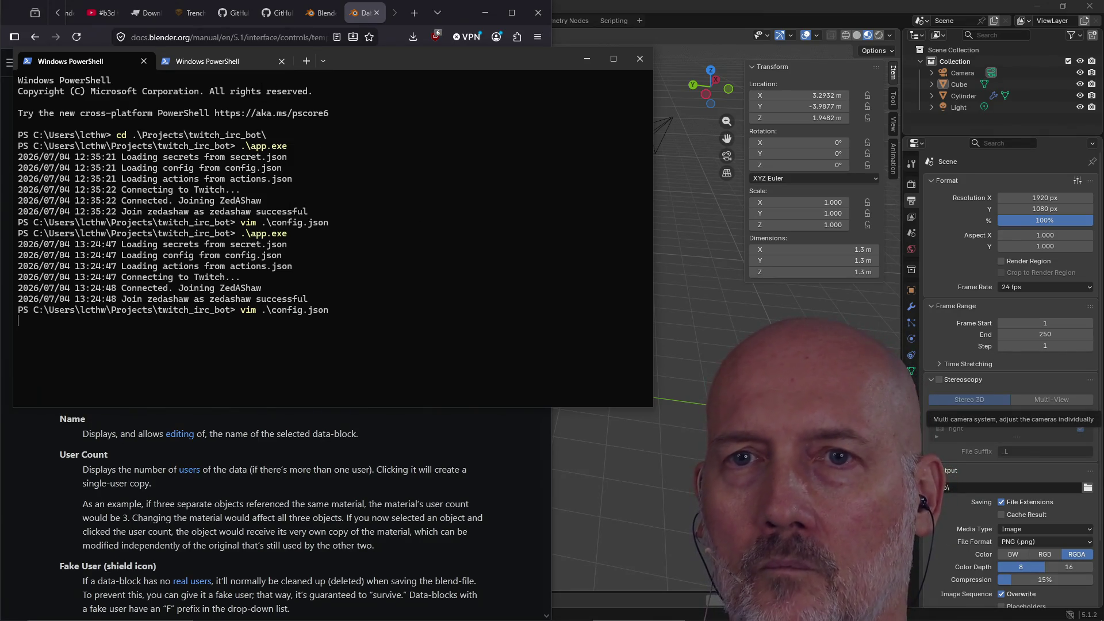
{"action": "type", "text": "/help"}
{"action": "key", "text": "Return"}
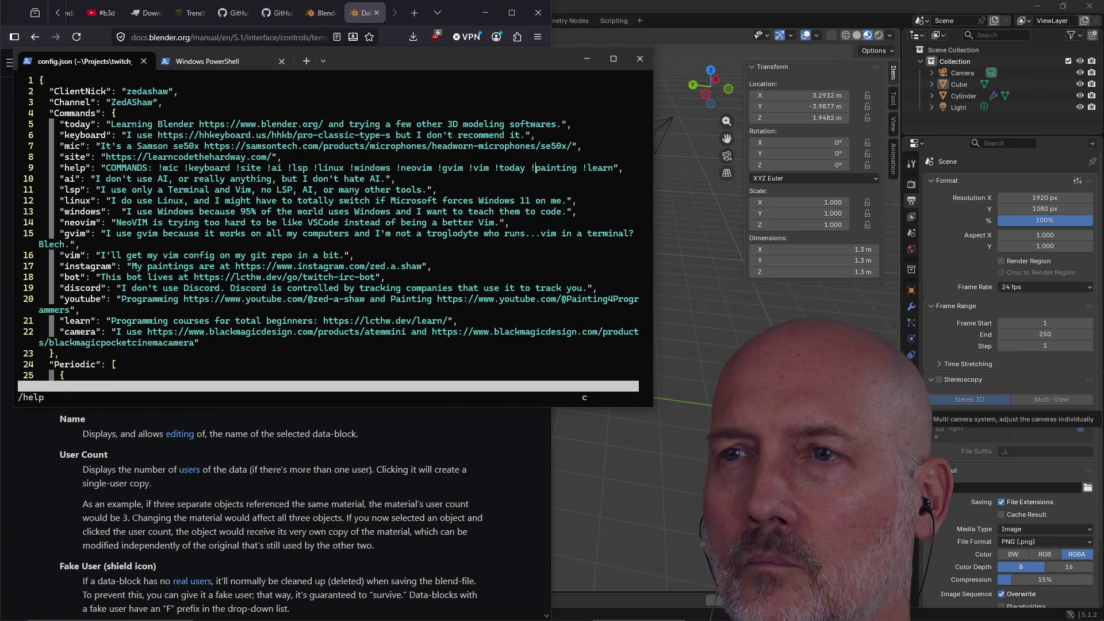
Change !painting to !youtube in the help command list and save with :w.
{"action": "type", "text": "cwyoutube"}
{"action": "key", "text": "Escape"}
{"action": "type", "text": ":w"}
{"action": "key", "text": "Return"}
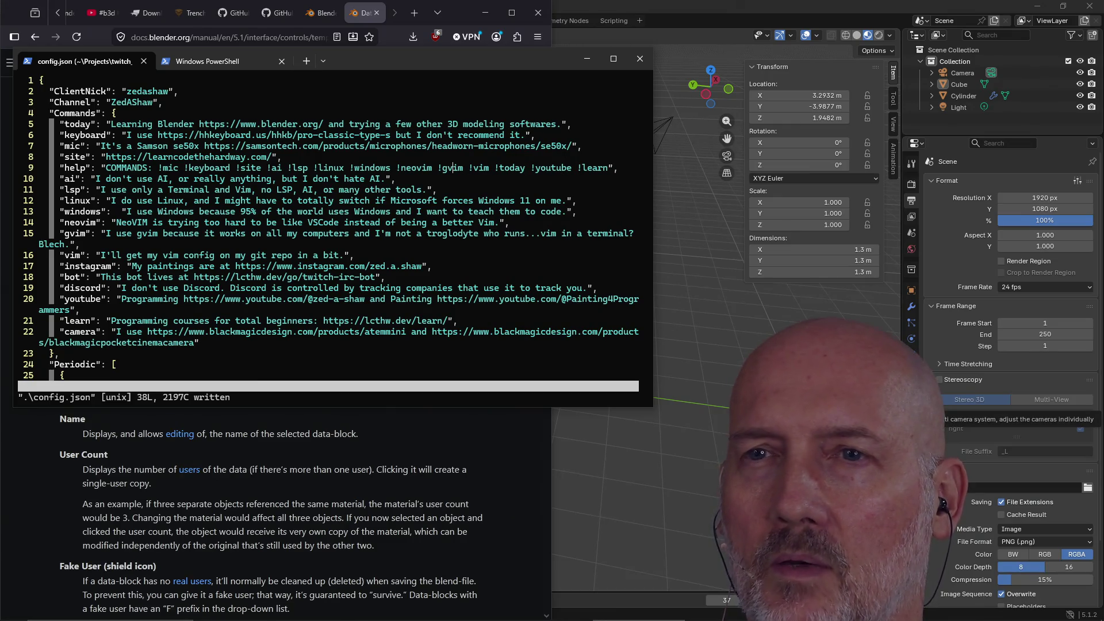
Move down to the Periodic messages section of config.json.
{"action": "left_click", "coordinate": [160, 167]}
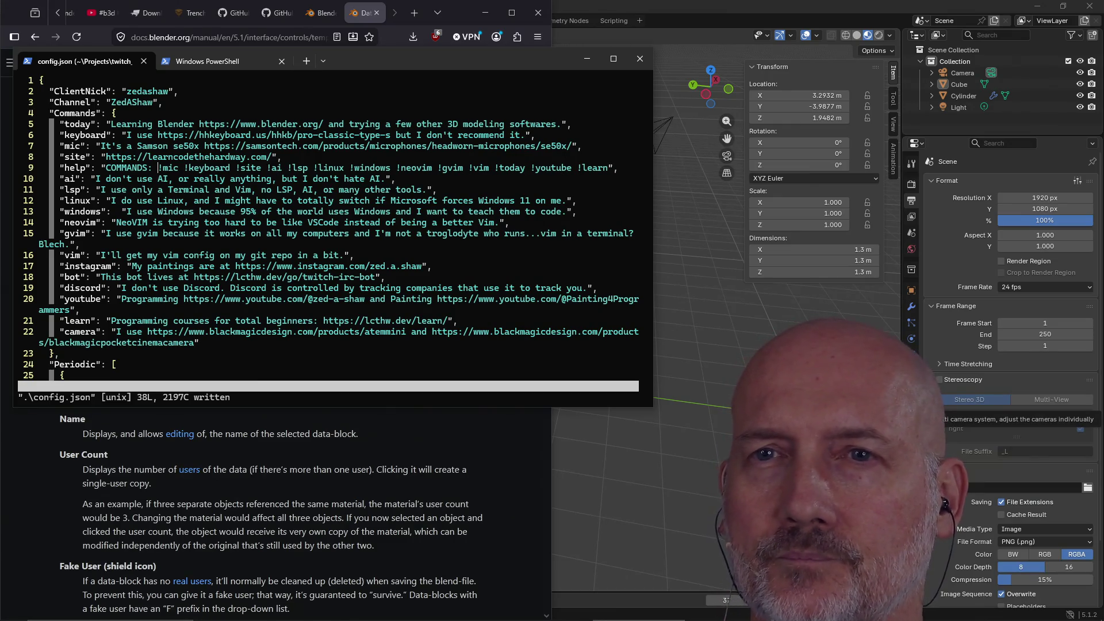
{"action": "key", "text": "j"}
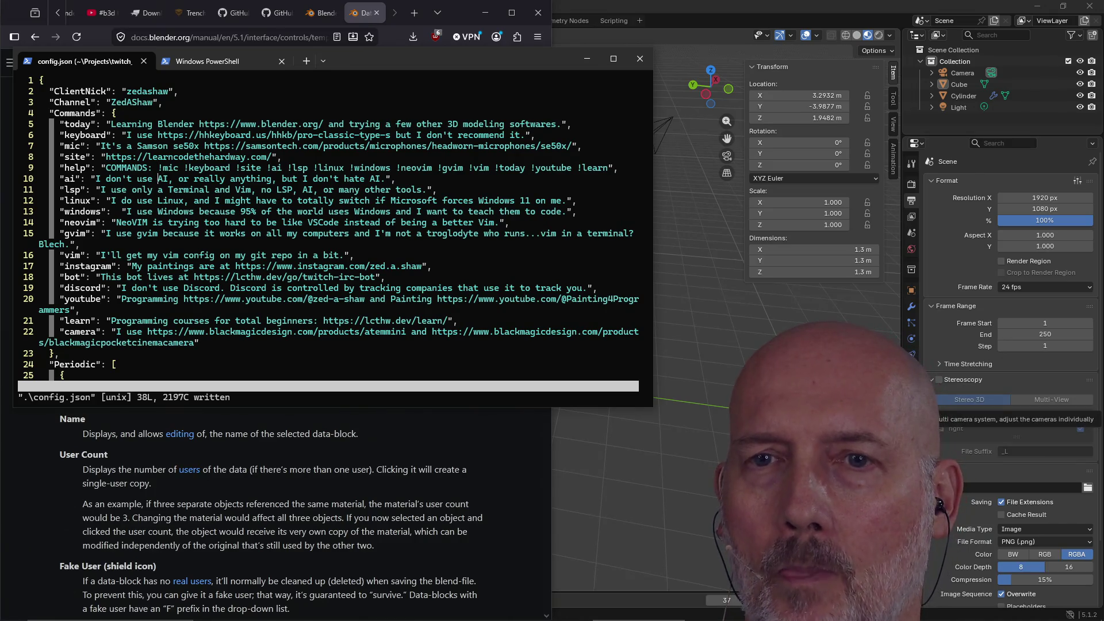
{"action": "key", "text": "j"}
{"action": "key", "text": "j"}
{"action": "key", "text": "j"}
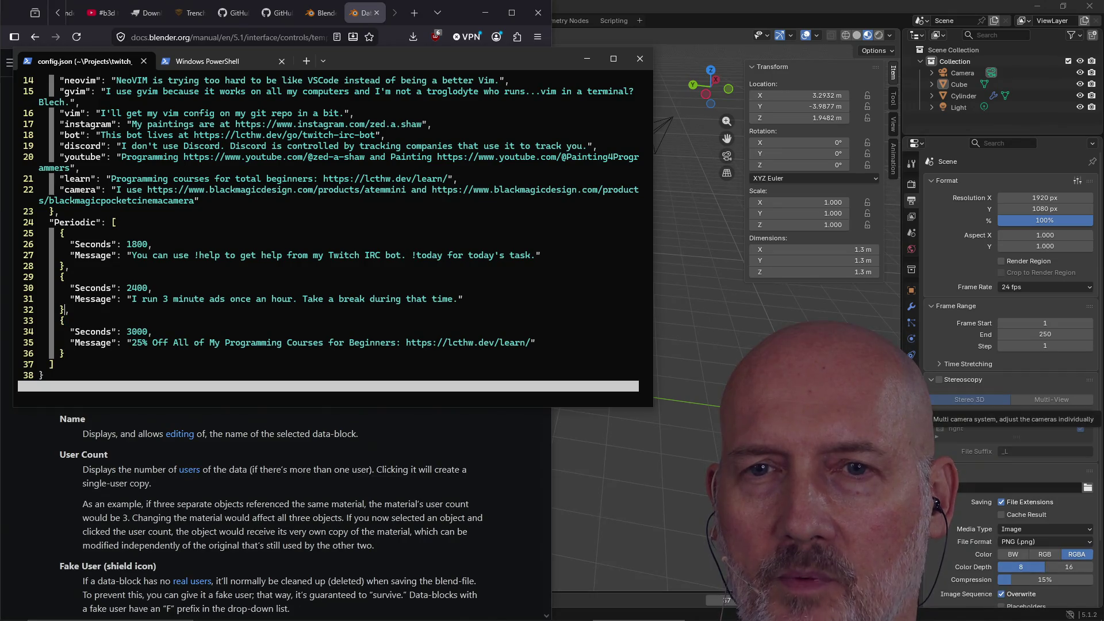
Duplicate the 3000-second periodic message block below itself.
{"action": "key", "text": "shift+v"}
{"action": "key", "text": "j"}
{"action": "key", "text": "j"}
{"action": "key", "text": "j"}
{"action": "key", "text": "y"}
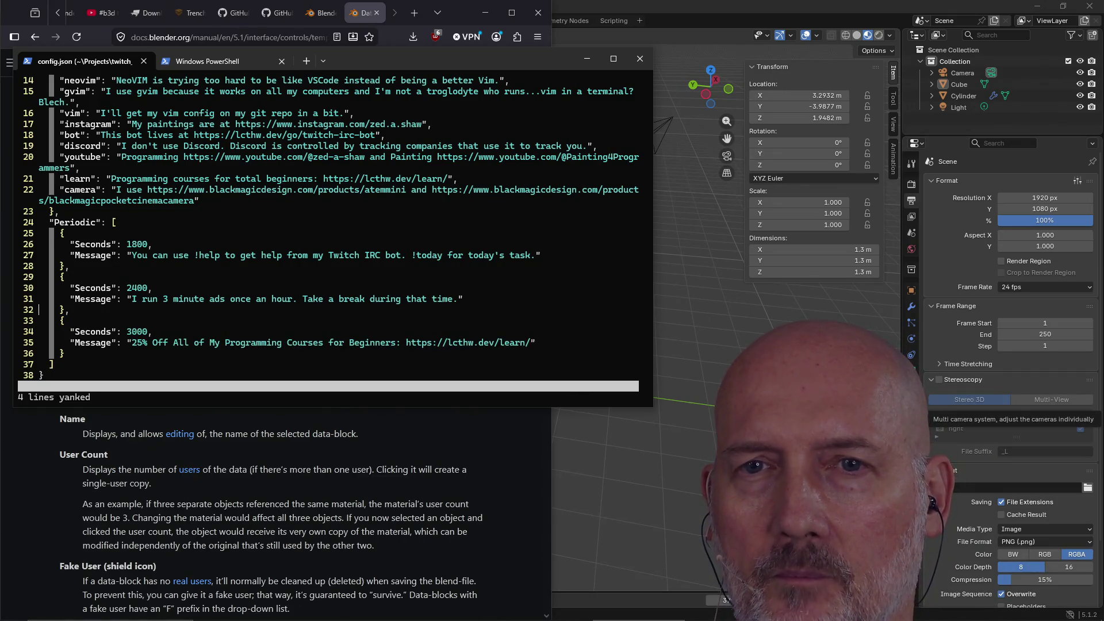
{"action": "key", "text": "G"}
{"action": "key", "text": "k"}
{"action": "key", "text": "k"}
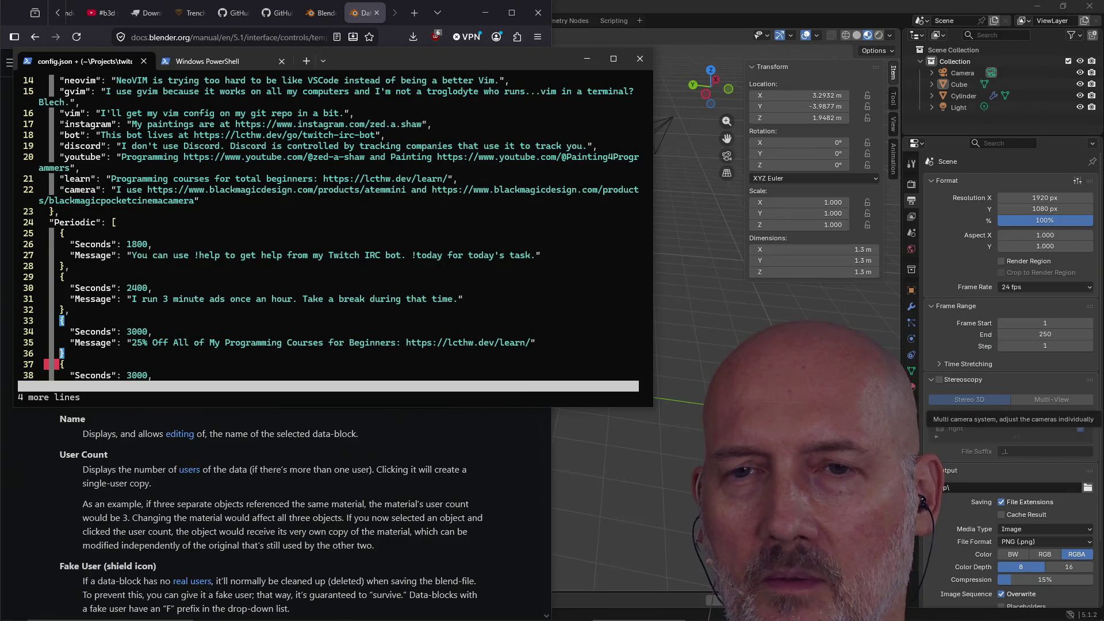
{"action": "key", "text": "p"}
{"action": "key", "text": "j"}
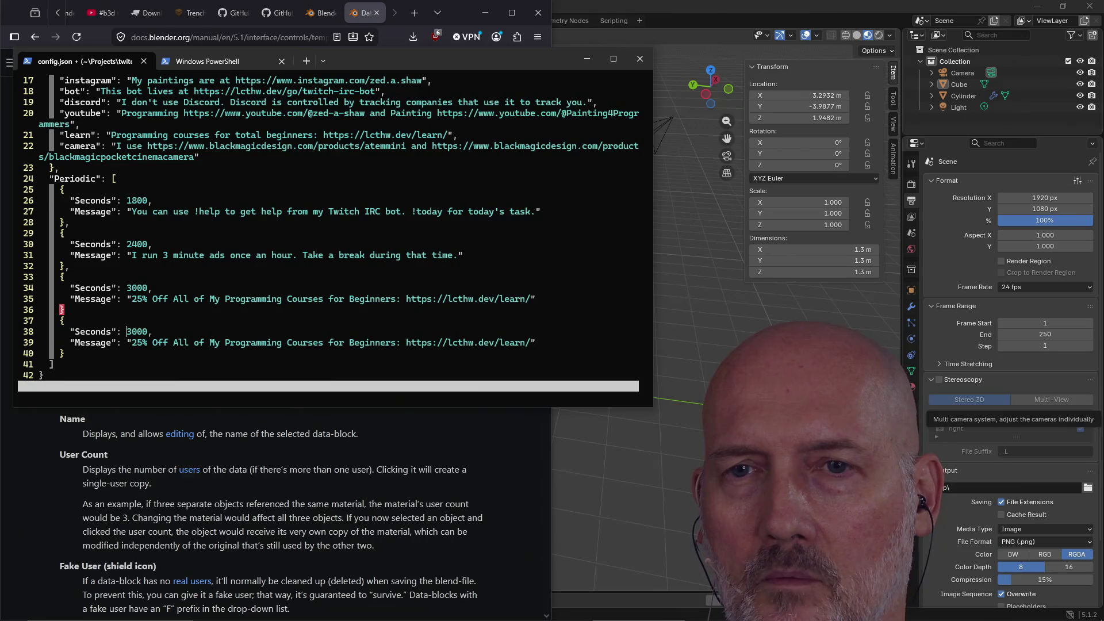
Change the copied block's interval from 3000 to 2800 seconds.
{"action": "key", "text": "w"}
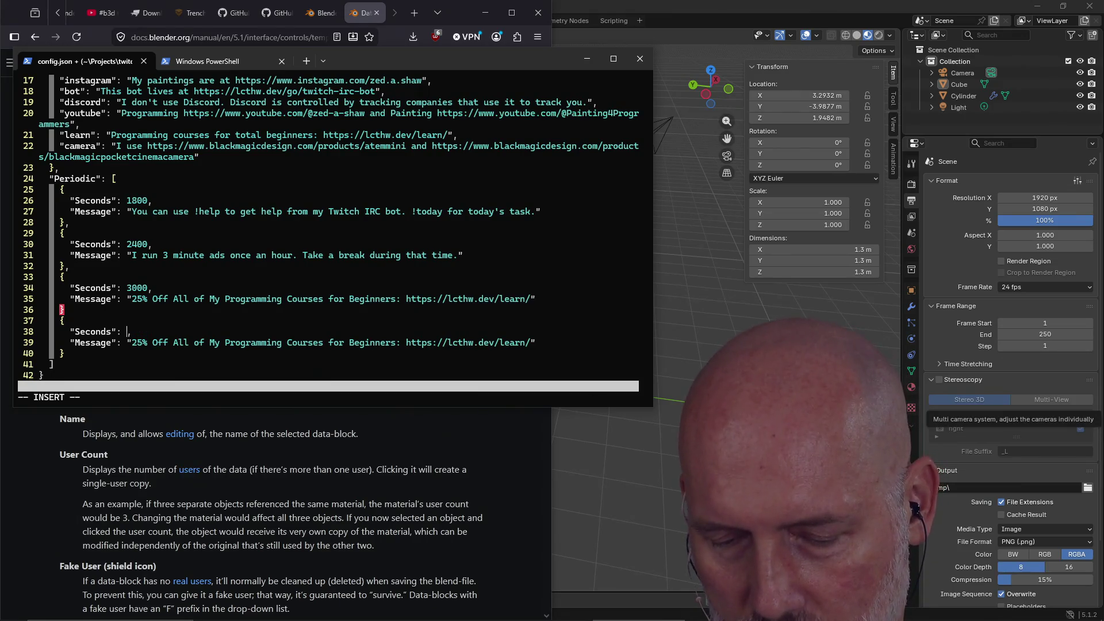
{"action": "type", "text": "2800"}
{"action": "key", "text": "Escape"}
{"action": "key", "text": "j"}
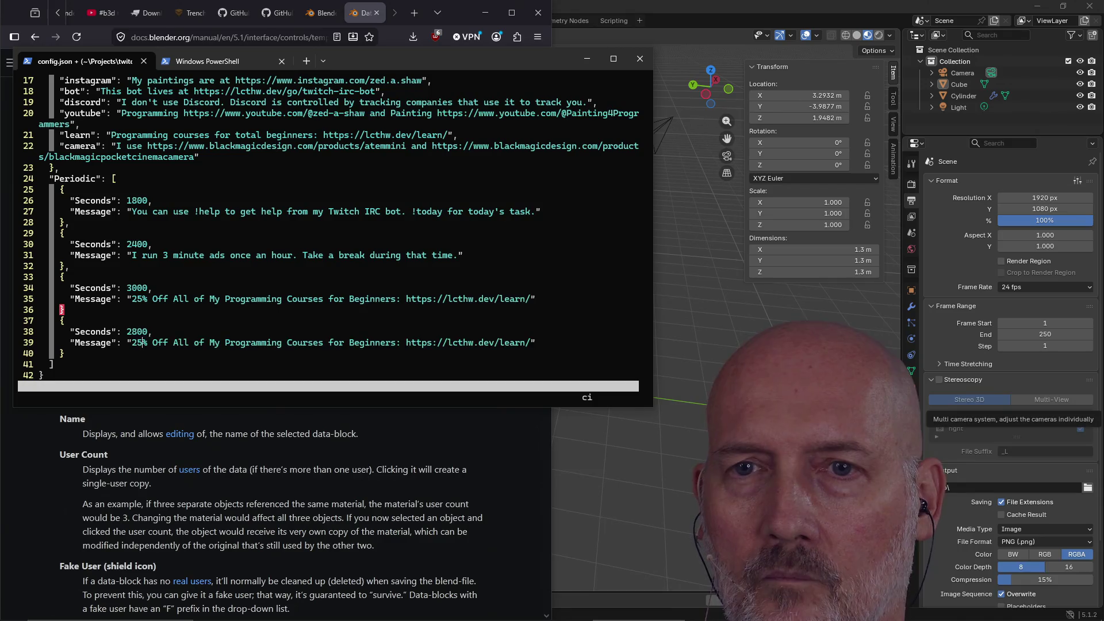
Rewrite its message to promote !youtube for the programming and painting channels with old videos.
{"action": "key", "text": "c"}
{"action": "key", "text": "i"}
{"action": "key", "text": "quotedbl"}
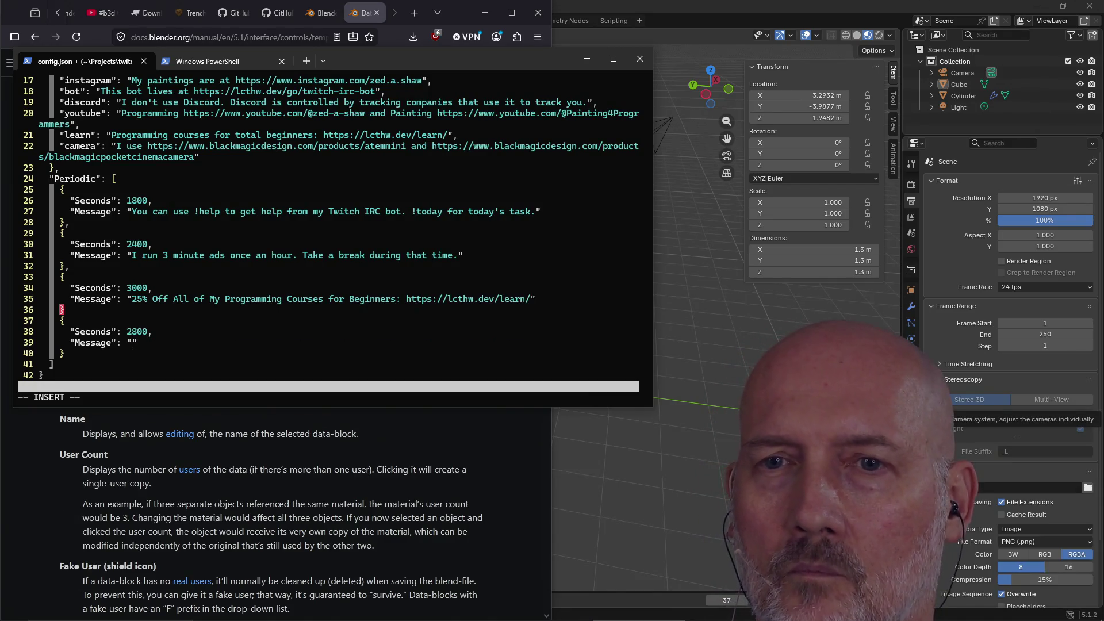
{"action": "type", "text": "Y"}
{"action": "key", "text": "BackSpace"}
{"action": "type", "text": "us"}
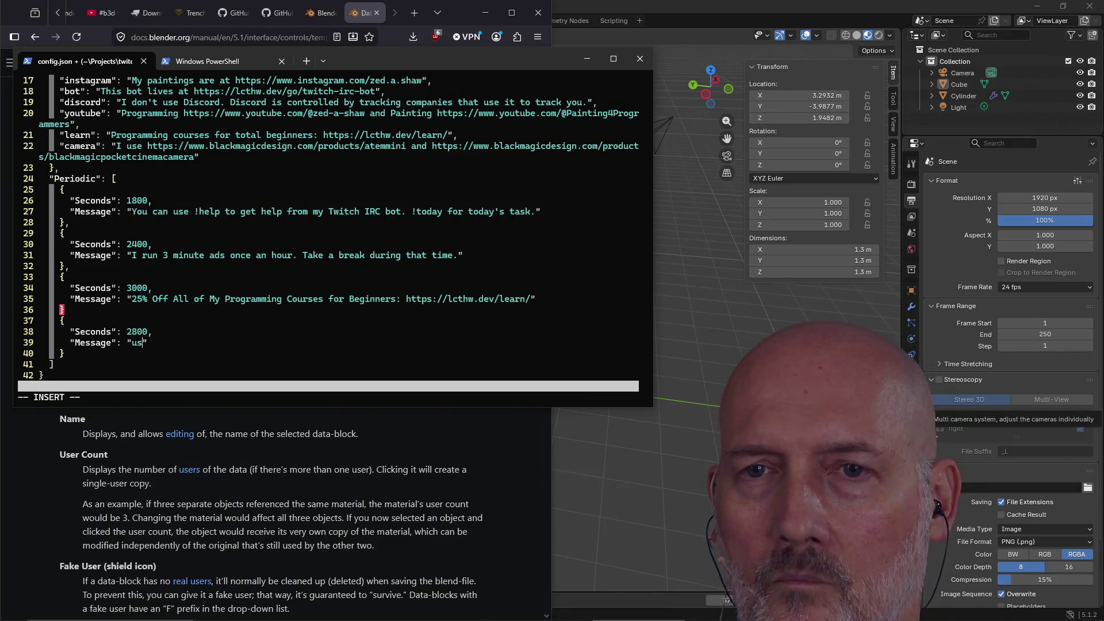
{"action": "type", "text": "!yo"}
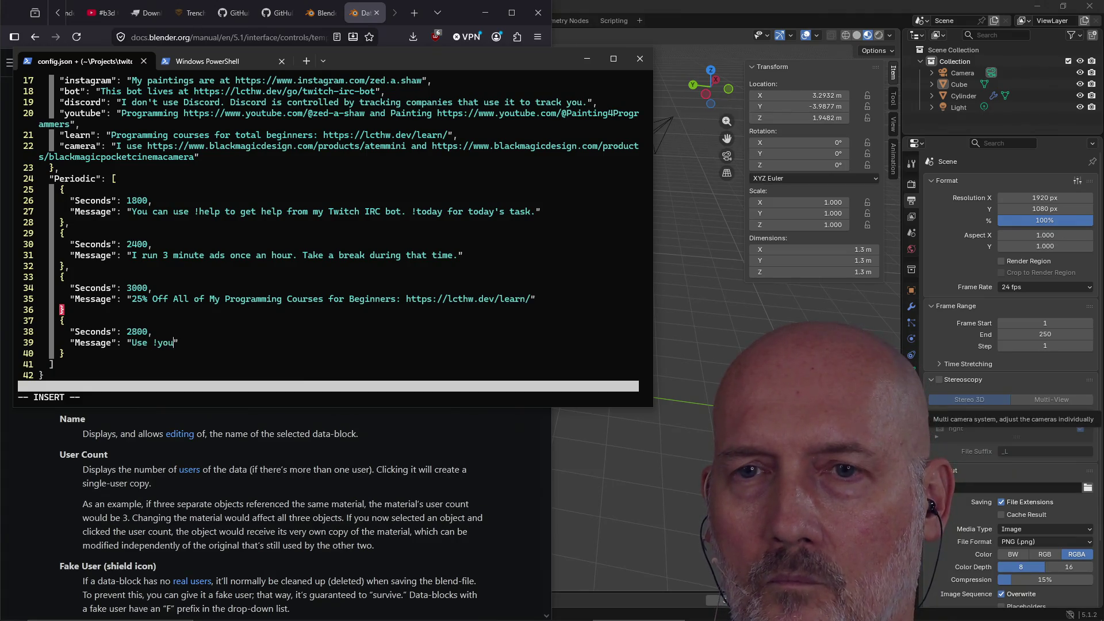
{"action": "type", "text": "be to foll"}
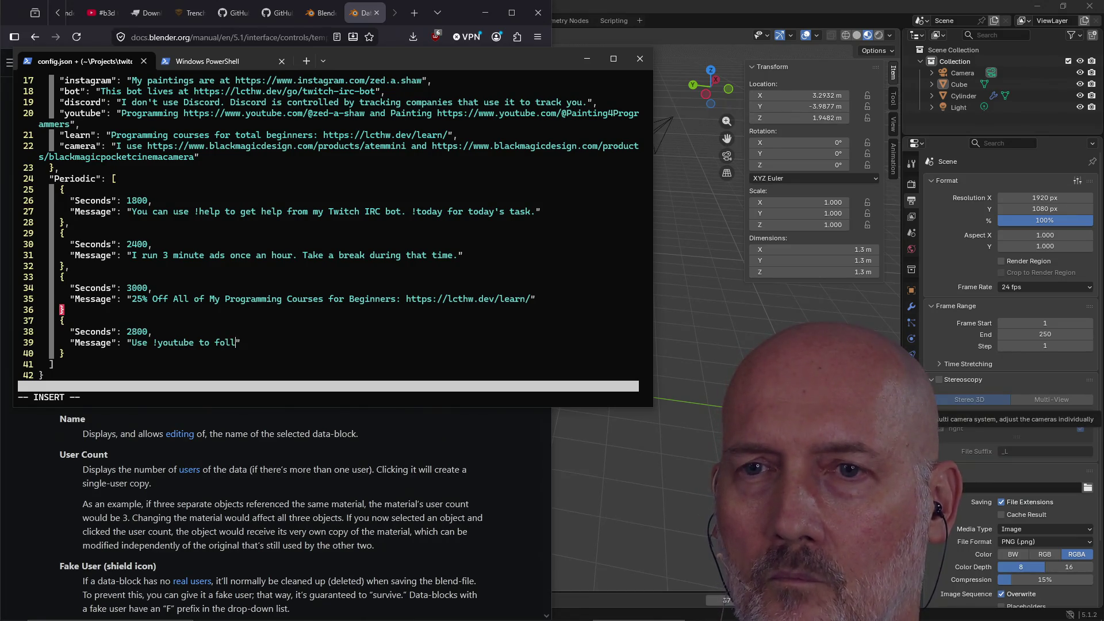
{"action": "key", "text": "BackSpace"}
{"action": "key", "text": "BackSpace"}
{"action": "key", "text": "BackSpace"}
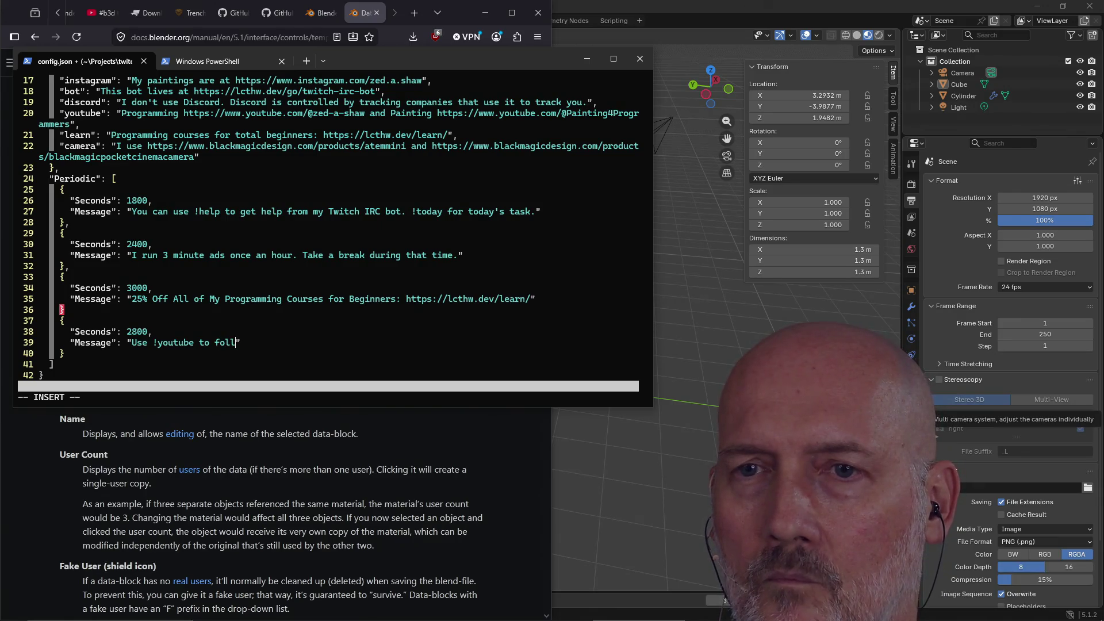
{"action": "type", "text": "ow my programi"}
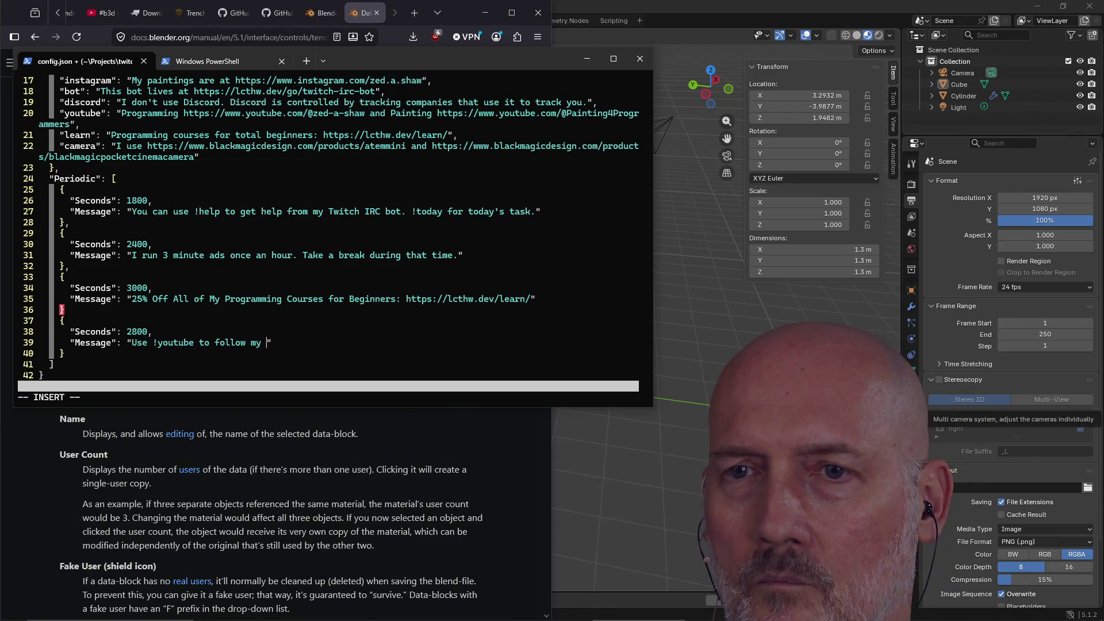
{"action": "key", "text": "BackSpace"}
{"action": "type", "text": "ming and painting "}
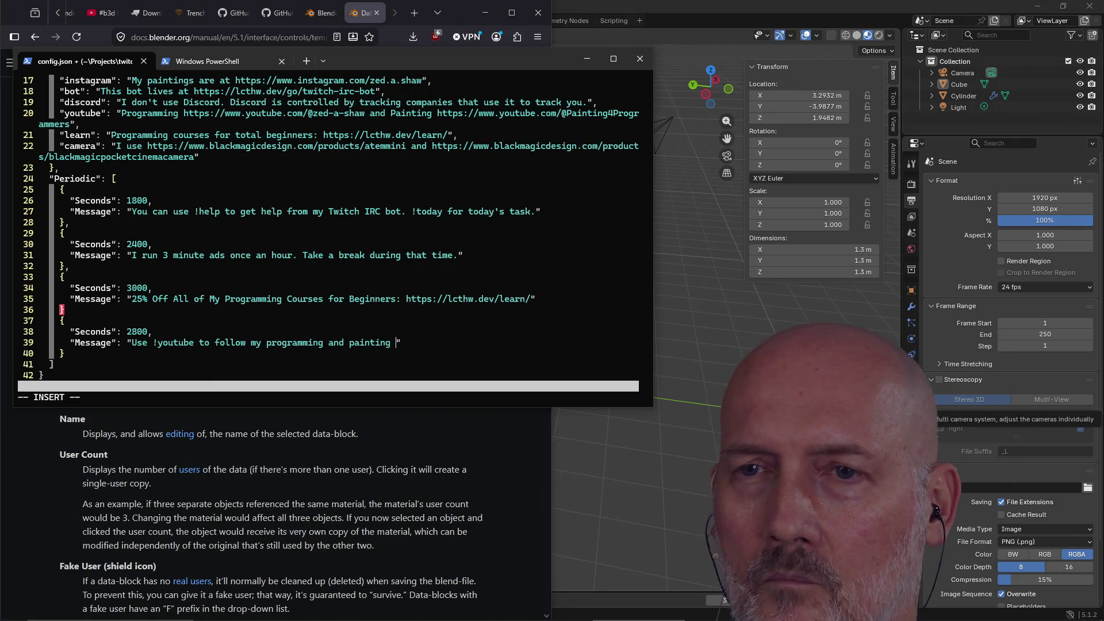
{"action": "type", "text": "youtubes. "}
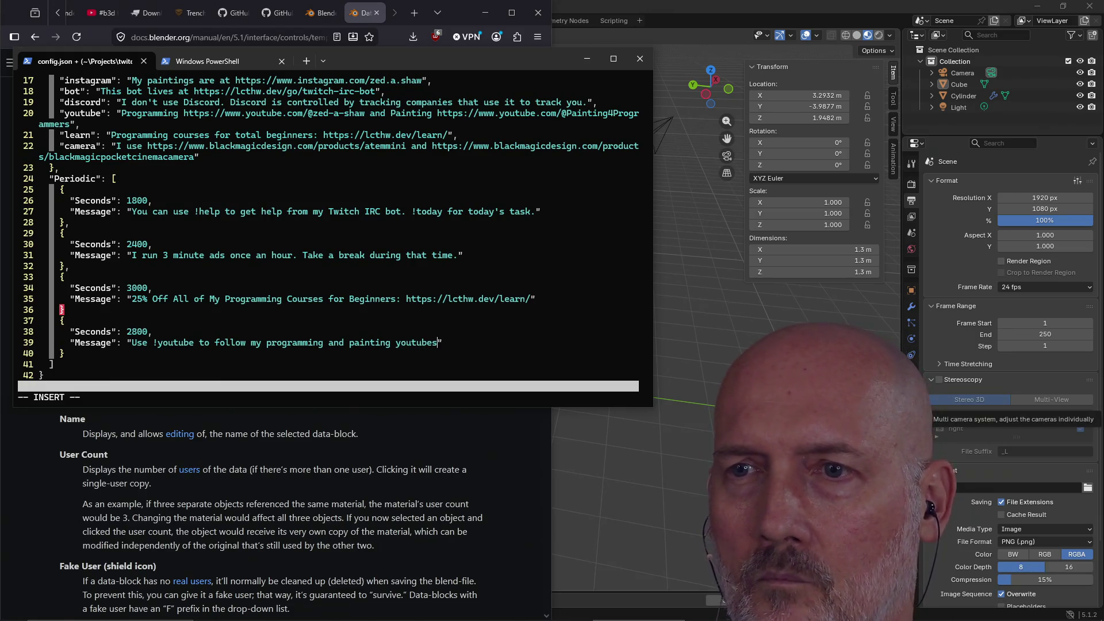
{"action": "type", "text": "I post o"}
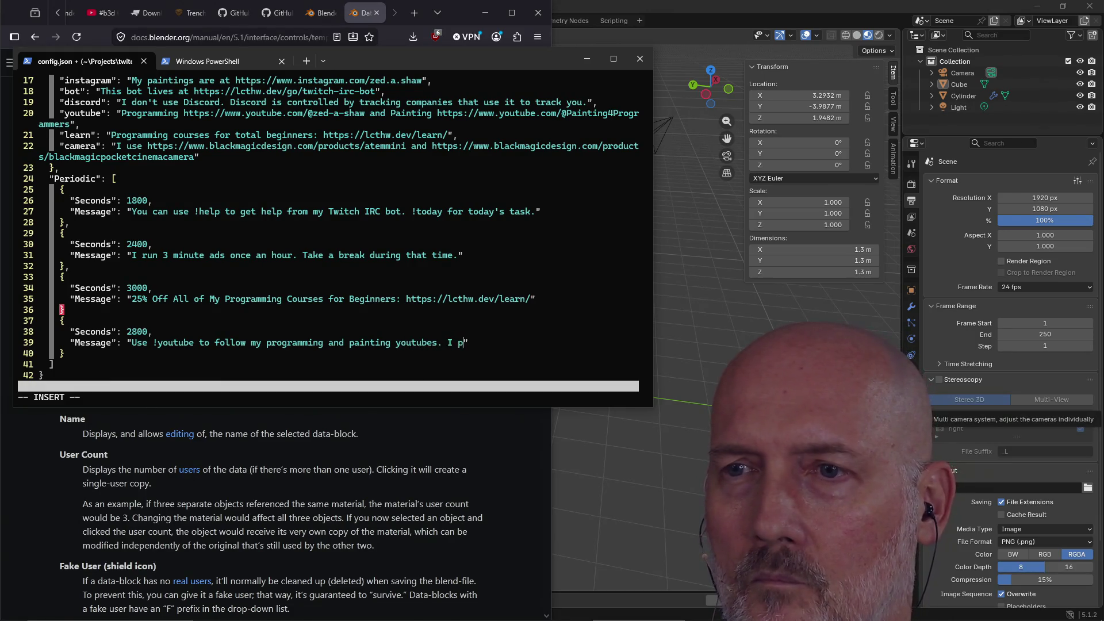
{"action": "type", "text": "ld videos there."}
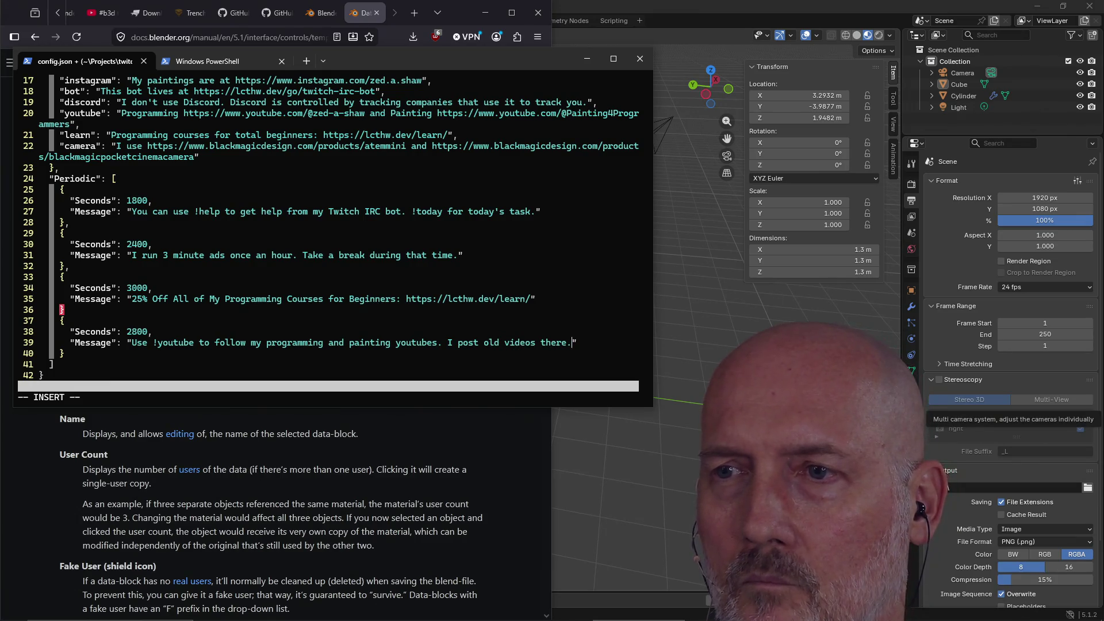
{"action": "key", "text": "Escape"}
Save and exit Vim, then run the bot to test the config.
{"action": "key", "text": "shift+z"}
{"action": "key", "text": "shift+z"}
{"action": "key", "text": "Up"}
{"action": "key", "text": "Up"}
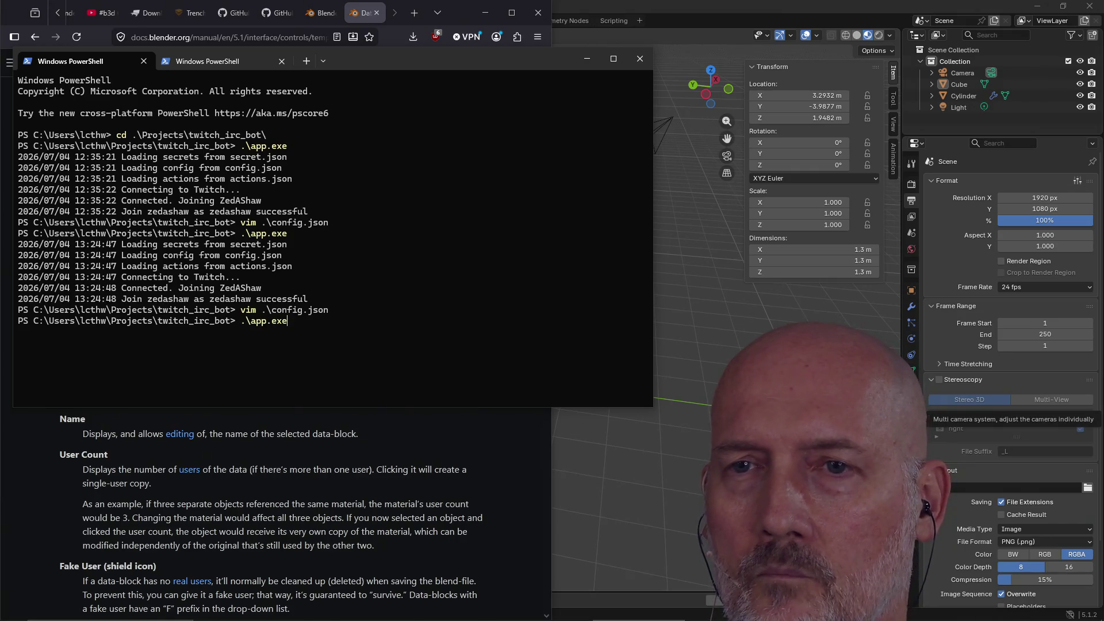
{"action": "key", "text": "Return"}
Add the missing comma before the new block, save, restart the bot, and return to Blender.
{"action": "key", "text": "Up"}
{"action": "key", "text": "Up"}
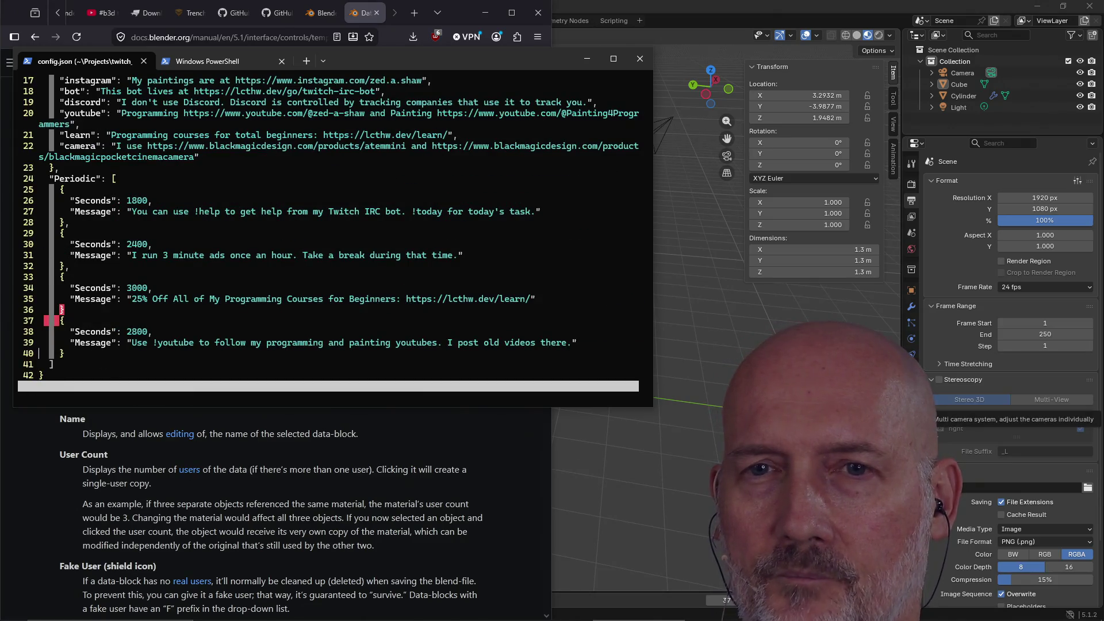
{"action": "key", "text": "k"}
{"action": "key", "text": "shift+a"}
{"action": "type", "text": ","}
{"action": "key", "text": "Escape"}
{"action": "type", "text": ":wq"}
{"action": "key", "text": "Return"}
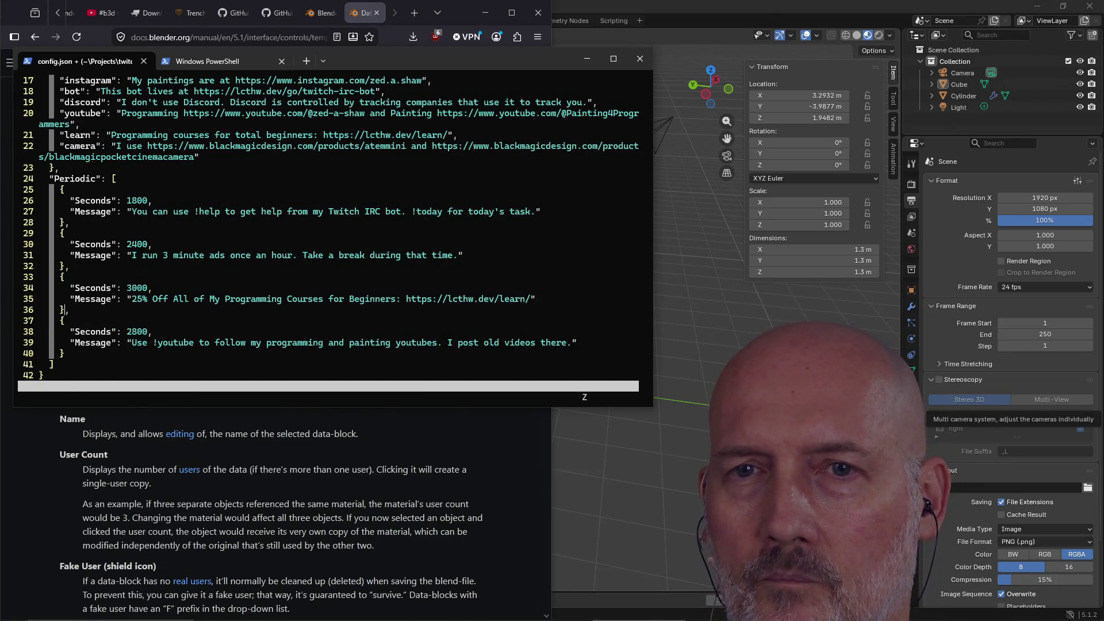
{"action": "key", "text": "Up"}
{"action": "key", "text": "Up"}
{"action": "key", "text": "Return"}
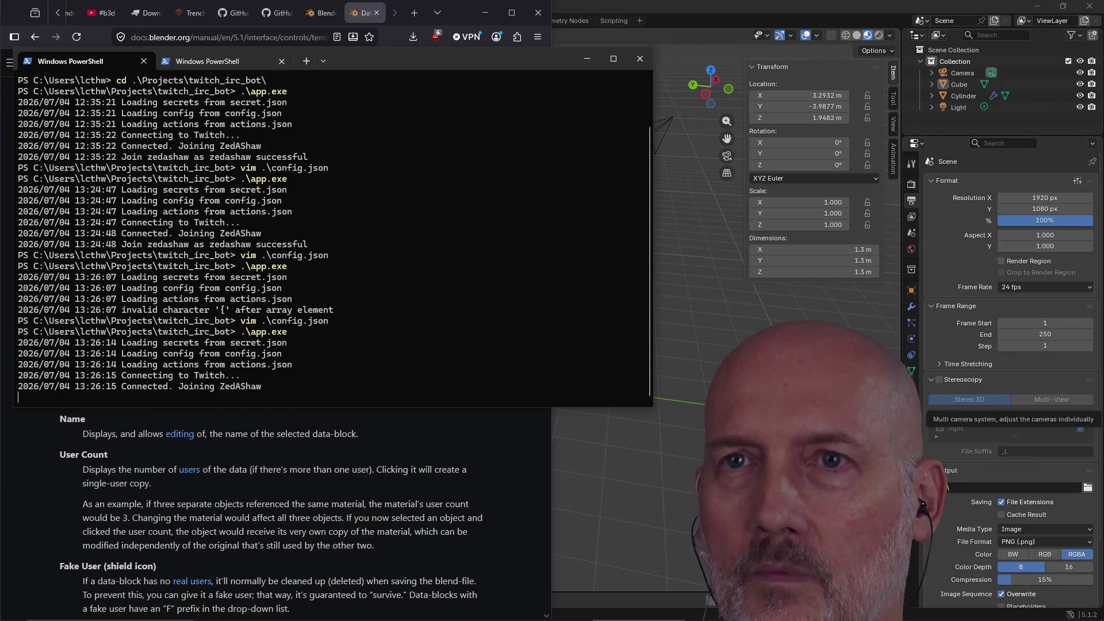
{"action": "left_click", "coordinate": [223, 67]}
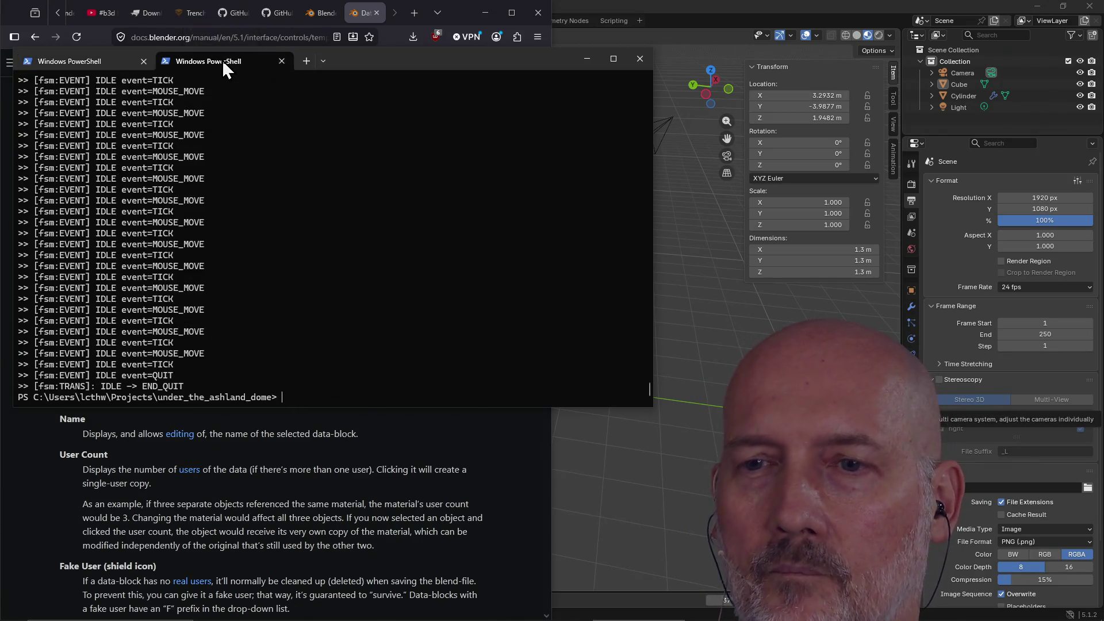
{"action": "left_click", "coordinate": [663, 192]}
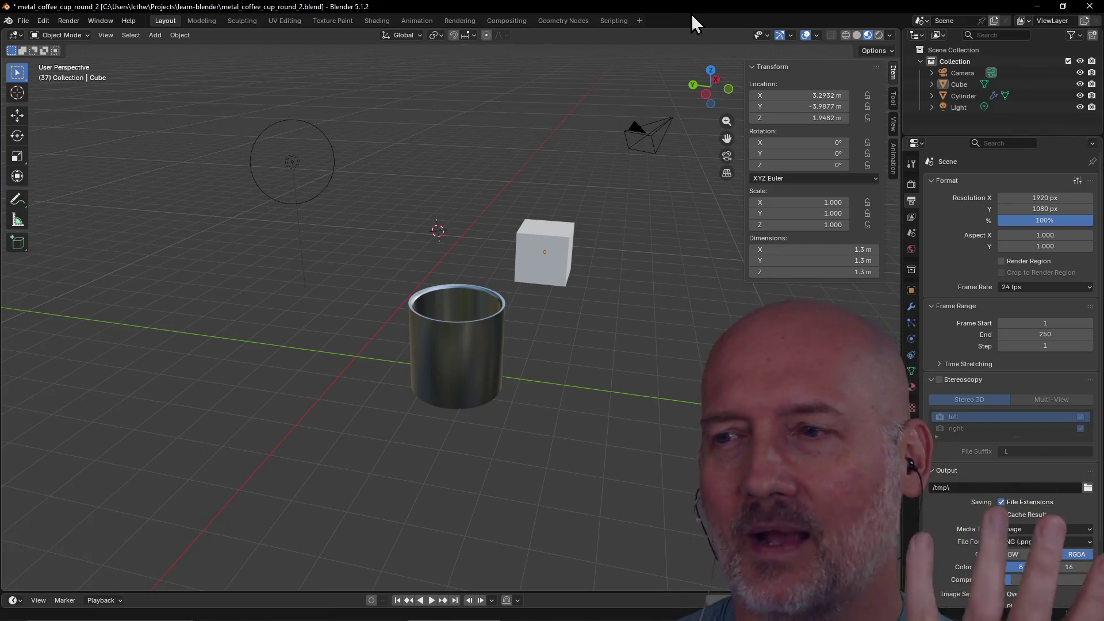
Switch from Blender to the browser showing the manual's Data-Block Menu page.
{"action": "key", "text": "alt+Tab"}
{"action": "key", "text": "alt+Tab"}
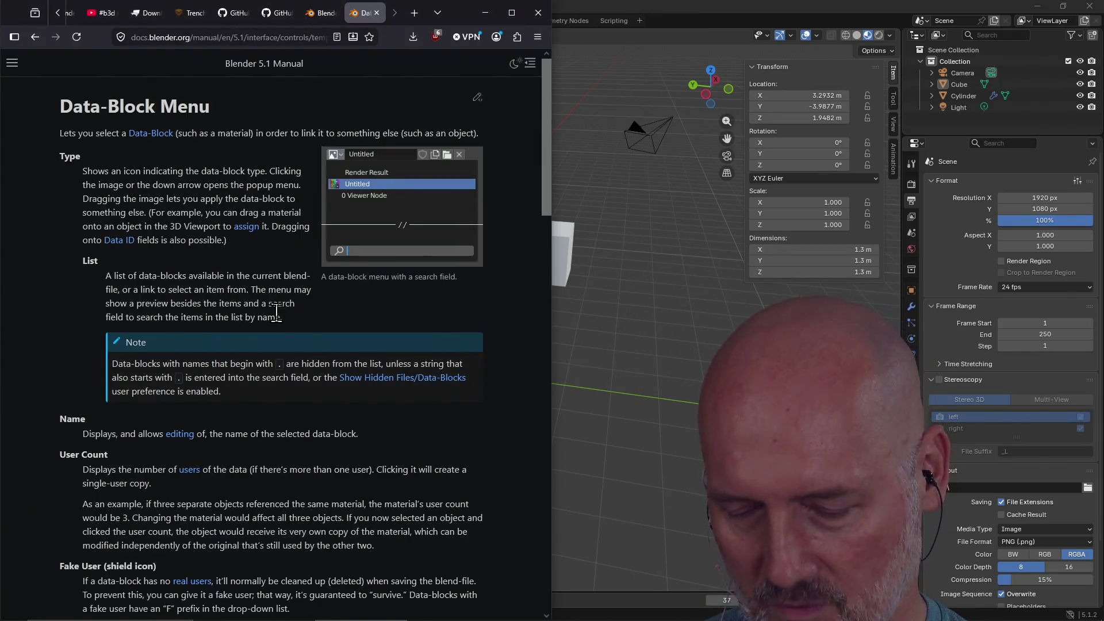
In a new tab, search Google for 'how to move object in blender'.
{"action": "key", "text": "ctrl+t"}
{"action": "type", "text": "how to "}
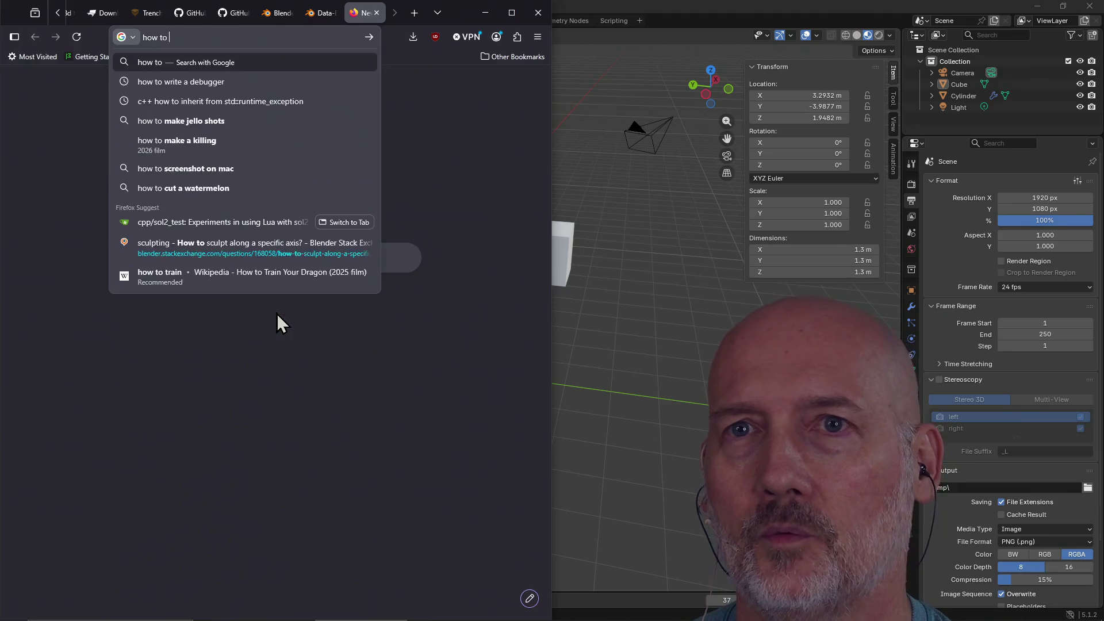
{"action": "type", "text": "move objet"}
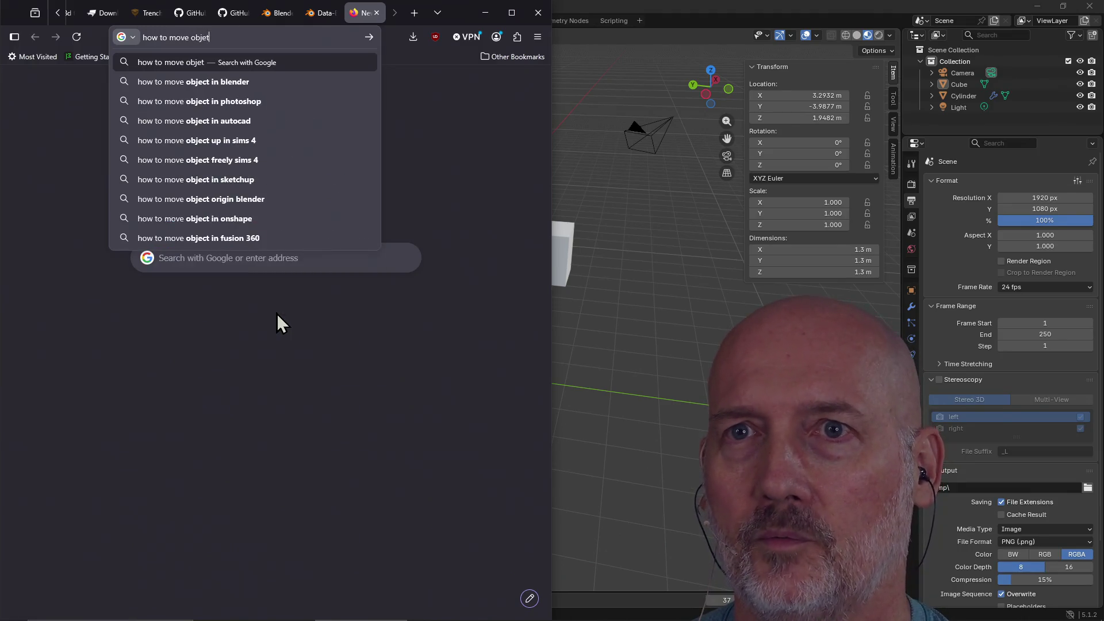
{"action": "key", "text": "BackSpace"}
{"action": "type", "text": "ct in blender"}
{"action": "key", "text": "Return"}
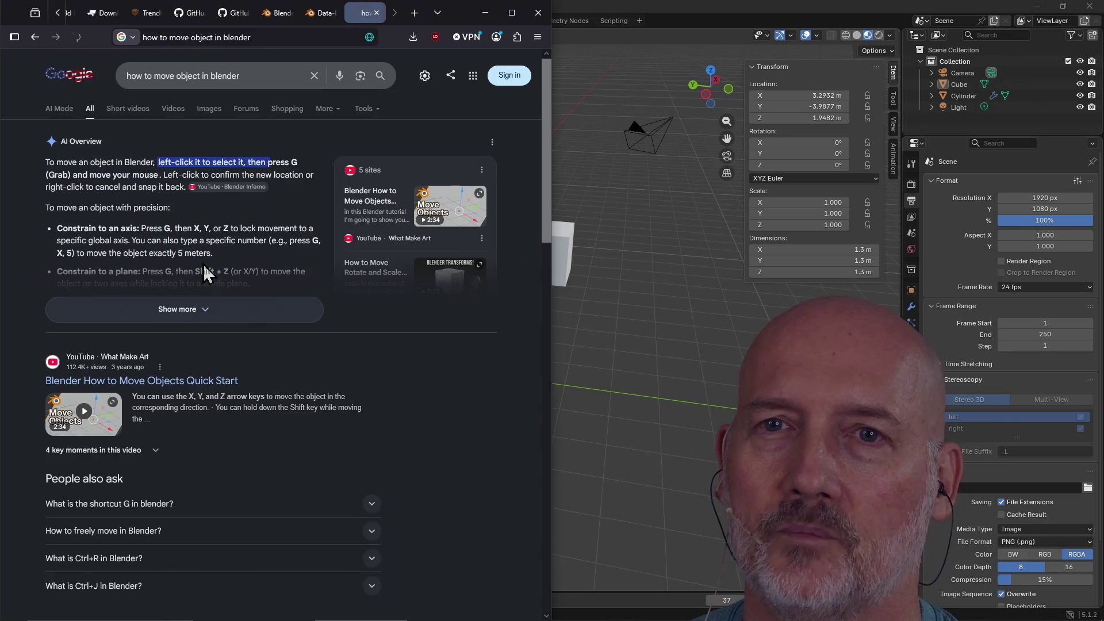
Expand and read the full AI Overview, then close the results tab.
{"action": "left_click", "coordinate": [276, 311]}
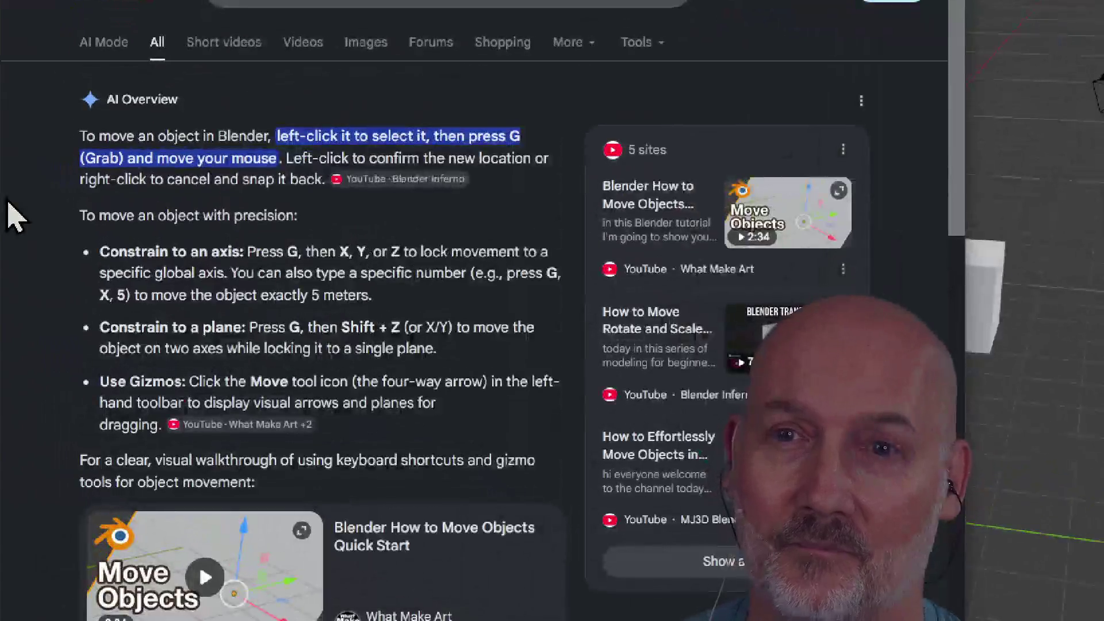
{"action": "left_click_drag", "start_coordinate": [282, 234], "coordinate": [480, 194]}
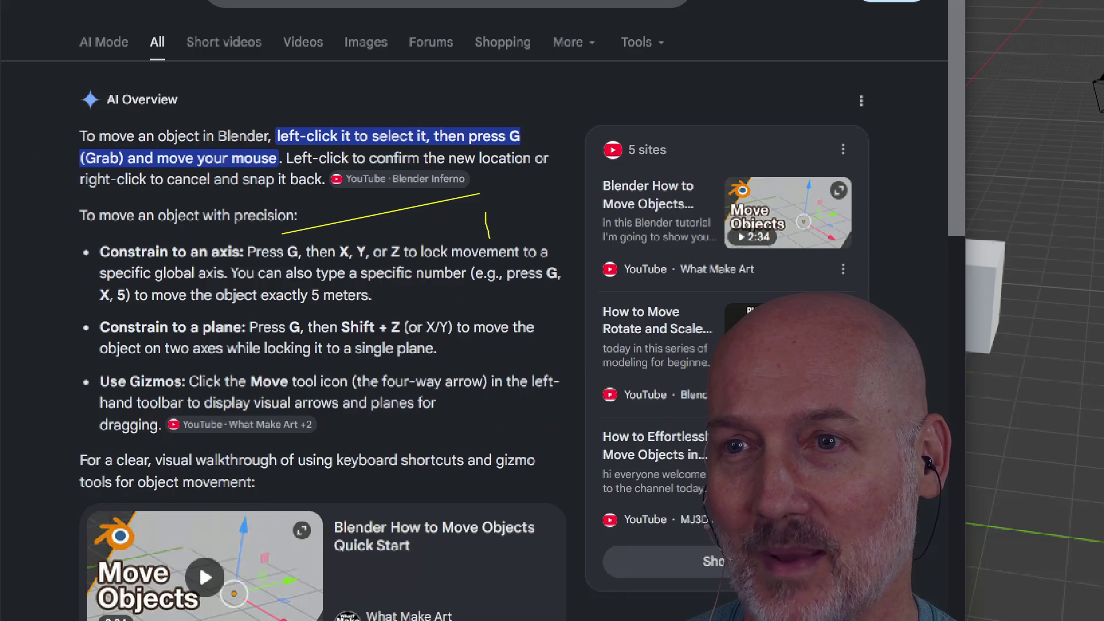
{"action": "left_click_drag", "start_coordinate": [569, 432], "coordinate": [559, 619]}
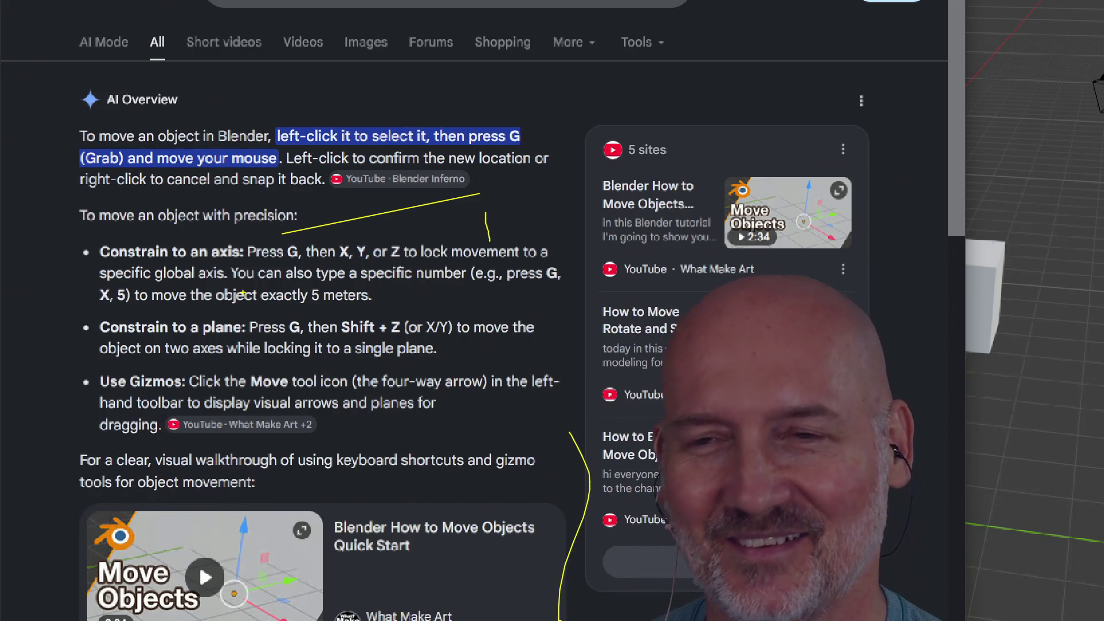
{"action": "key", "text": "Escape"}
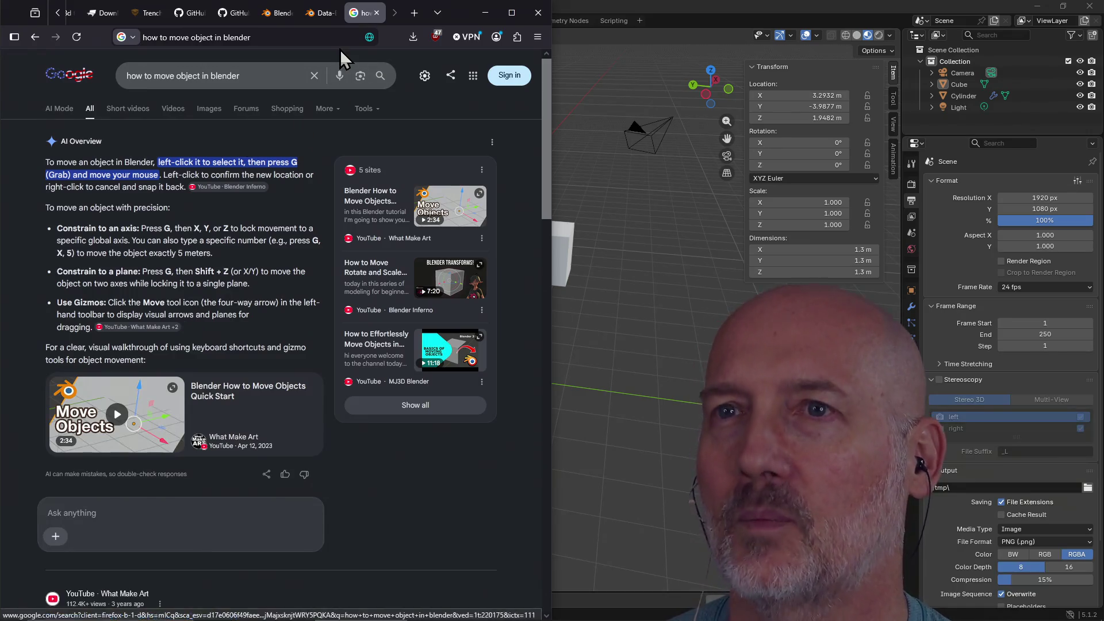
{"action": "left_click", "coordinate": [377, 13]}
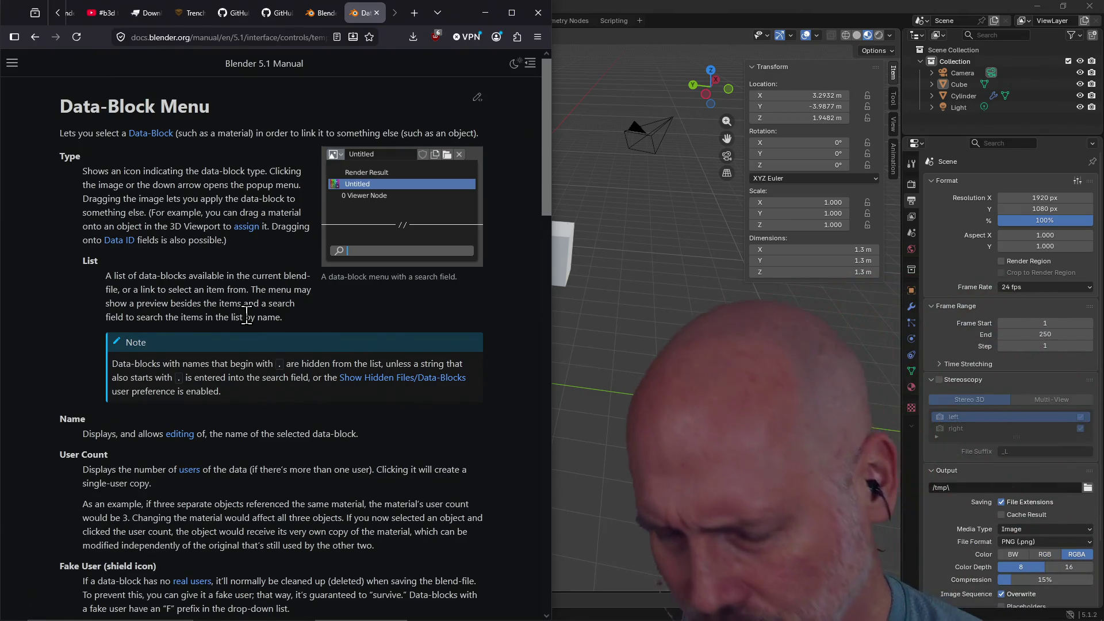
Bring Blender with the metal_coffee_cup_round_2 cup scene back to the front.
{"action": "left_click", "coordinate": [586, 16]}
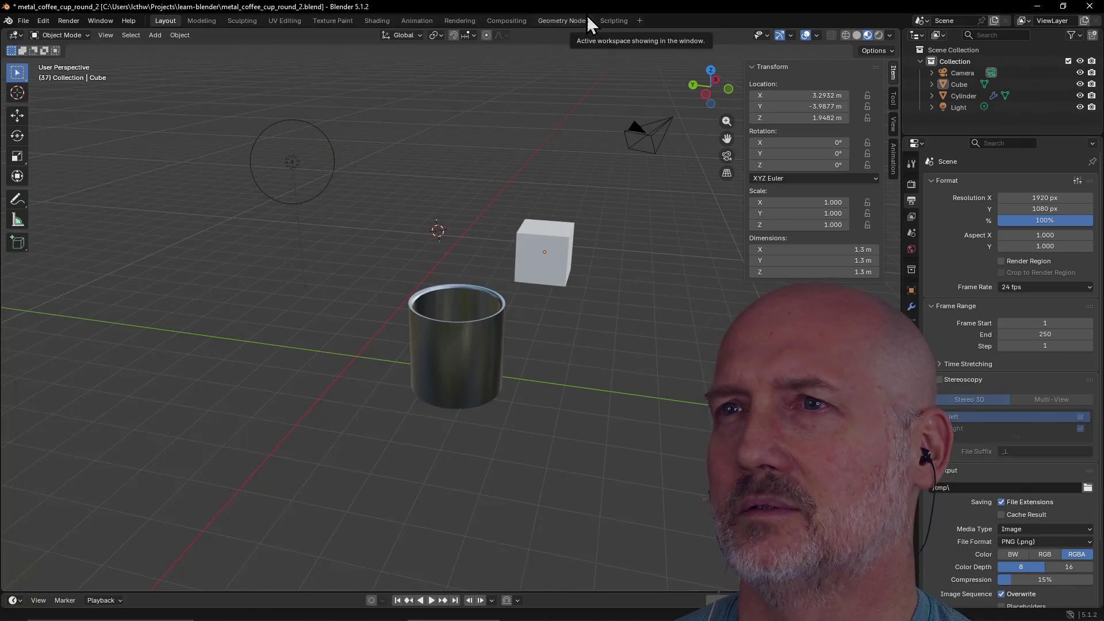
Grab the cube and place it beside the metal mug at about 0.51, -4.59, 1.72 m.
{"action": "scroll", "coordinate": [398, 352], "scroll_direction": "up", "scroll_amount": 4}
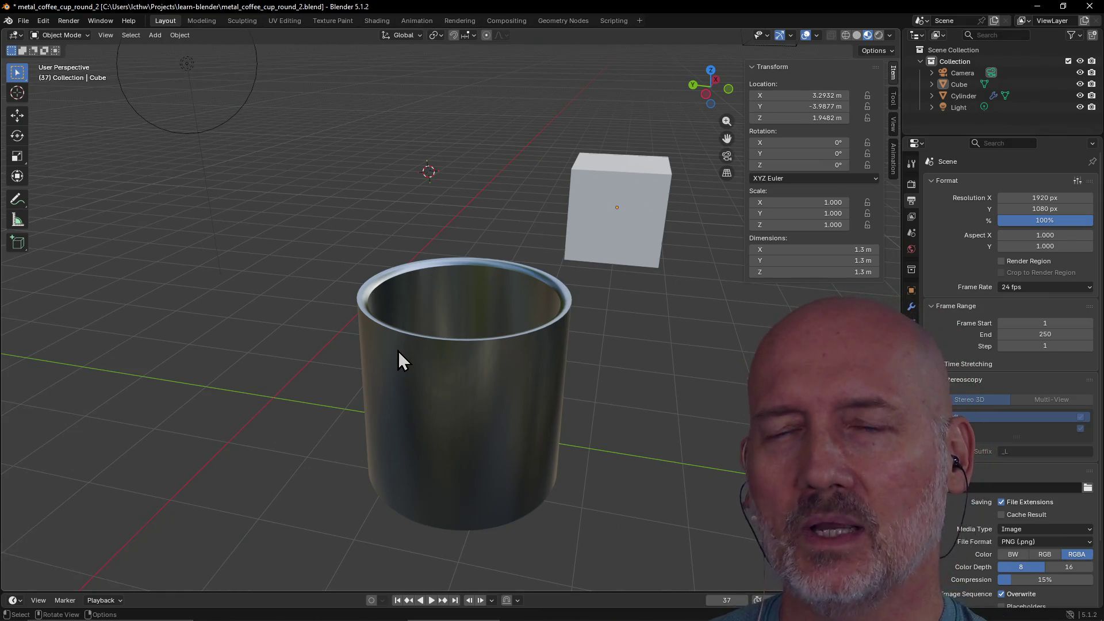
{"action": "left_click", "coordinate": [398, 351]}
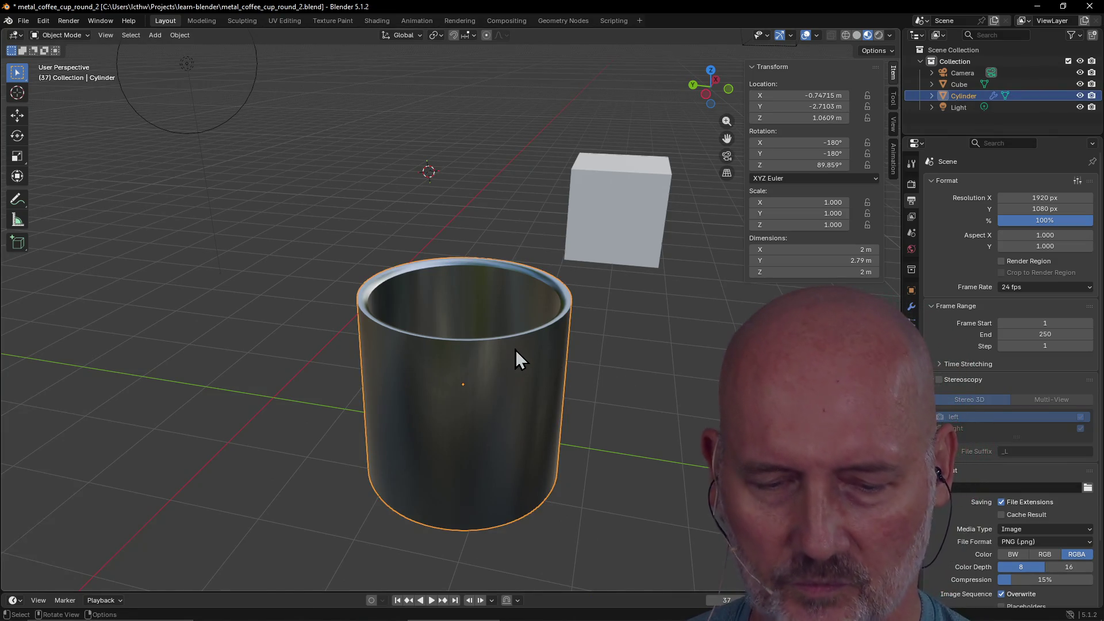
{"action": "middle_click_drag", "start_coordinate": [515, 350], "coordinate": [480, 327]}
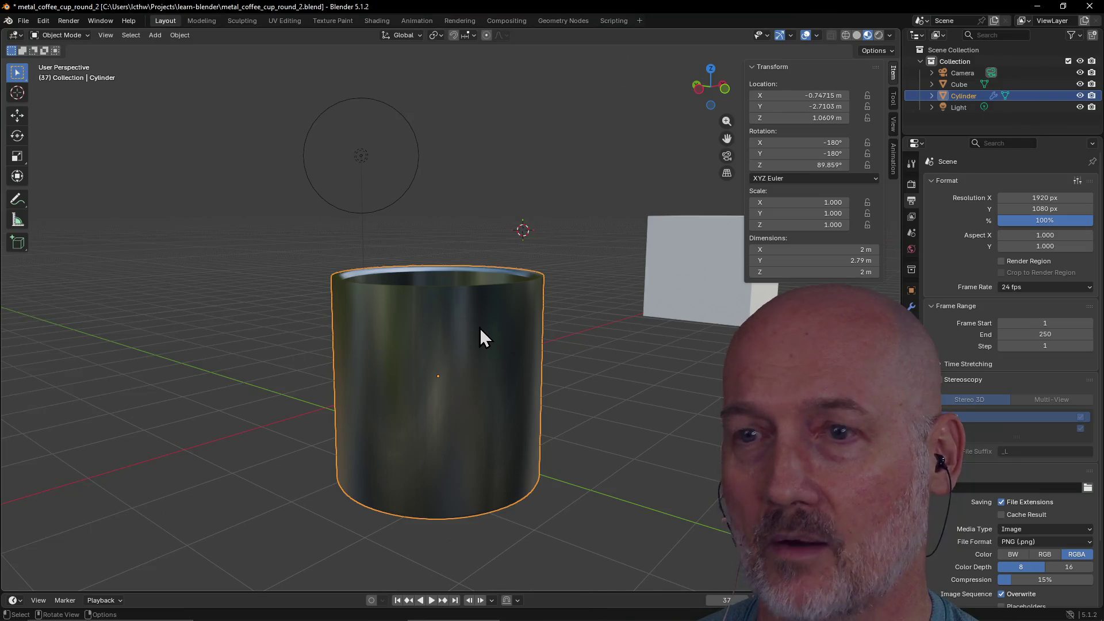
{"action": "left_click", "coordinate": [660, 286]}
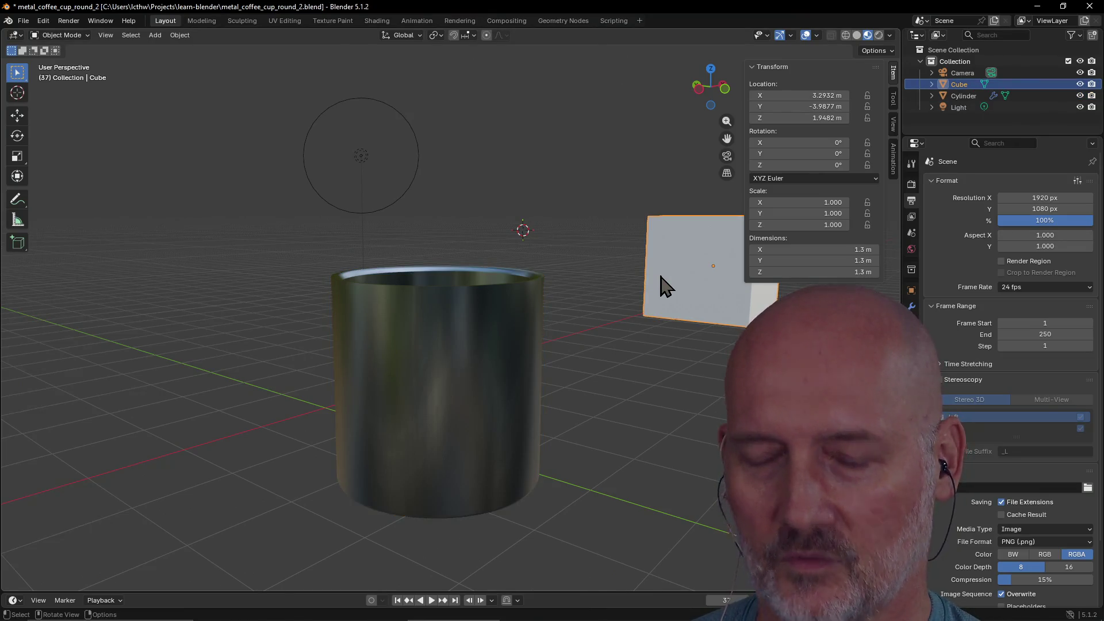
{"action": "key", "text": "g"}
{"action": "left_click", "coordinate": [586, 305]}
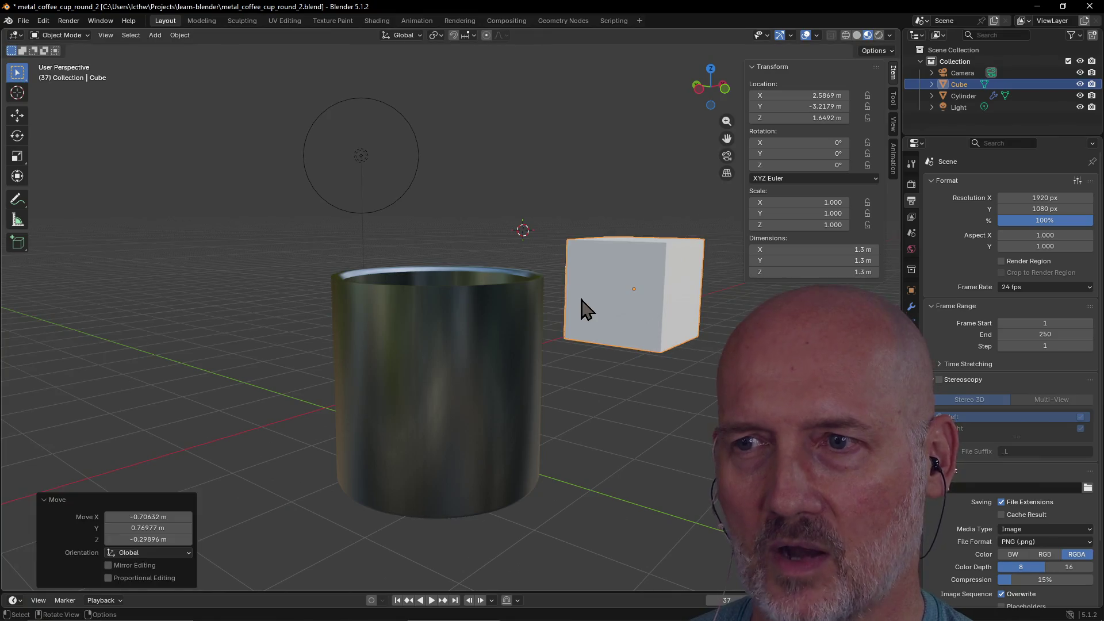
{"action": "mouse_move", "coordinate": [587, 308]}
{"action": "middle_mouse_down"}
{"action": "mouse_move", "coordinate": [716, 344]}
{"action": "mouse_move", "coordinate": [640, 339]}
{"action": "mouse_move", "coordinate": [620, 412]}
{"action": "mouse_move", "coordinate": [438, 337]}
{"action": "middle_mouse_up"}
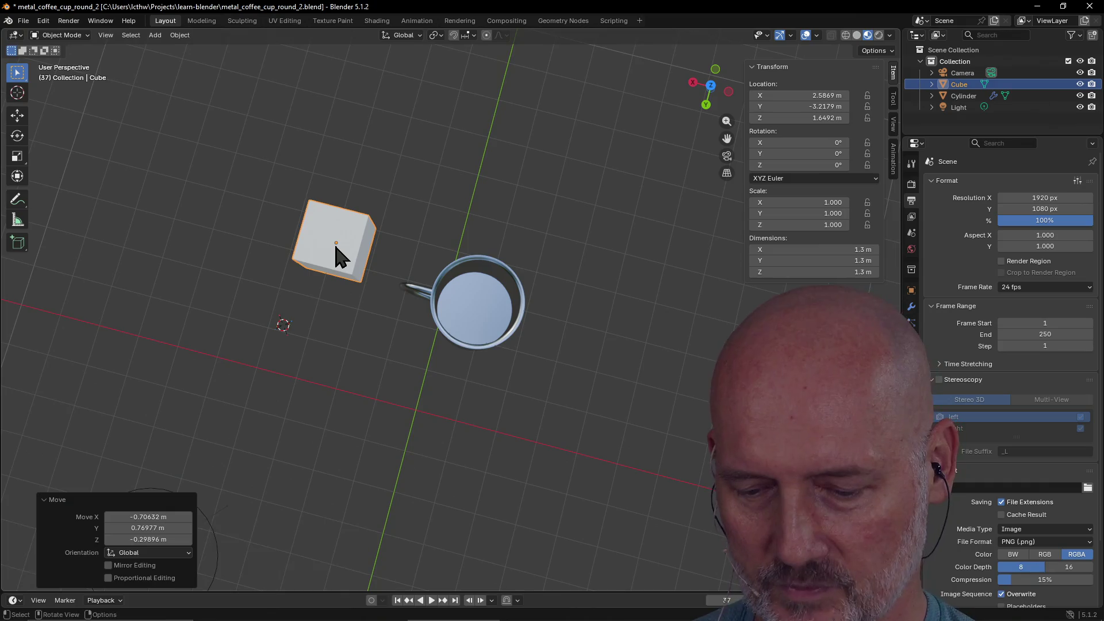
{"action": "left_click_drag", "start_coordinate": [340, 256], "coordinate": [447, 221]}
{"action": "middle_click_drag", "start_coordinate": [512, 225], "coordinate": [402, 126]}
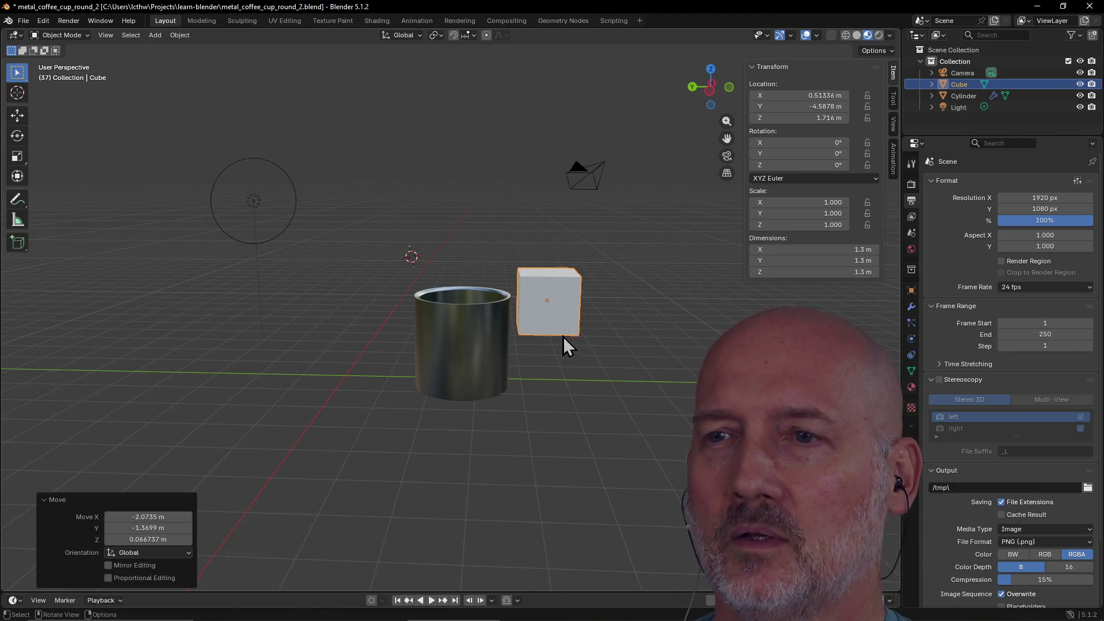
Select the mug cylinder to check how it sits next to the cube.
{"action": "left_click", "coordinate": [481, 362]}
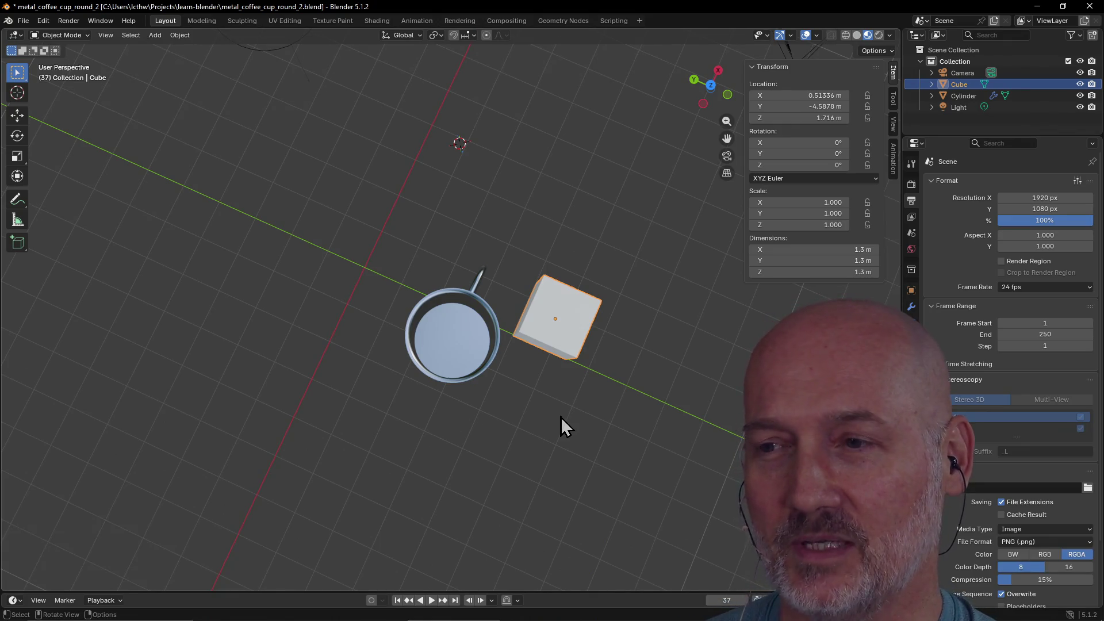
Search Google for 'slow horses', view its poster full size, then close it and return to Blender.
{"action": "key", "text": "alt+Tab"}
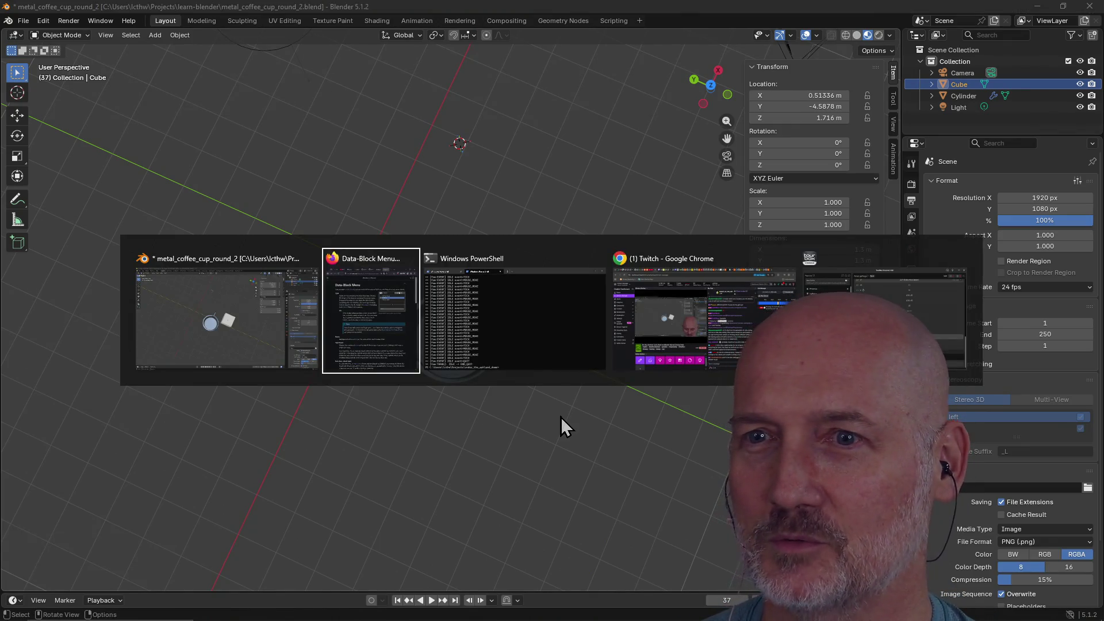
{"action": "key", "text": "ctrl+t"}
{"action": "type", "text": "slow horses"}
{"action": "key", "text": "Return"}
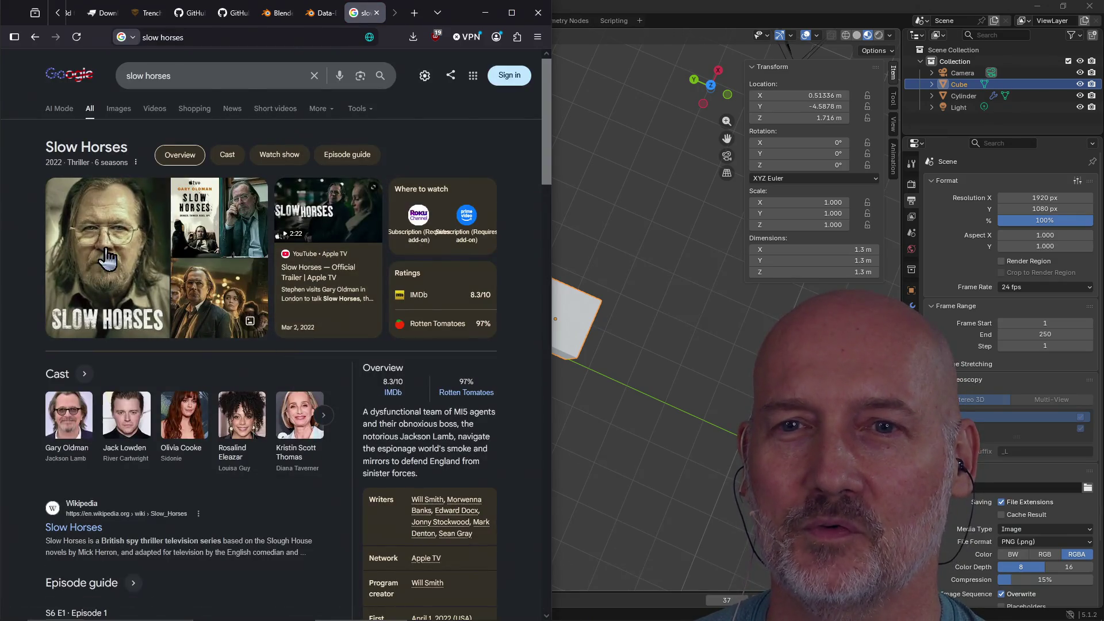
{"action": "left_click", "coordinate": [105, 253]}
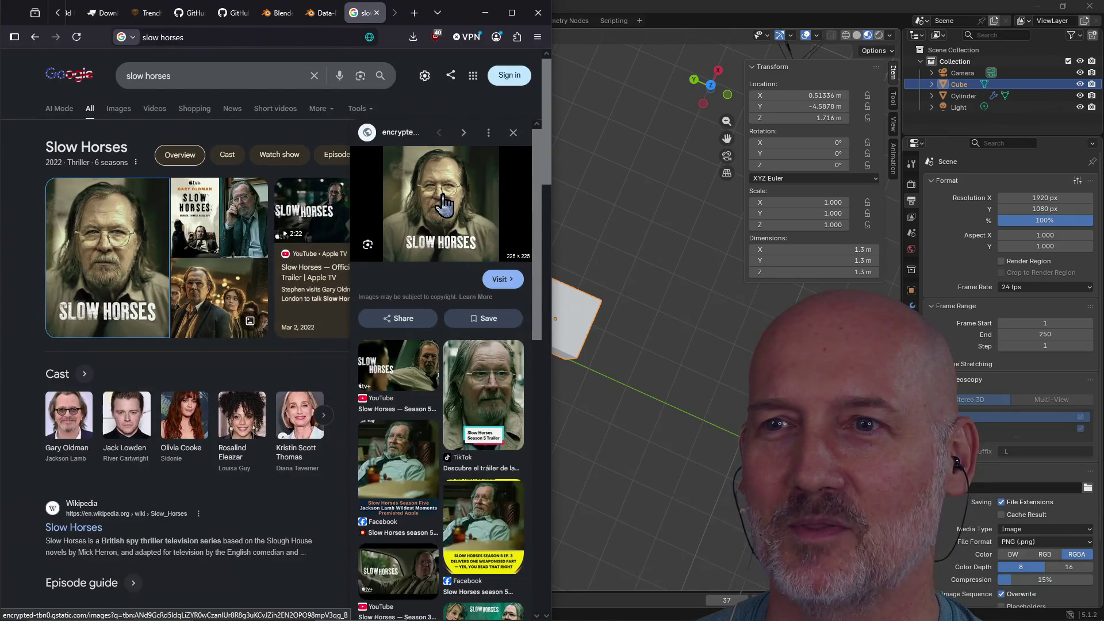
{"action": "left_click", "coordinate": [443, 204]}
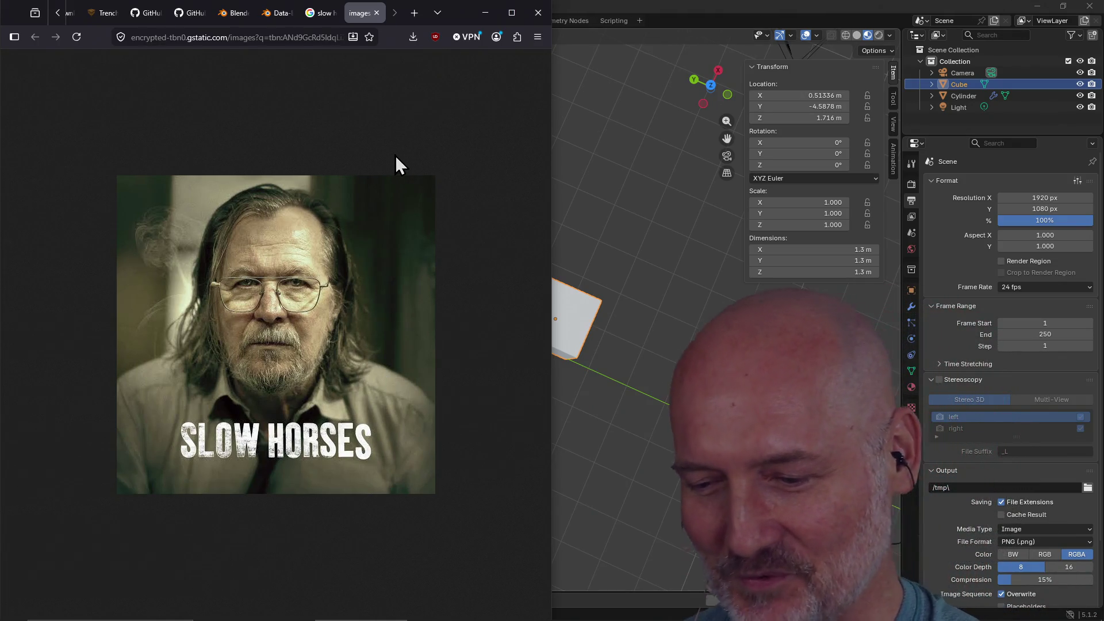
{"action": "left_click", "coordinate": [376, 13]}
{"action": "left_click", "coordinate": [575, 5]}
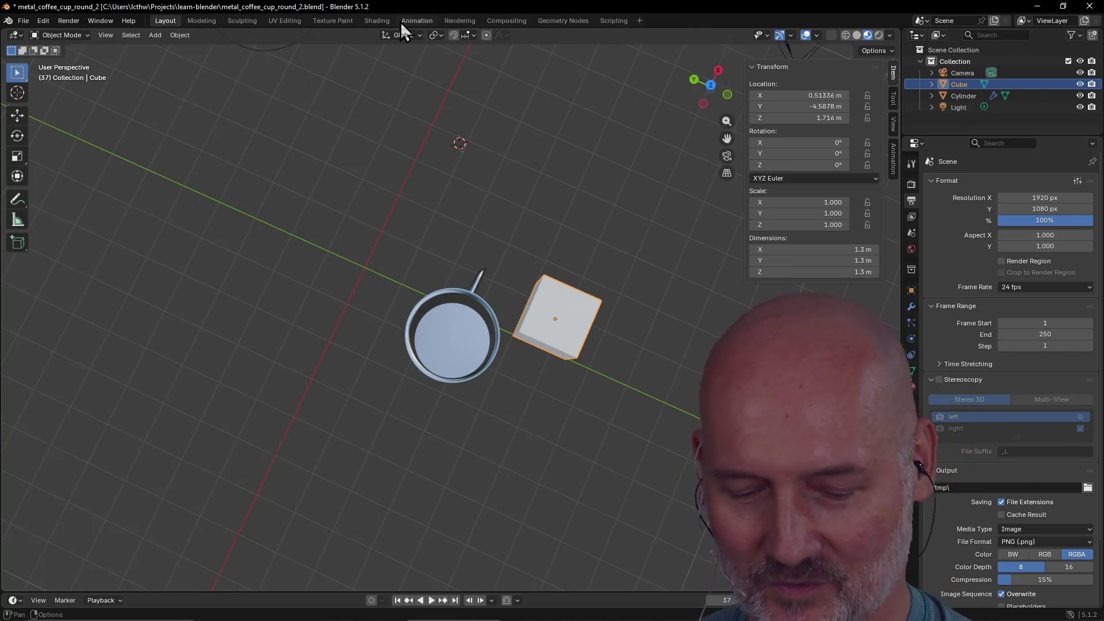
{"action": "key", "text": "alt+Tab"}
{"action": "left_click", "coordinate": [377, 13]}
{"action": "left_click", "coordinate": [571, 7]}
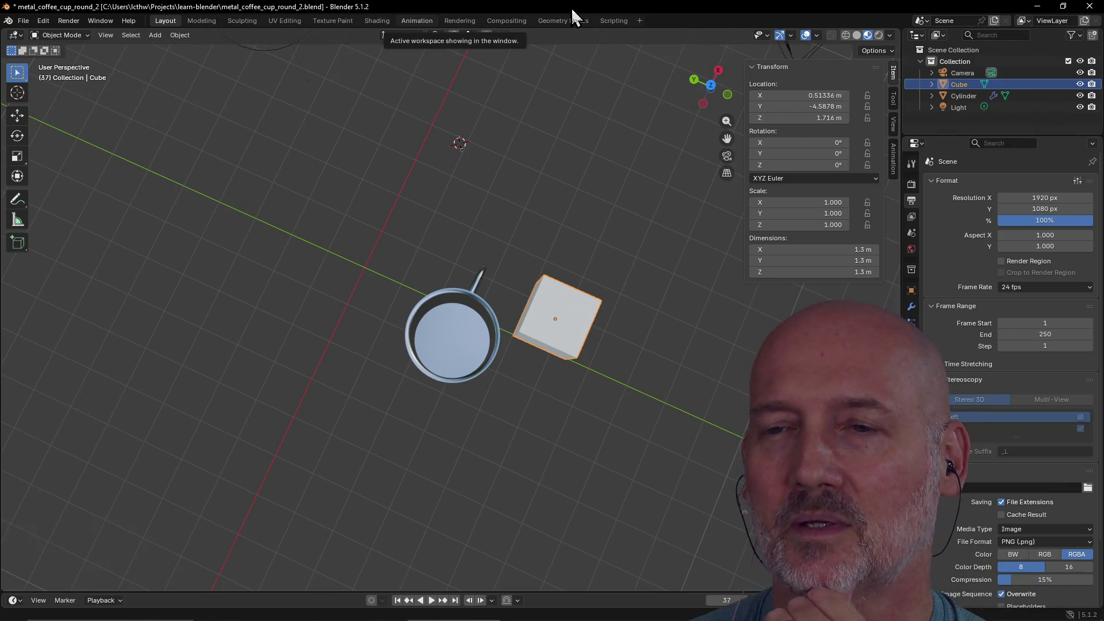
{"action": "mouse_move", "coordinate": [572, 33]}
{"action": "middle_mouse_down"}
{"action": "mouse_move", "coordinate": [577, 550]}
{"action": "mouse_move", "coordinate": [526, 480]}
{"action": "mouse_move", "coordinate": [521, 400]}
{"action": "mouse_move", "coordinate": [535, 425]}
{"action": "middle_mouse_up"}
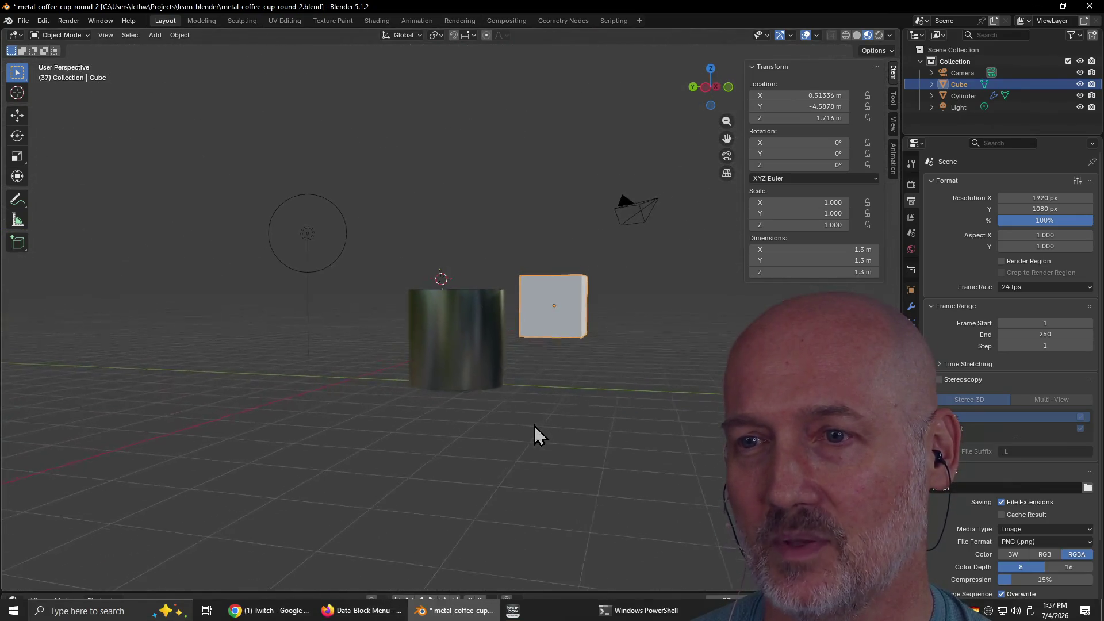
Orbit and zoom to see the mug's handle from the side next to the cube.
{"action": "mouse_move", "coordinate": [558, 346]}
{"action": "middle_mouse_down"}
{"action": "mouse_move", "coordinate": [612, 366]}
{"action": "mouse_move", "coordinate": [369, 355]}
{"action": "mouse_move", "coordinate": [711, 363]}
{"action": "middle_mouse_up"}
{"action": "scroll", "coordinate": [613, 366], "scroll_direction": "up", "scroll_amount": 1}
{"action": "mouse_move", "coordinate": [520, 371]}
{"action": "middle_mouse_down"}
{"action": "mouse_move", "coordinate": [502, 373]}
{"action": "mouse_move", "coordinate": [529, 374]}
{"action": "mouse_move", "coordinate": [482, 374]}
{"action": "middle_mouse_up"}
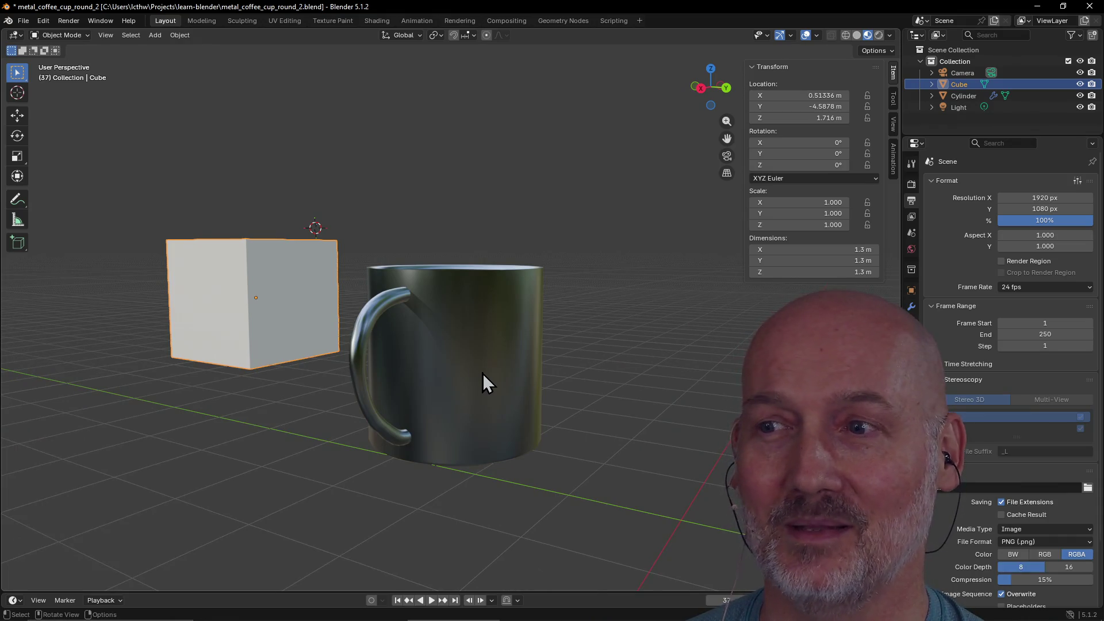
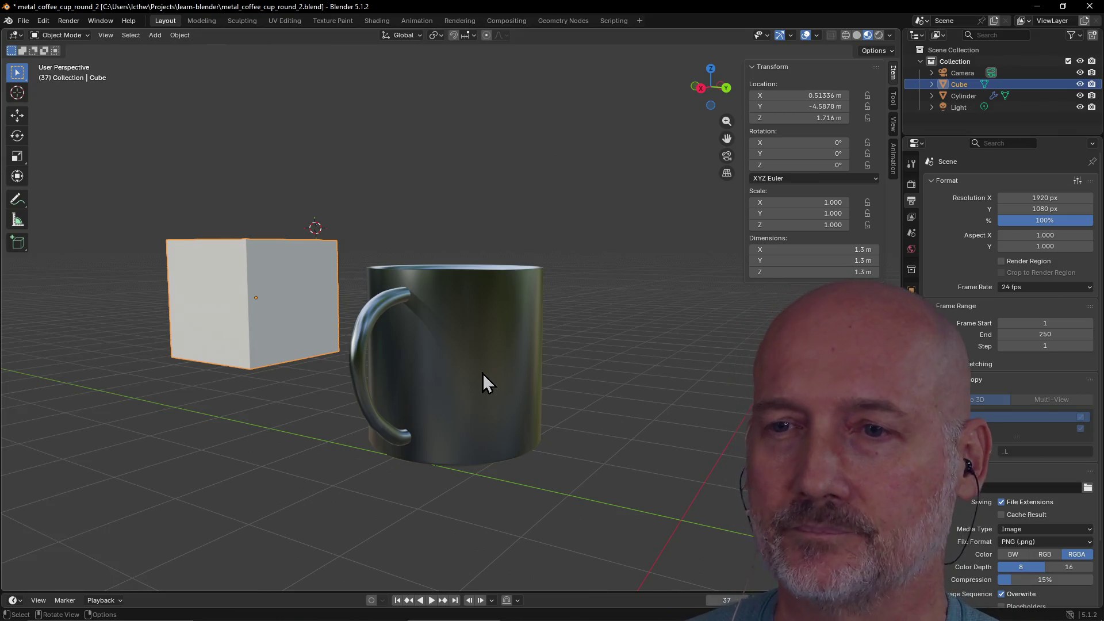
Move the mug to the left.
{"action": "left_click", "coordinate": [512, 365]}
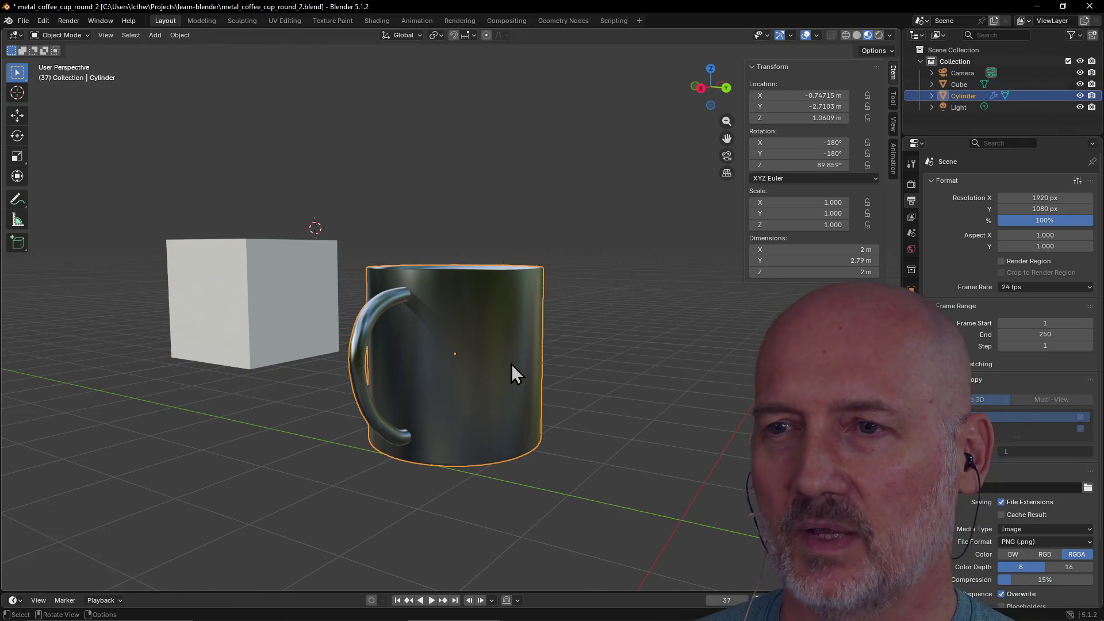
{"action": "mouse_move", "coordinate": [494, 353]}
{"action": "middle_mouse_down"}
{"action": "mouse_move", "coordinate": [489, 390]}
{"action": "mouse_move", "coordinate": [488, 299]}
{"action": "mouse_move", "coordinate": [464, 354]}
{"action": "middle_mouse_up"}
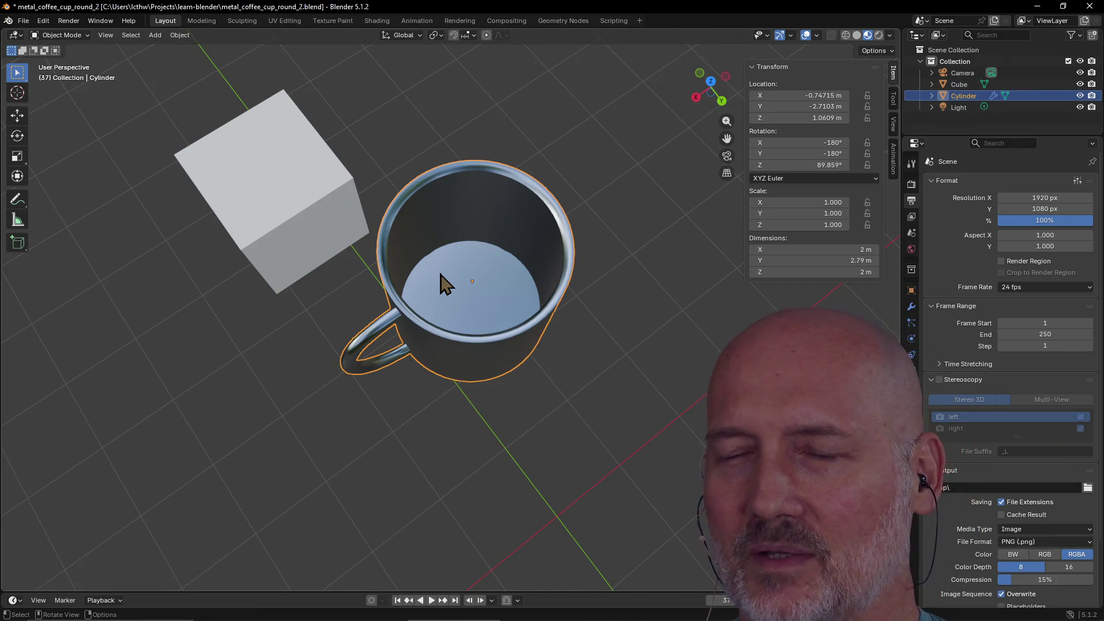
{"action": "mouse_move", "coordinate": [442, 290]}
{"action": "middle_mouse_down"}
{"action": "mouse_move", "coordinate": [505, 292]}
{"action": "mouse_move", "coordinate": [488, 197]}
{"action": "mouse_move", "coordinate": [480, 219]}
{"action": "mouse_move", "coordinate": [472, 214]}
{"action": "mouse_move", "coordinate": [522, 249]}
{"action": "mouse_move", "coordinate": [550, 306]}
{"action": "mouse_move", "coordinate": [475, 287]}
{"action": "mouse_move", "coordinate": [571, 267]}
{"action": "mouse_move", "coordinate": [631, 294]}
{"action": "mouse_move", "coordinate": [513, 310]}
{"action": "mouse_move", "coordinate": [384, 291]}
{"action": "mouse_move", "coordinate": [372, 273]}
{"action": "mouse_move", "coordinate": [451, 289]}
{"action": "mouse_move", "coordinate": [430, 273]}
{"action": "middle_mouse_up"}
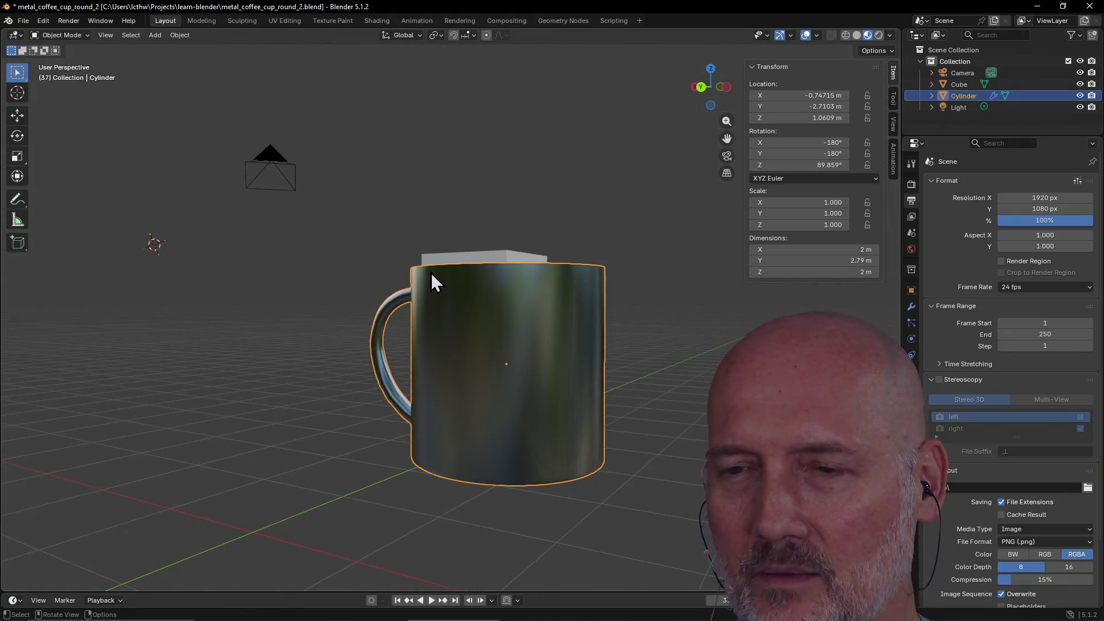
{"action": "mouse_move", "coordinate": [620, 350]}
{"action": "middle_mouse_down"}
{"action": "mouse_move", "coordinate": [552, 360]}
{"action": "mouse_move", "coordinate": [586, 374]}
{"action": "mouse_move", "coordinate": [478, 350]}
{"action": "mouse_move", "coordinate": [640, 352]}
{"action": "mouse_move", "coordinate": [506, 365]}
{"action": "mouse_move", "coordinate": [663, 354]}
{"action": "mouse_move", "coordinate": [531, 358]}
{"action": "mouse_move", "coordinate": [639, 369]}
{"action": "mouse_move", "coordinate": [333, 354]}
{"action": "mouse_move", "coordinate": [460, 390]}
{"action": "mouse_move", "coordinate": [513, 343]}
{"action": "mouse_move", "coordinate": [401, 437]}
{"action": "mouse_move", "coordinate": [420, 340]}
{"action": "mouse_move", "coordinate": [419, 371]}
{"action": "mouse_move", "coordinate": [456, 394]}
{"action": "mouse_move", "coordinate": [518, 264]}
{"action": "mouse_move", "coordinate": [682, 288]}
{"action": "mouse_move", "coordinate": [736, 275]}
{"action": "mouse_move", "coordinate": [741, 227]}
{"action": "mouse_move", "coordinate": [702, 236]}
{"action": "mouse_move", "coordinate": [719, 317]}
{"action": "mouse_move", "coordinate": [652, 341]}
{"action": "mouse_move", "coordinate": [564, 323]}
{"action": "mouse_move", "coordinate": [584, 316]}
{"action": "mouse_move", "coordinate": [475, 315]}
{"action": "mouse_move", "coordinate": [540, 324]}
{"action": "middle_mouse_up"}
{"action": "left_click_drag", "start_coordinate": [507, 358], "coordinate": [425, 358]}
{"action": "mouse_move", "coordinate": [540, 341]}
{"action": "middle_mouse_down"}
{"action": "mouse_move", "coordinate": [388, 321]}
{"action": "mouse_move", "coordinate": [444, 333]}
{"action": "middle_mouse_up"}
Lower the cube so it sits in front of the mug.
{"action": "left_click", "coordinate": [609, 319]}
{"action": "middle_click_drag", "start_coordinate": [638, 319], "coordinate": [661, 320]}
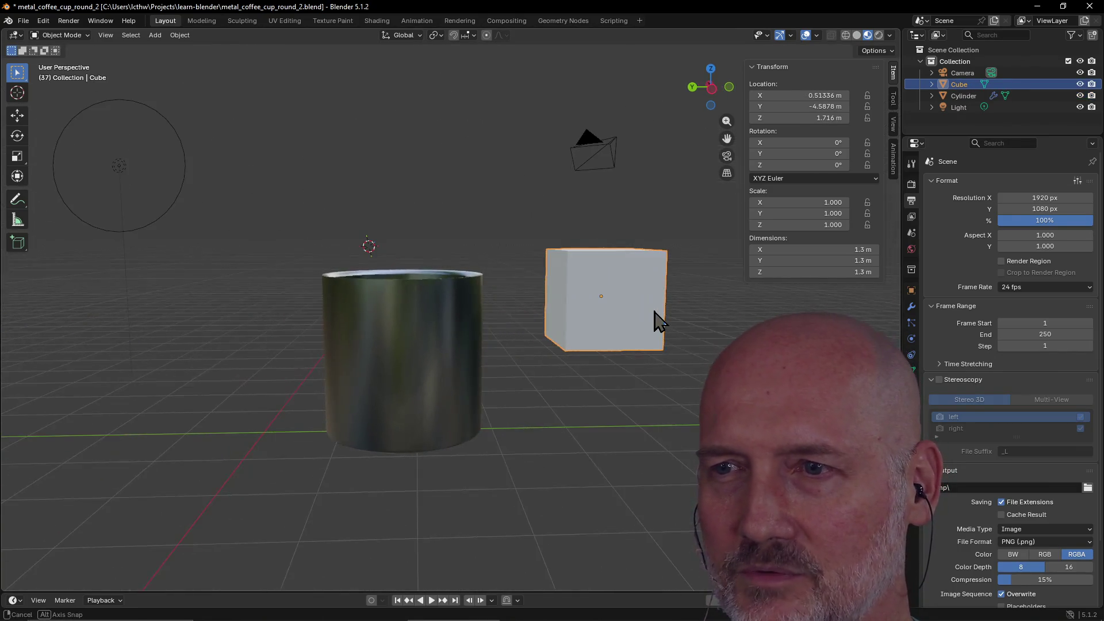
{"action": "left_click_drag", "start_coordinate": [658, 320], "coordinate": [651, 387]}
{"action": "middle_click_drag", "start_coordinate": [613, 370], "coordinate": [485, 378]}
{"action": "scroll", "coordinate": [484, 378], "scroll_direction": "down", "scroll_amount": 3}
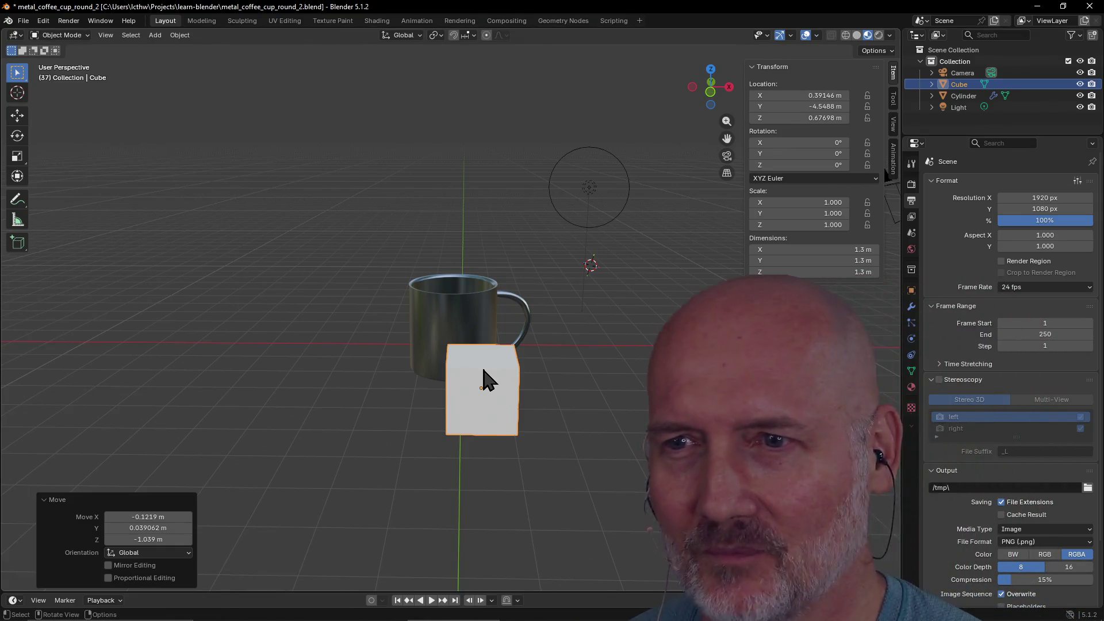
Reselect the mug, inspect it from above and a low side view, then switch to the manual.
{"action": "left_click", "coordinate": [495, 325]}
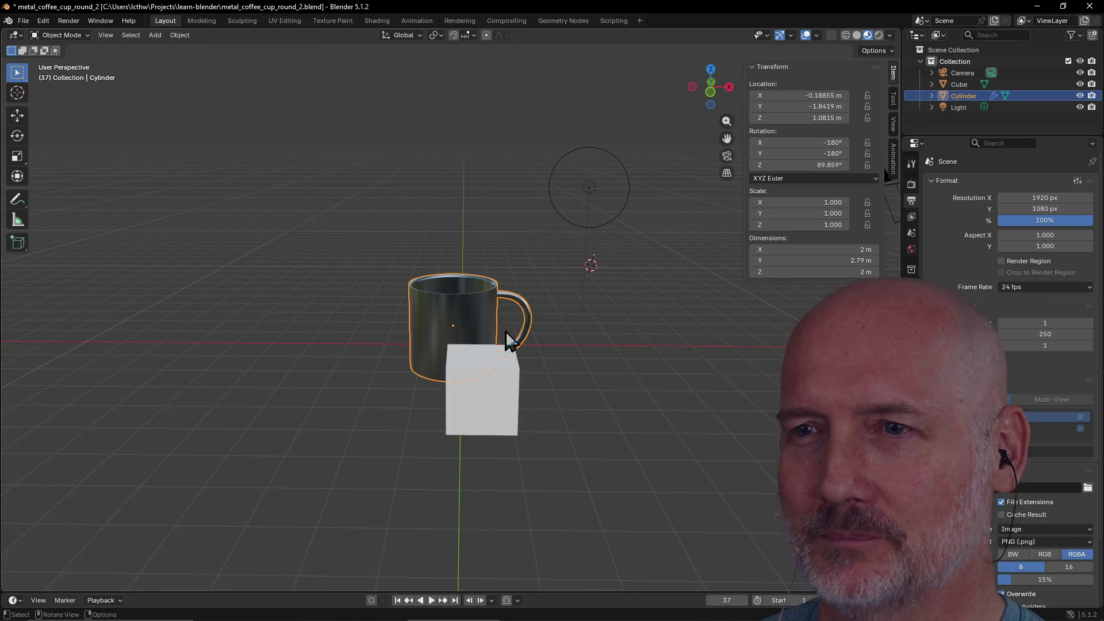
{"action": "mouse_move", "coordinate": [602, 392]}
{"action": "middle_mouse_down"}
{"action": "mouse_move", "coordinate": [566, 457]}
{"action": "mouse_move", "coordinate": [568, 434]}
{"action": "middle_mouse_up"}
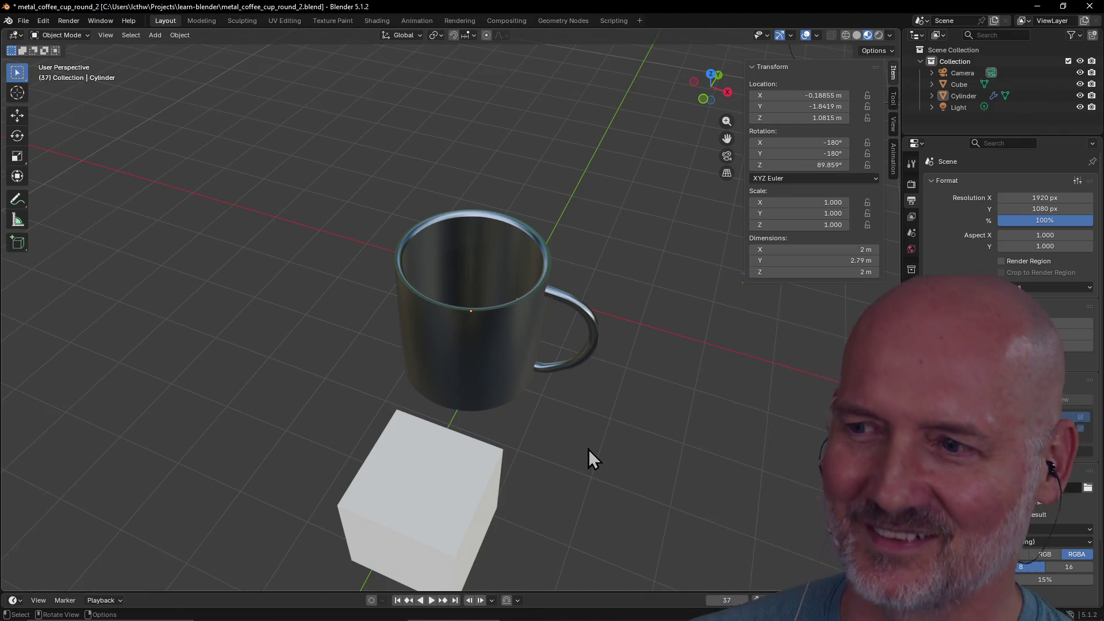
{"action": "mouse_move", "coordinate": [595, 425]}
{"action": "middle_mouse_down"}
{"action": "mouse_move", "coordinate": [591, 454]}
{"action": "mouse_move", "coordinate": [579, 389]}
{"action": "mouse_move", "coordinate": [441, 366]}
{"action": "mouse_move", "coordinate": [607, 392]}
{"action": "middle_mouse_up"}
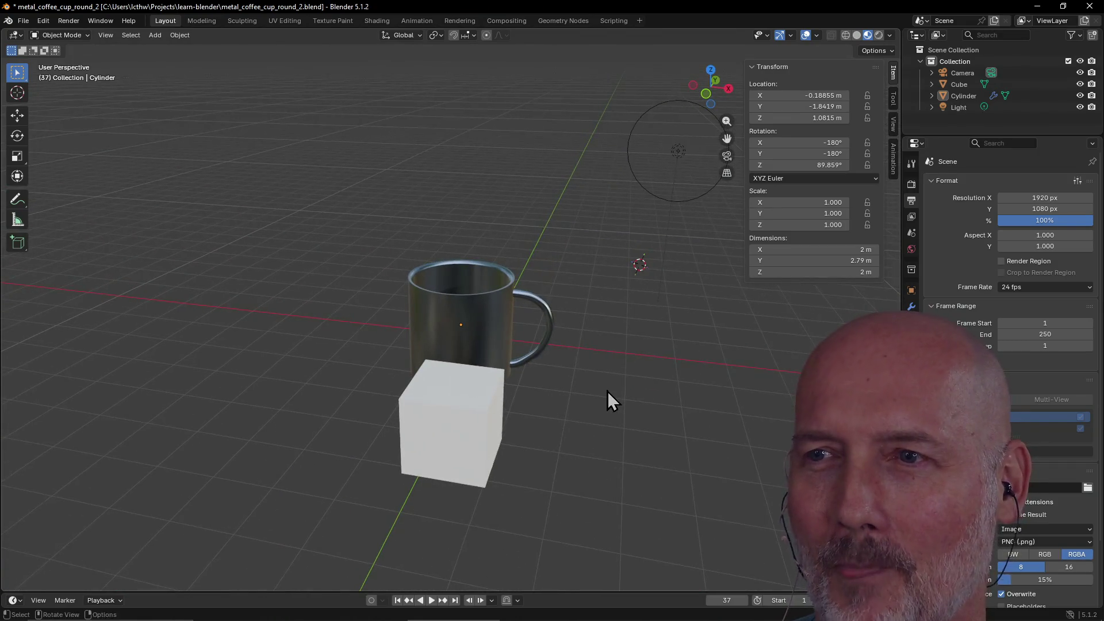
{"action": "key", "text": "alt+Tab"}
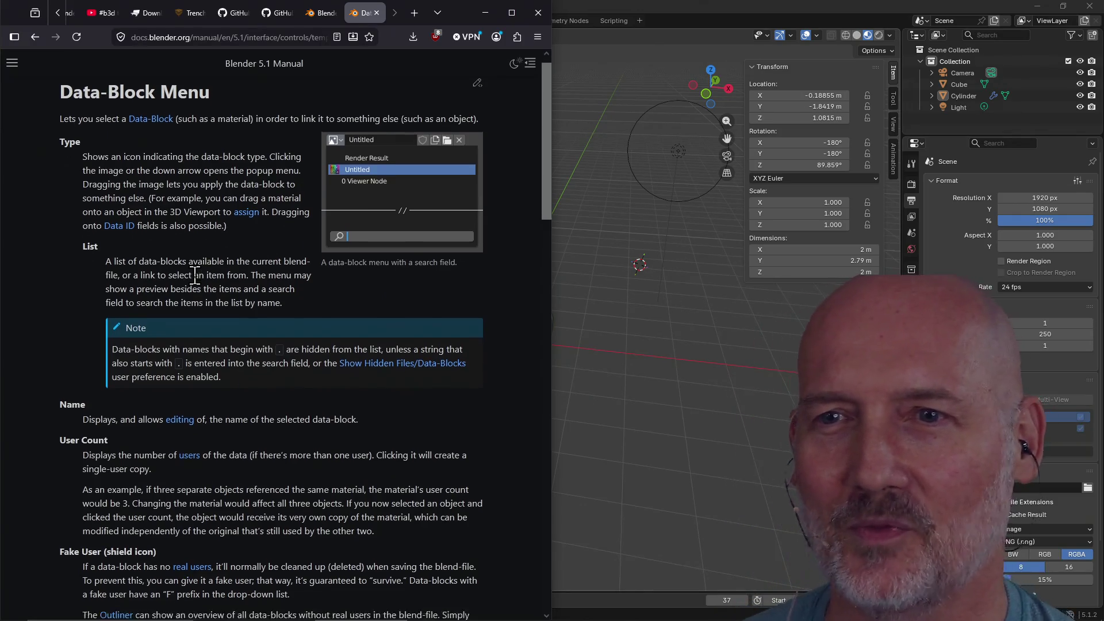
Read through the Data-Block Menu page and advance to the List View page.
{"action": "scroll", "coordinate": [195, 276], "scroll_direction": "down", "scroll_amount": 2}
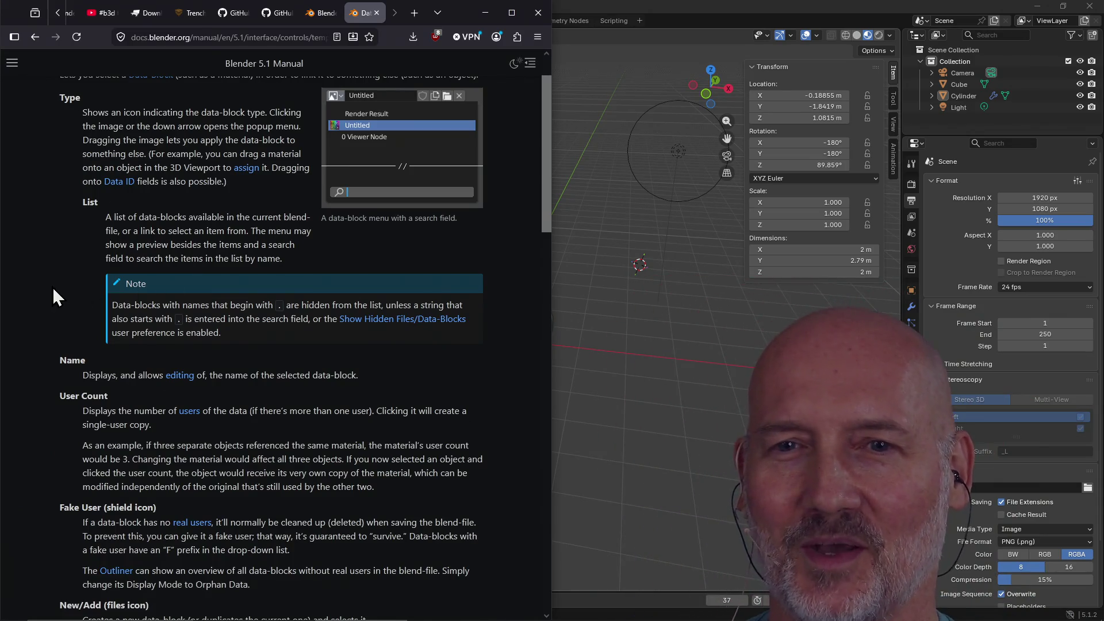
{"action": "scroll", "coordinate": [37, 347], "scroll_direction": "down", "scroll_amount": 4}
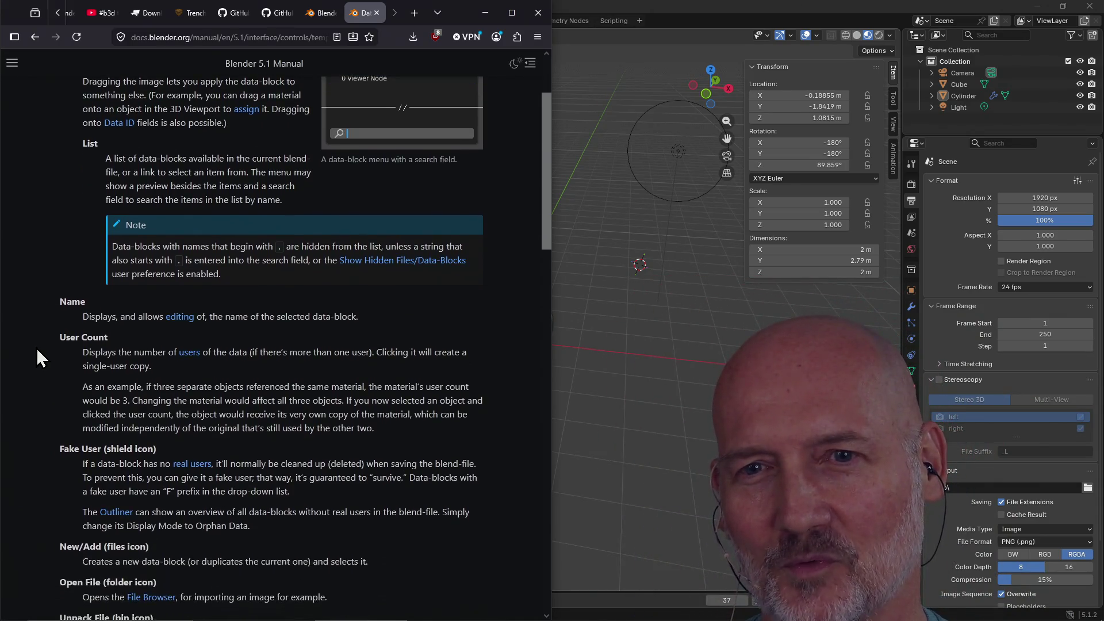
{"action": "scroll", "coordinate": [36, 348], "scroll_direction": "down", "scroll_amount": 1}
{"action": "scroll", "coordinate": [161, 323], "scroll_direction": "up", "scroll_amount": 1}
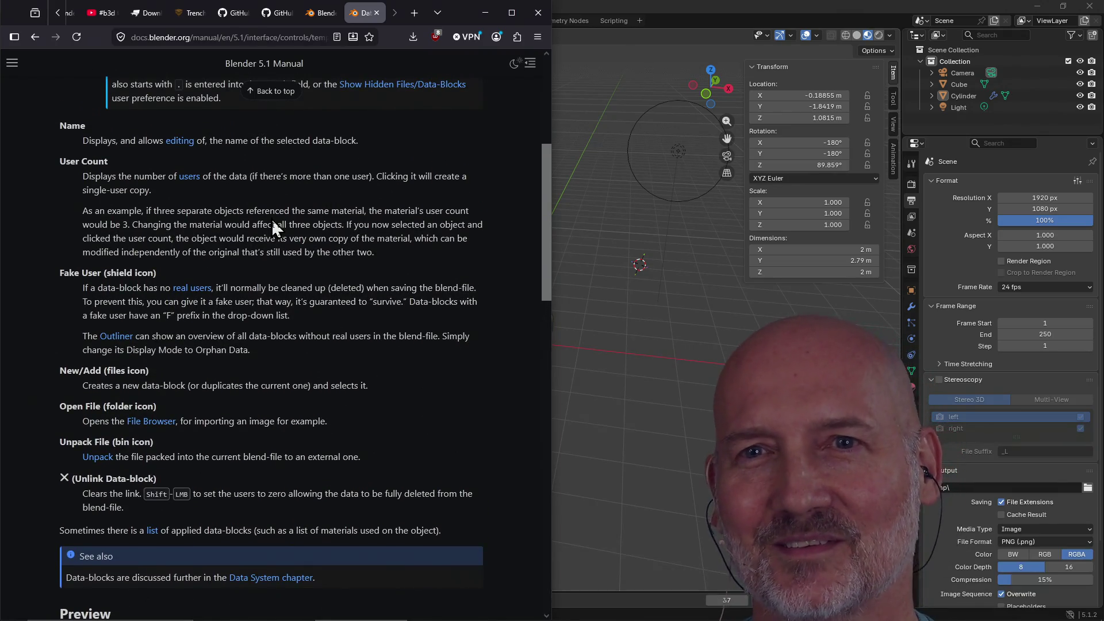
{"action": "scroll", "coordinate": [322, 242], "scroll_direction": "down", "scroll_amount": 6}
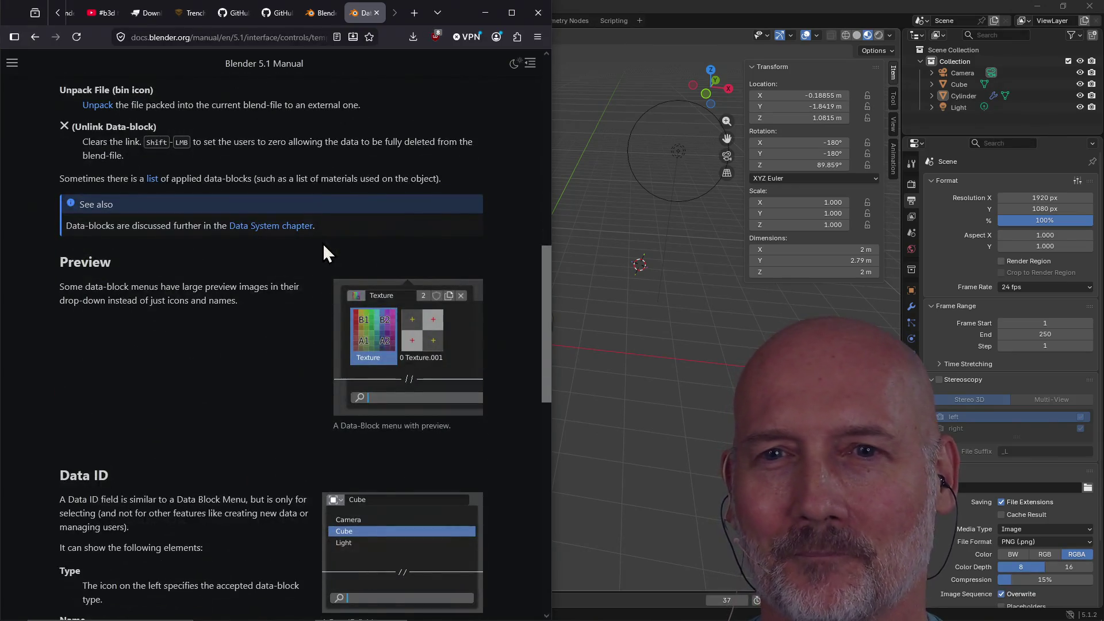
{"action": "scroll", "coordinate": [183, 345], "scroll_direction": "down", "scroll_amount": 2}
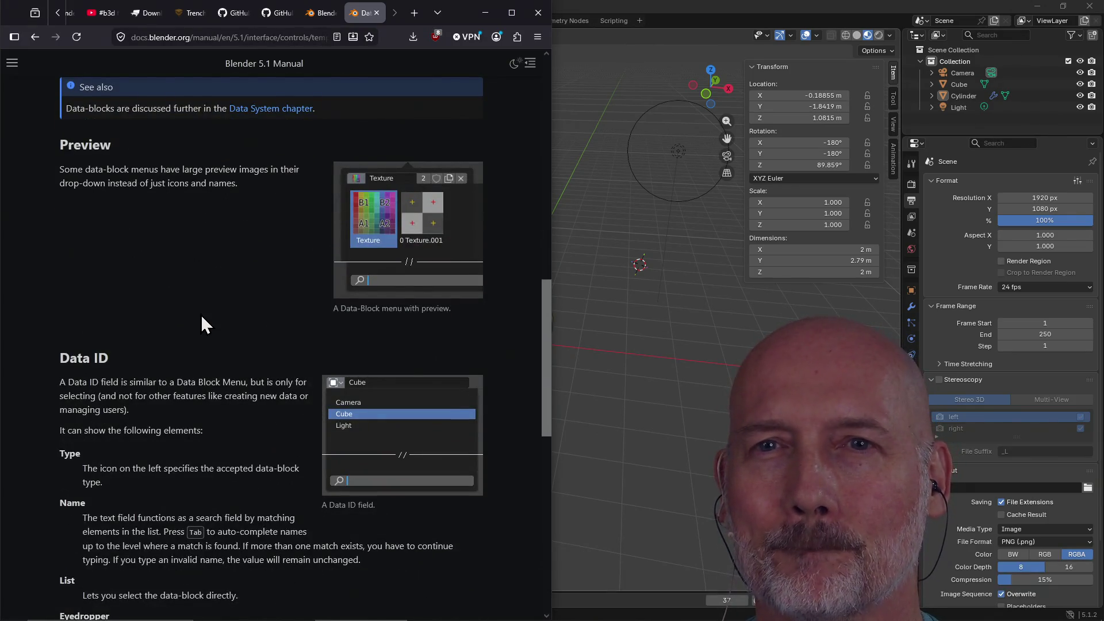
{"action": "scroll", "coordinate": [204, 287], "scroll_direction": "down", "scroll_amount": 10}
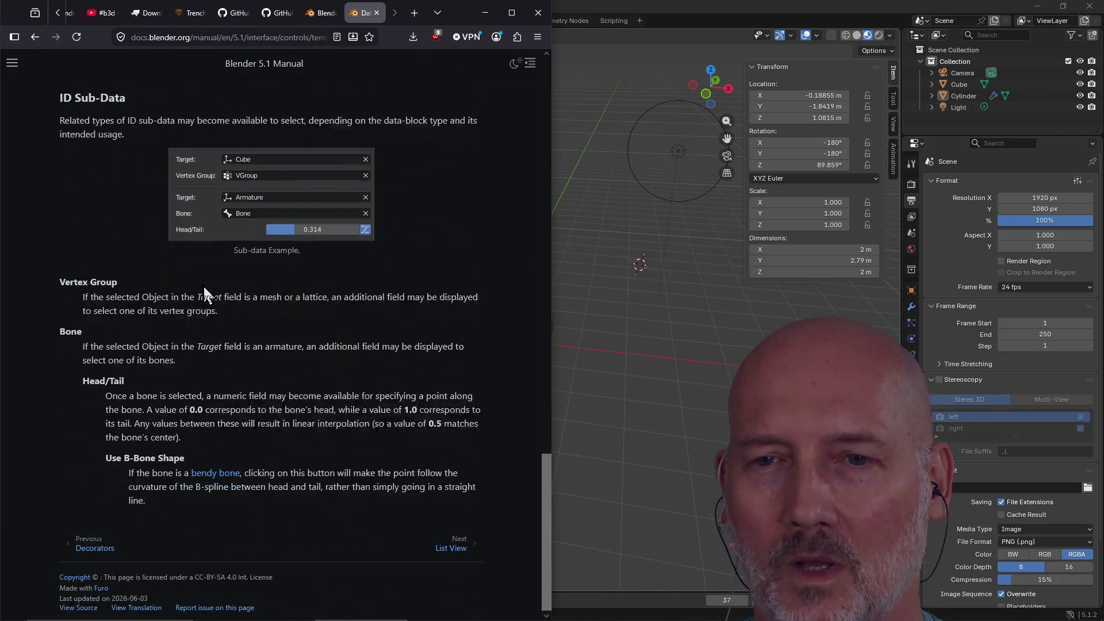
{"action": "left_click", "coordinate": [459, 553]}
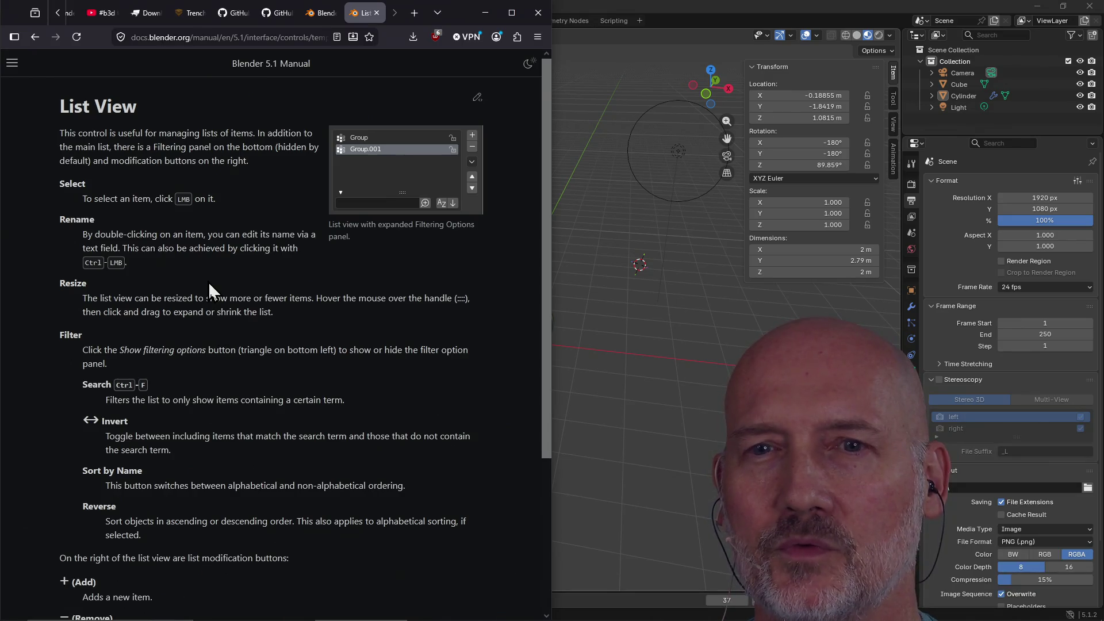
Advance through the Tree View page to the Color Picker page and skim it.
{"action": "scroll", "coordinate": [208, 282], "scroll_direction": "down", "scroll_amount": 3}
{"action": "left_click", "coordinate": [462, 553]}
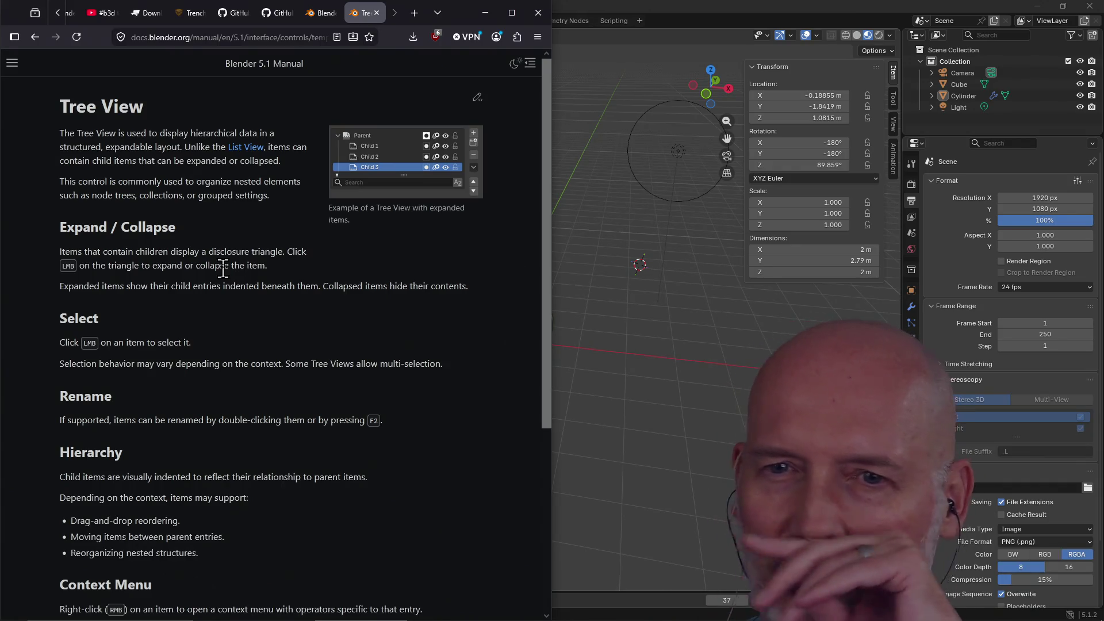
{"action": "scroll", "coordinate": [223, 268], "scroll_direction": "down", "scroll_amount": 5}
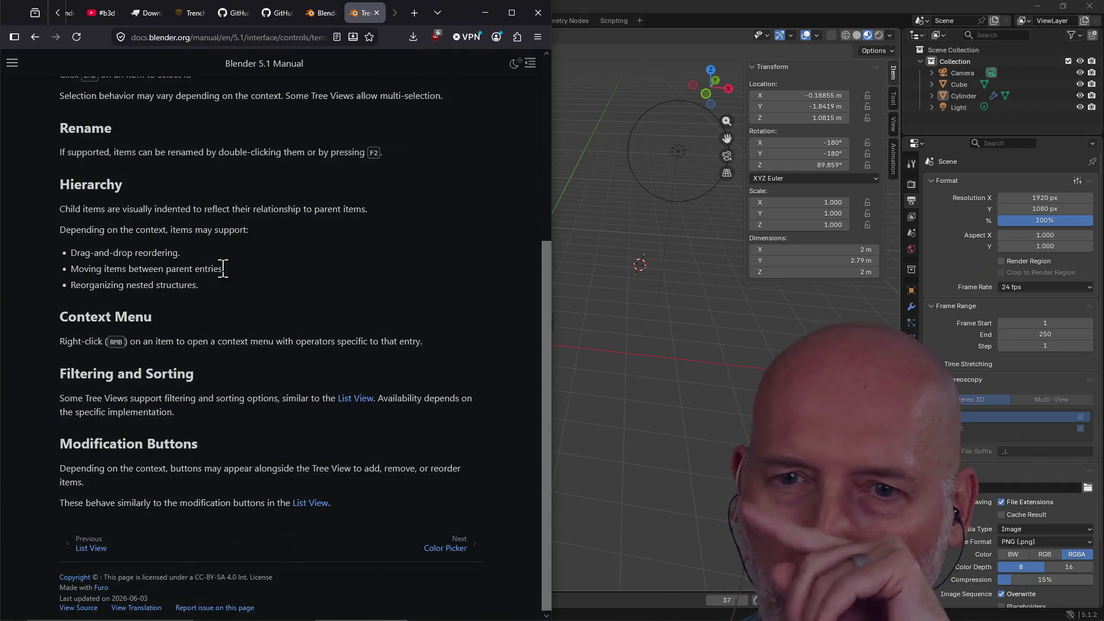
{"action": "left_click", "coordinate": [436, 549]}
{"action": "scroll", "coordinate": [250, 288], "scroll_direction": "down", "scroll_amount": 3}
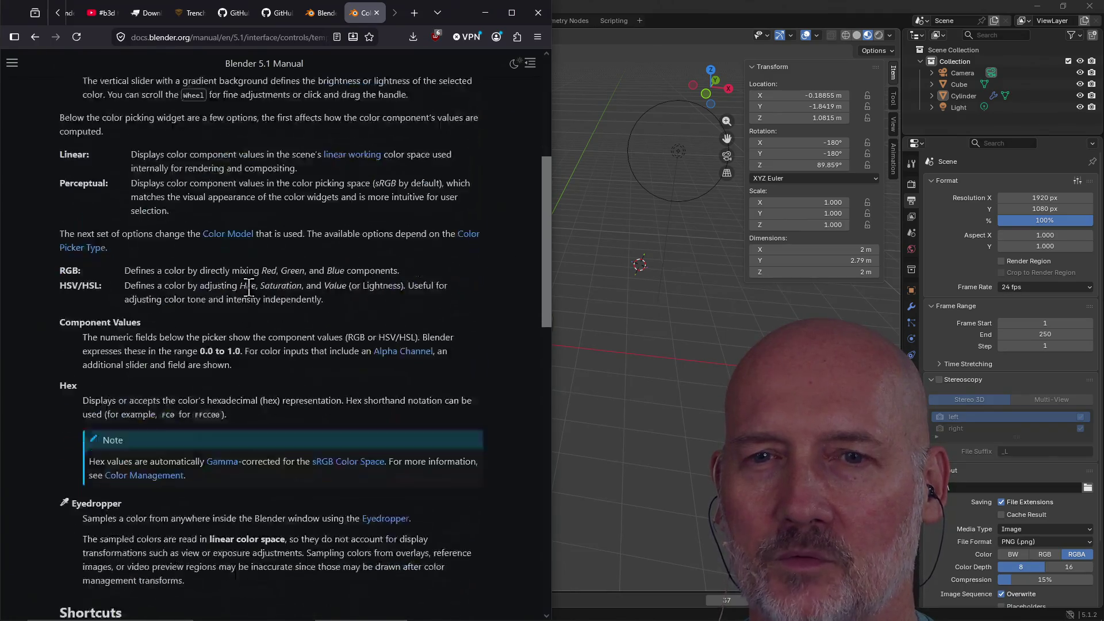
{"action": "scroll", "coordinate": [249, 288], "scroll_direction": "up", "scroll_amount": 10}
{"action": "scroll", "coordinate": [250, 288], "scroll_direction": "down", "scroll_amount": 3}
Glance at Blender, reread the Color Picker page, then return to Blender.
{"action": "left_click", "coordinate": [640, 13]}
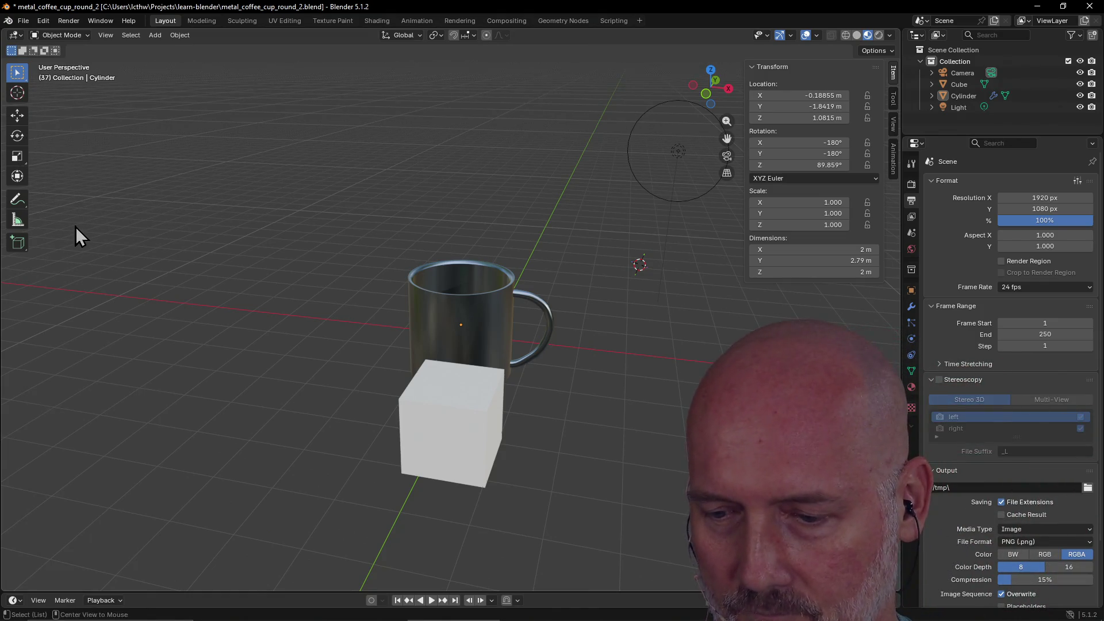
{"action": "key", "text": "alt+Tab"}
{"action": "scroll", "coordinate": [477, 168], "scroll_direction": "up", "scroll_amount": 7}
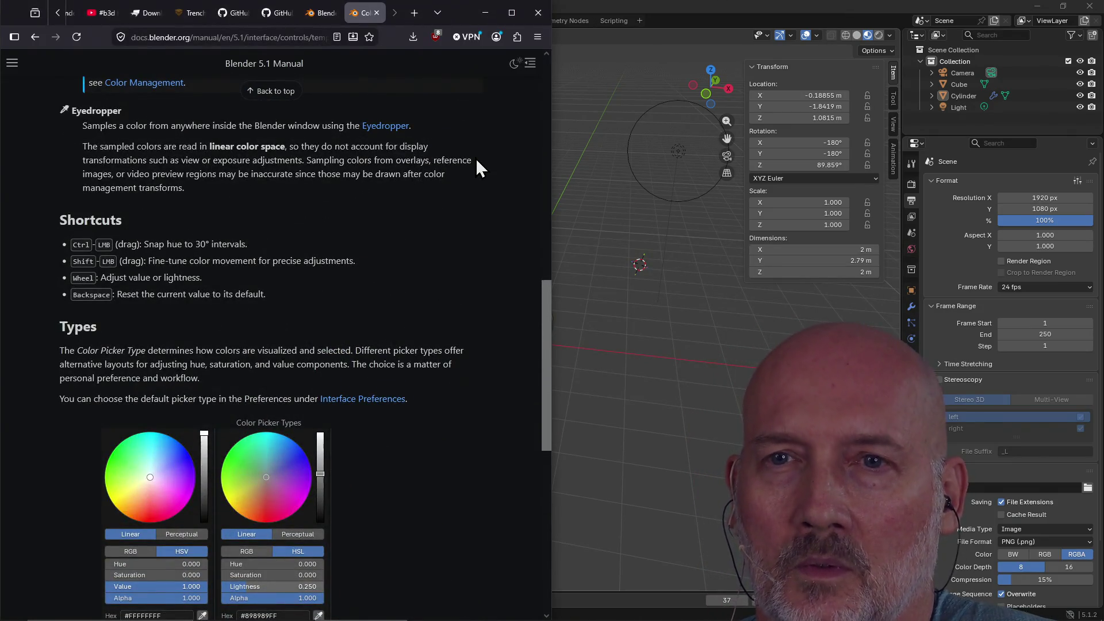
{"action": "scroll", "coordinate": [476, 168], "scroll_direction": "up", "scroll_amount": 13}
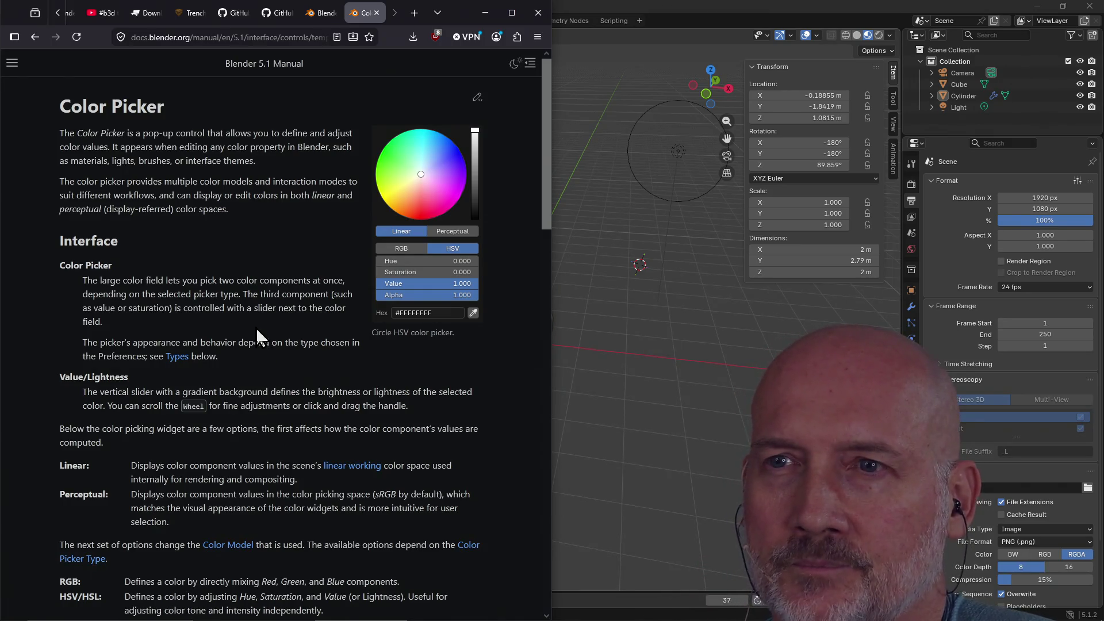
{"action": "scroll", "coordinate": [192, 316], "scroll_direction": "down", "scroll_amount": 3}
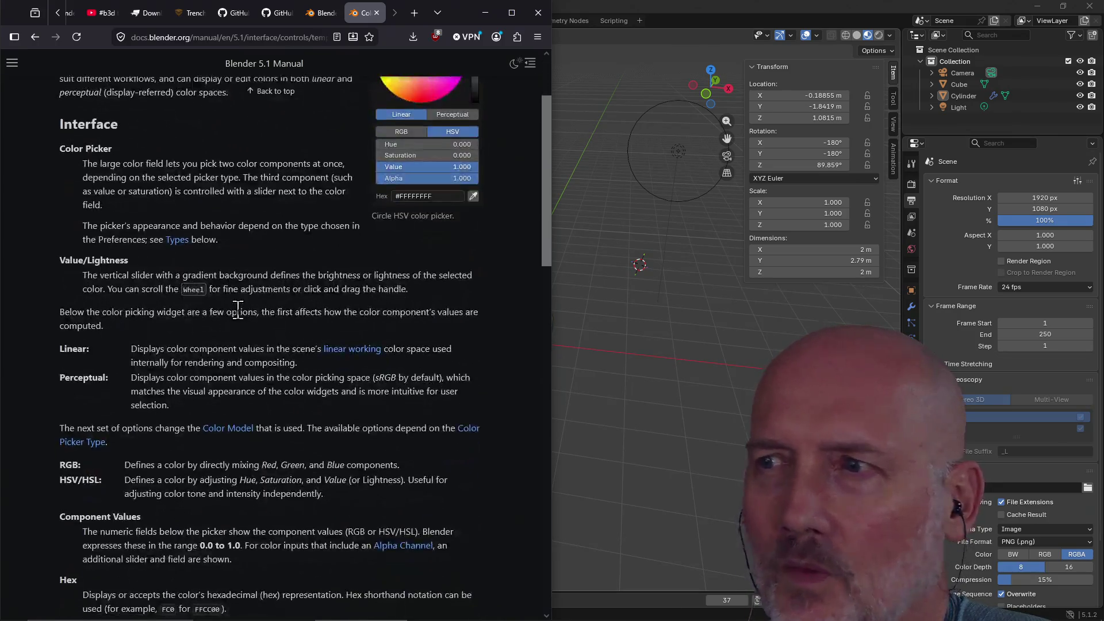
{"action": "scroll", "coordinate": [231, 313], "scroll_direction": "up", "scroll_amount": 3}
{"action": "left_click", "coordinate": [695, 18]}
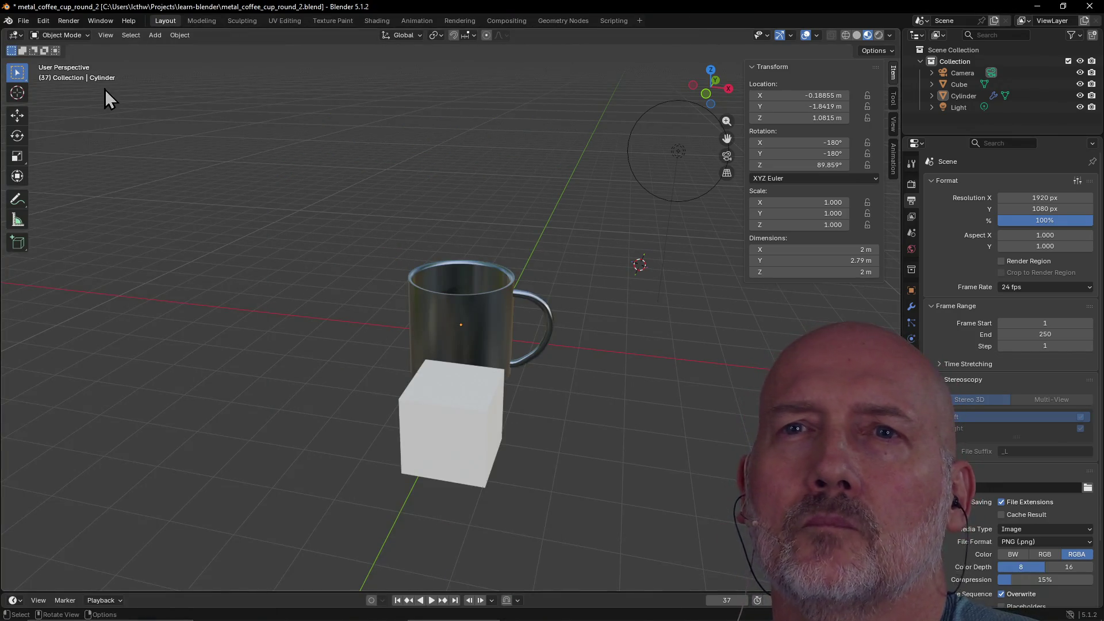
In the Texture Paint workspace, set the brush colour to a pale lavender grey.
{"action": "left_click", "coordinate": [281, 20]}
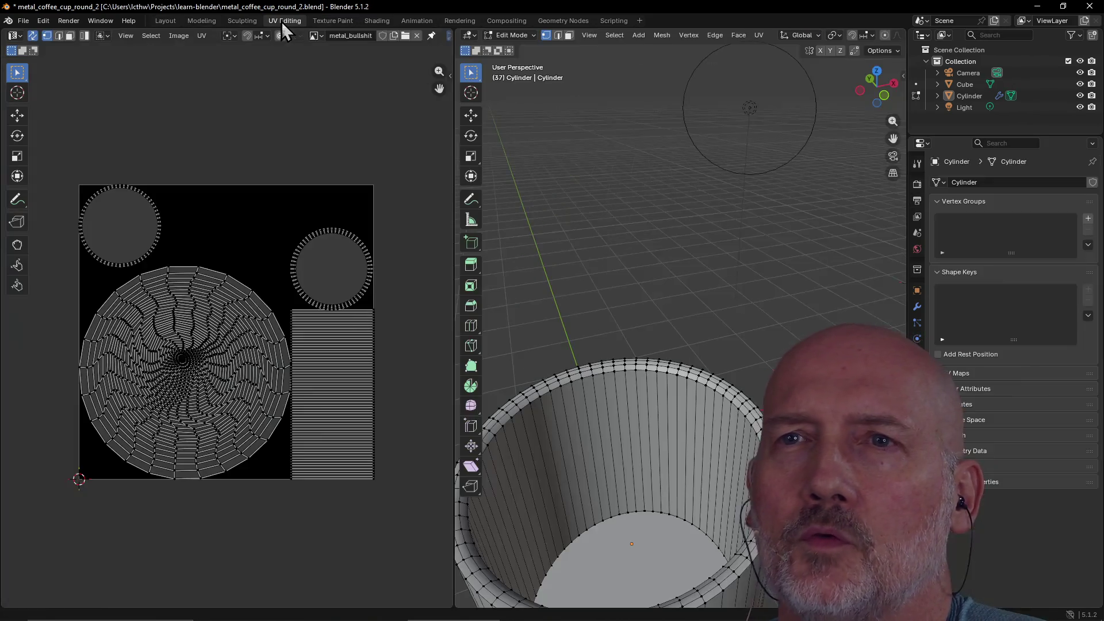
{"action": "left_click", "coordinate": [320, 19]}
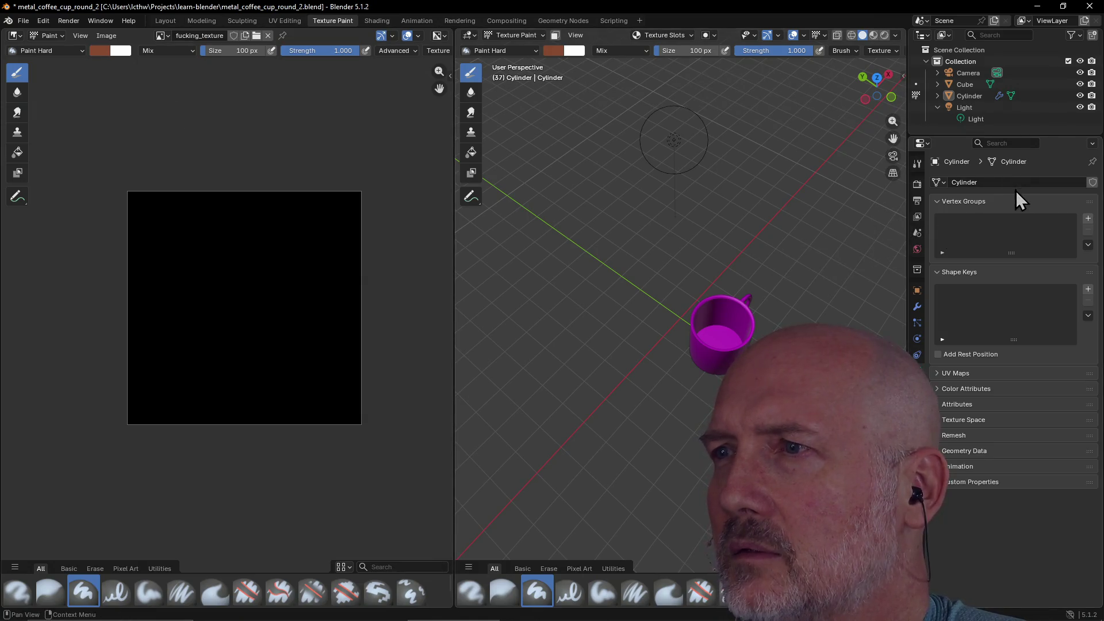
{"action": "left_click", "coordinate": [916, 163]}
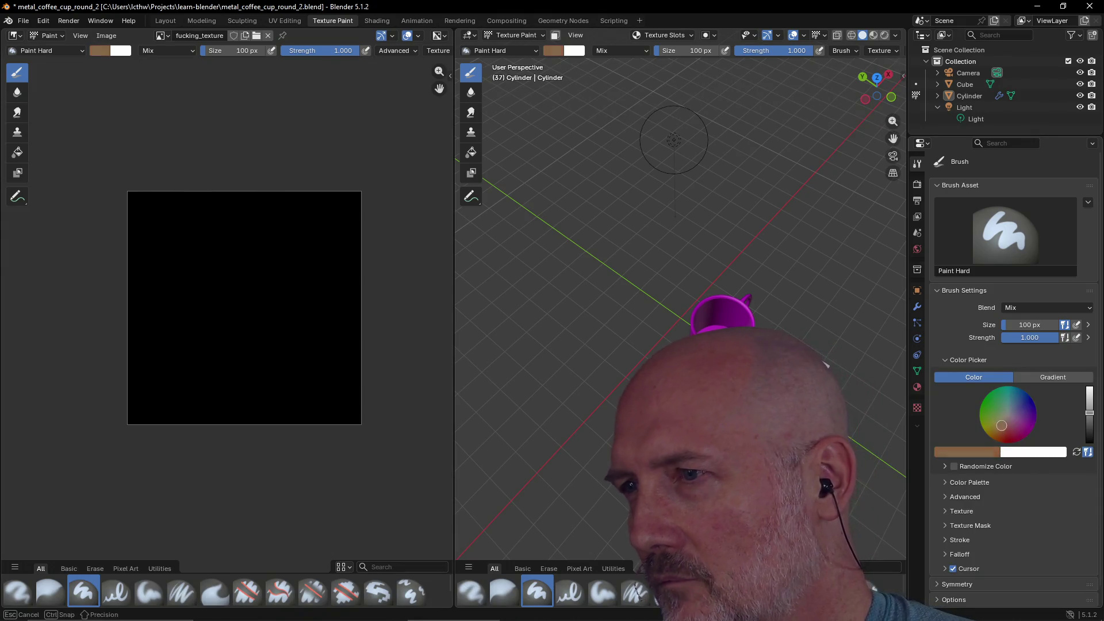
{"action": "left_click_drag", "start_coordinate": [1003, 438], "coordinate": [1007, 415]}
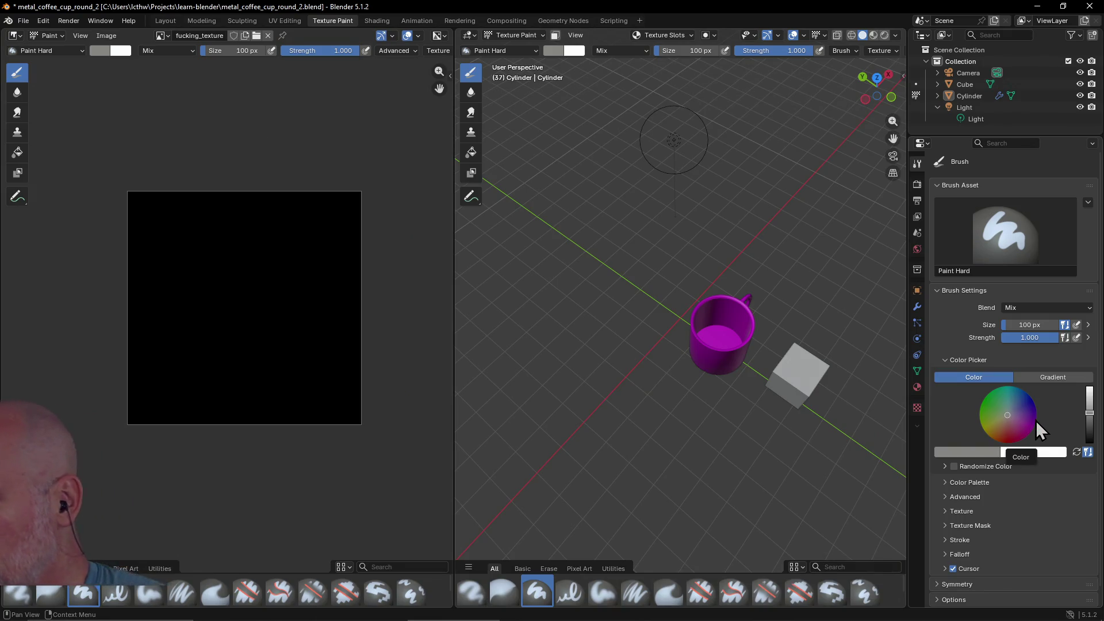
{"action": "left_click_drag", "start_coordinate": [1009, 415], "coordinate": [1005, 416]}
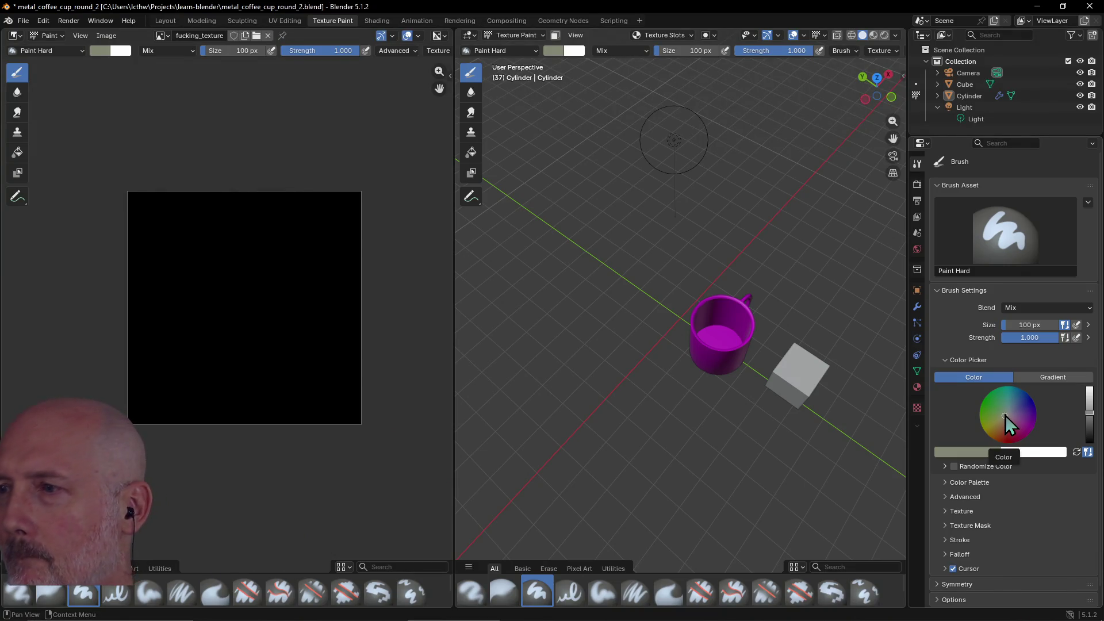
{"action": "left_click_drag", "start_coordinate": [1006, 417], "coordinate": [1012, 413]}
Check the Color Picker manual page, then show Blender fully and open the image area's menu.
{"action": "key", "text": "F1"}
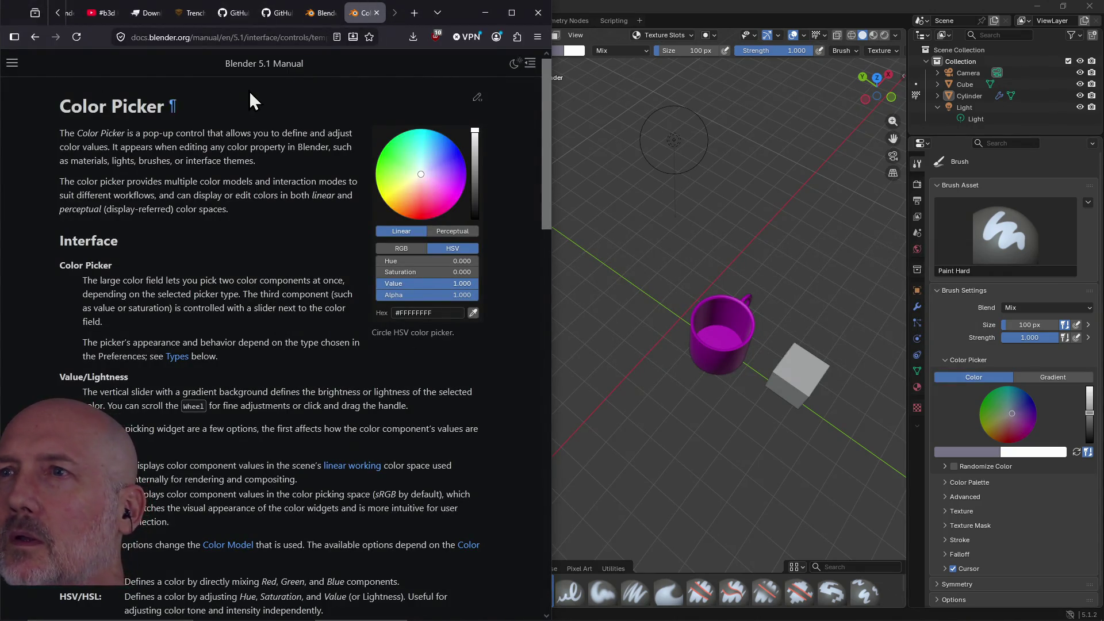
{"action": "left_click", "coordinate": [538, 13]}
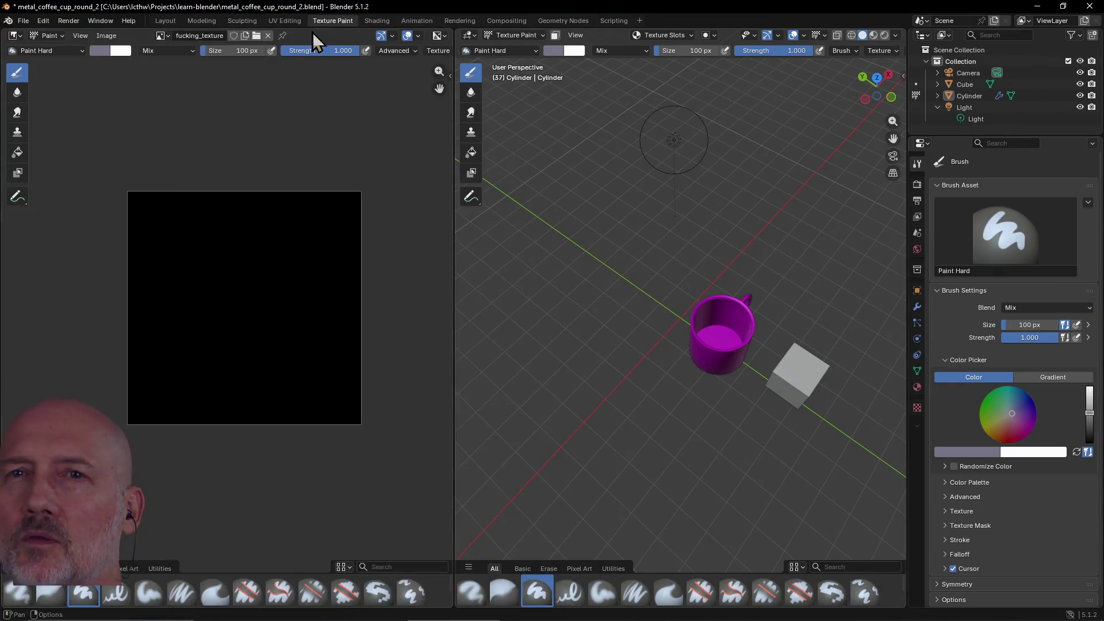
{"action": "right_click", "coordinate": [6, 30]}
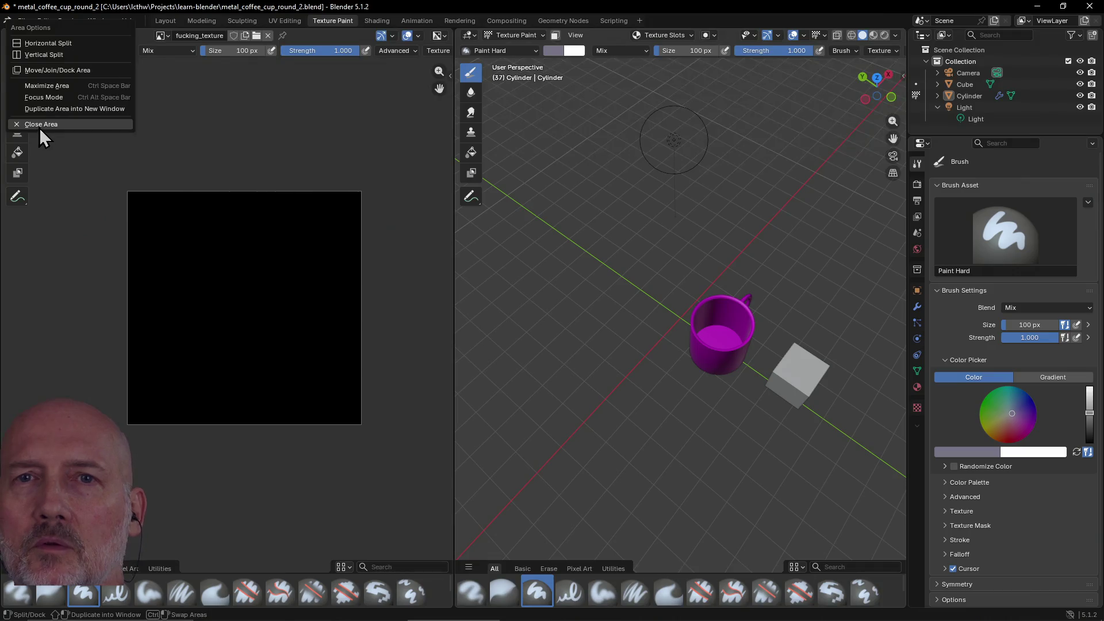
Close the texture image area and widen the brush properties panel.
{"action": "left_click", "coordinate": [39, 129]}
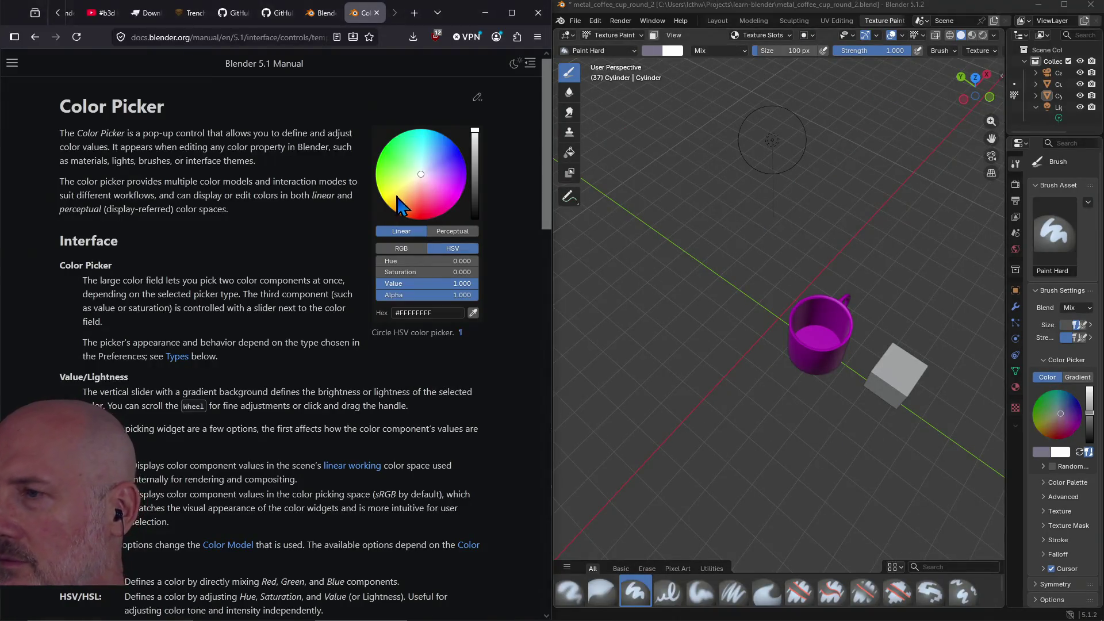
{"action": "left_click_drag", "start_coordinate": [1007, 345], "coordinate": [827, 345]}
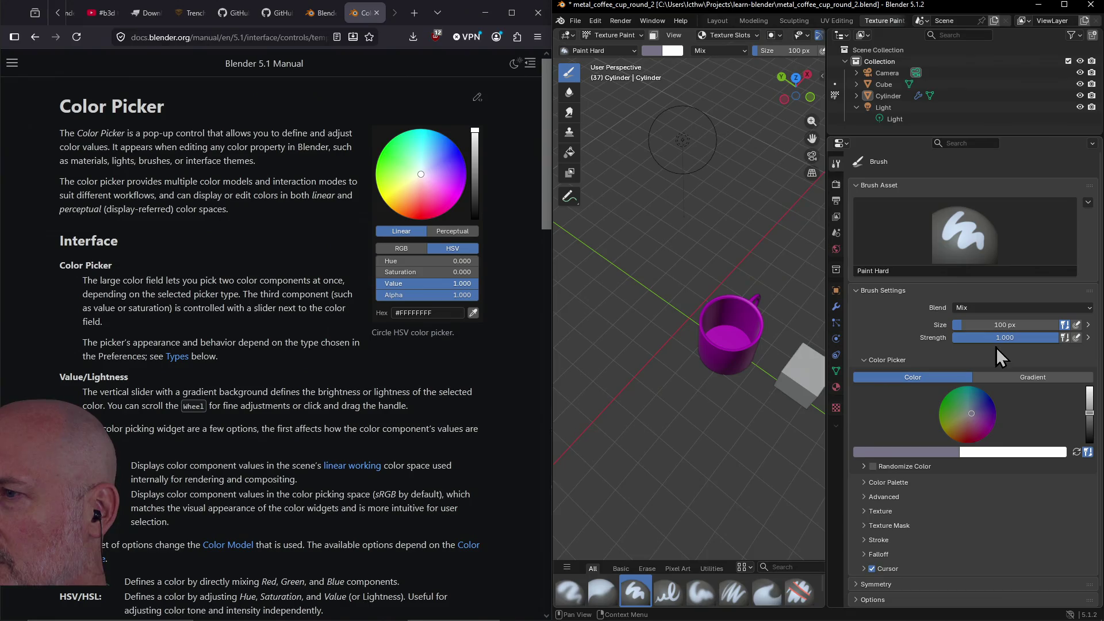
{"action": "scroll", "coordinate": [951, 455], "scroll_direction": "down", "scroll_amount": 1}
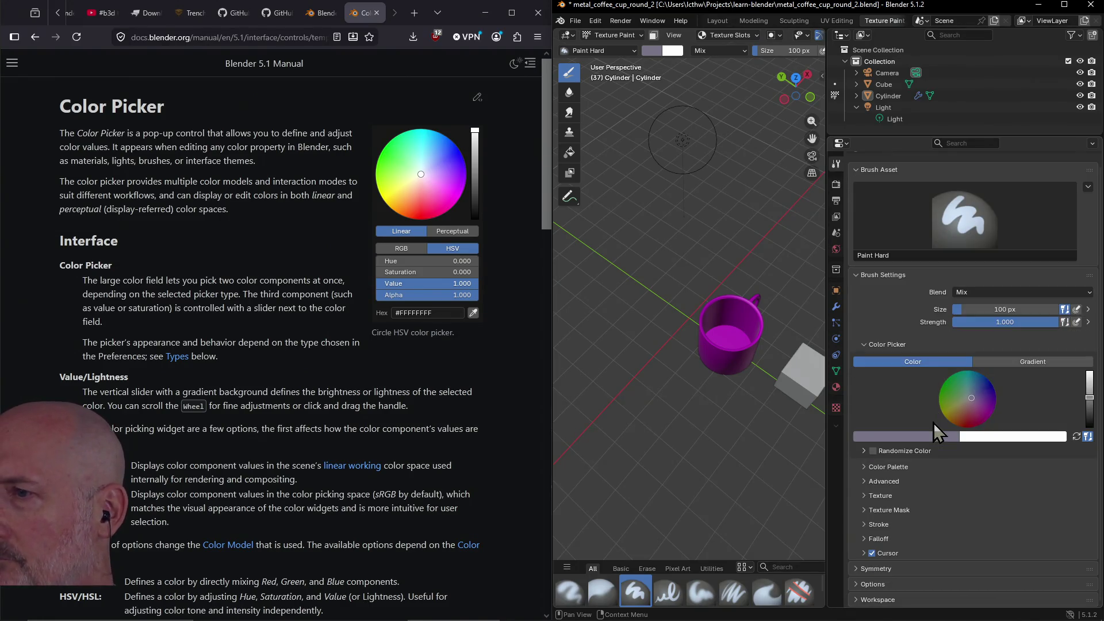
Recolour the brush a muted lavender-grey, briefly trying gradient mode.
{"action": "left_click_drag", "start_coordinate": [970, 399], "coordinate": [967, 400]}
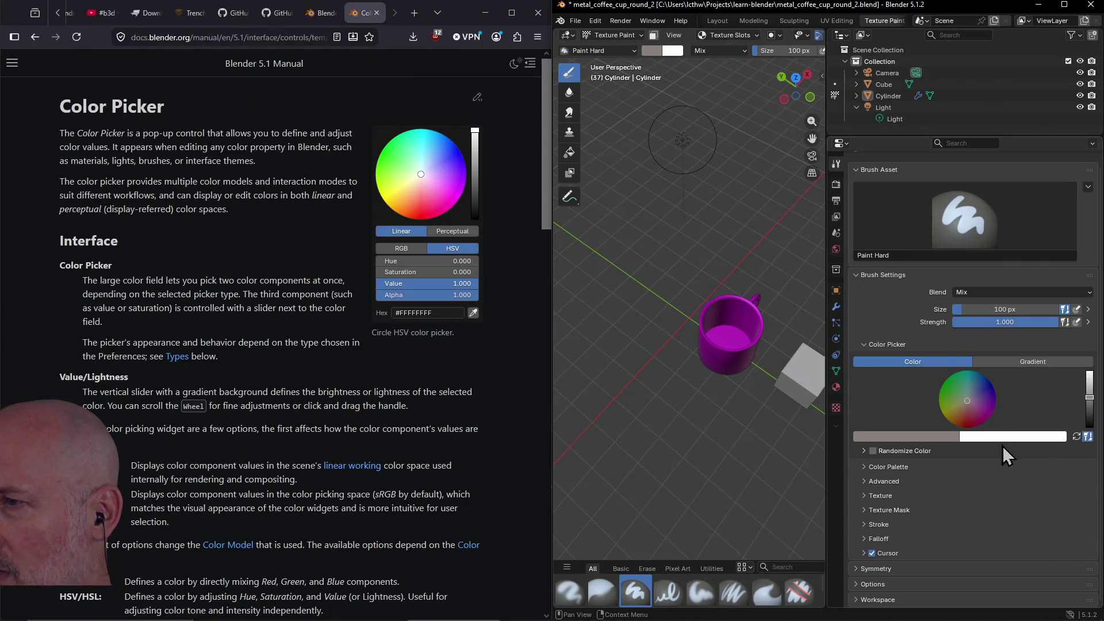
{"action": "mouse_move", "coordinate": [1089, 405]}
{"action": "left_mouse_down"}
{"action": "mouse_move", "coordinate": [1089, 382]}
{"action": "mouse_move", "coordinate": [1089, 396]}
{"action": "left_mouse_up"}
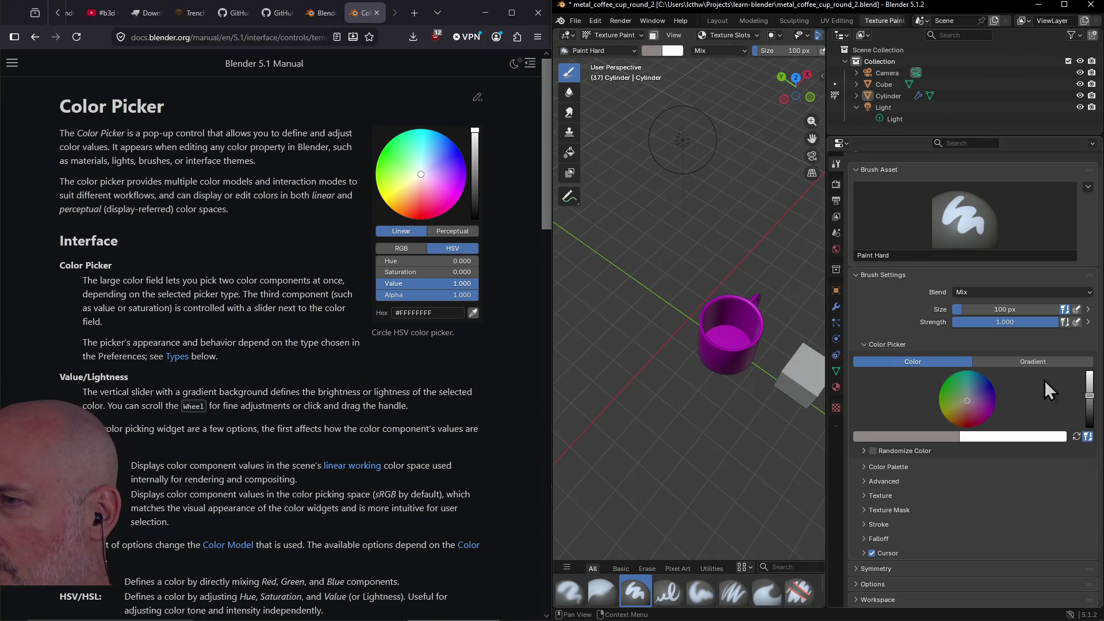
{"action": "left_click", "coordinate": [1029, 362]}
{"action": "left_click", "coordinate": [920, 373]}
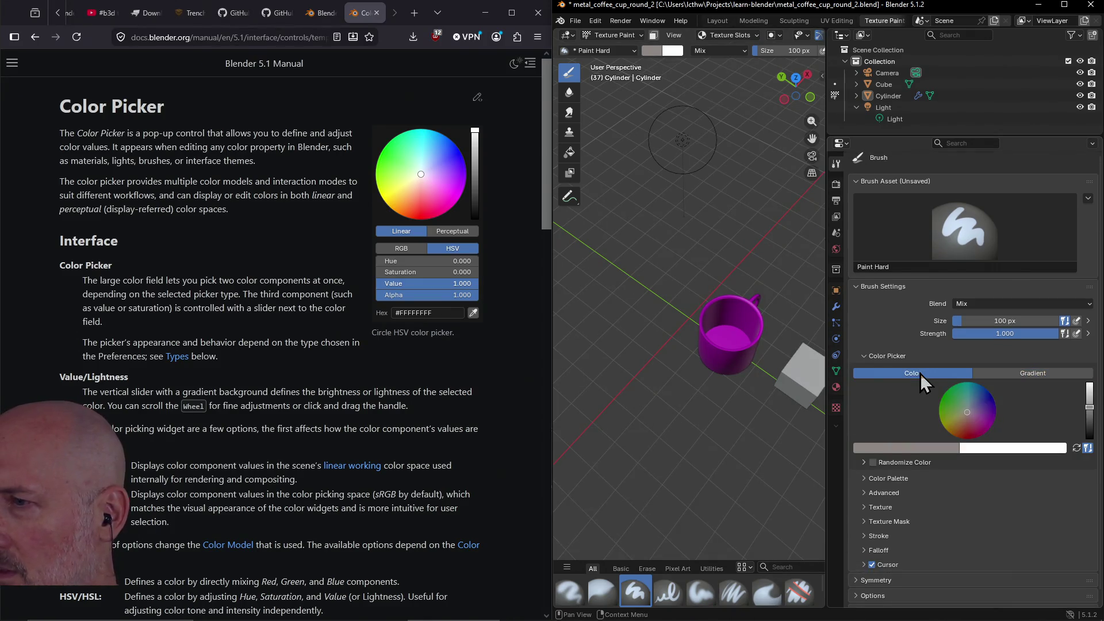
{"action": "left_click_drag", "start_coordinate": [963, 416], "coordinate": [969, 414]}
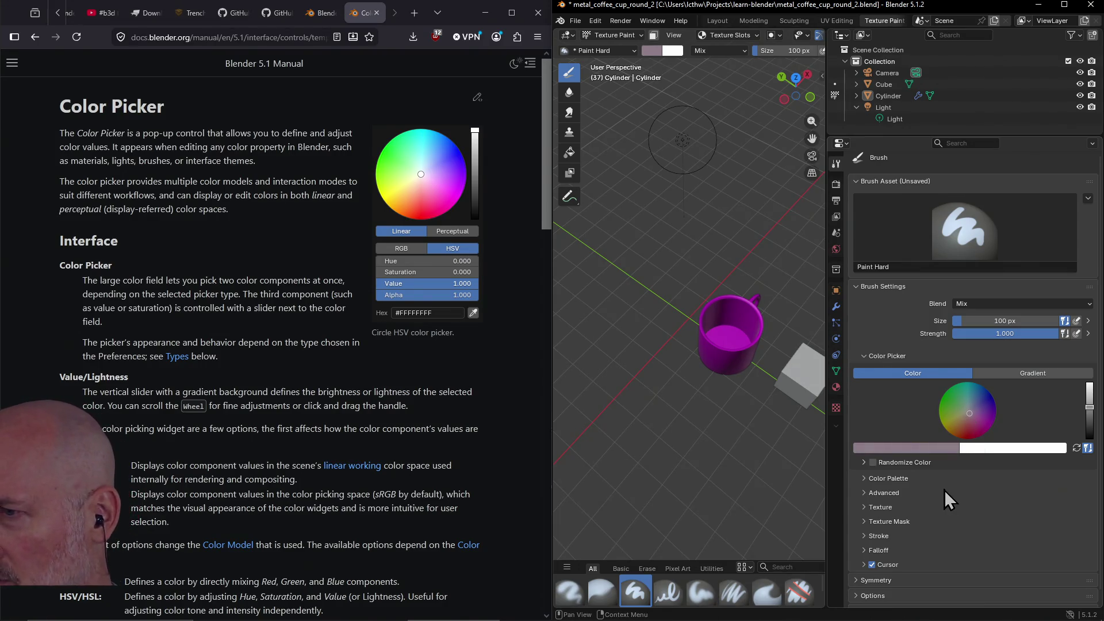
Briefly expand and collapse the Advanced and Randomize Color brush options.
{"action": "left_click", "coordinate": [867, 493]}
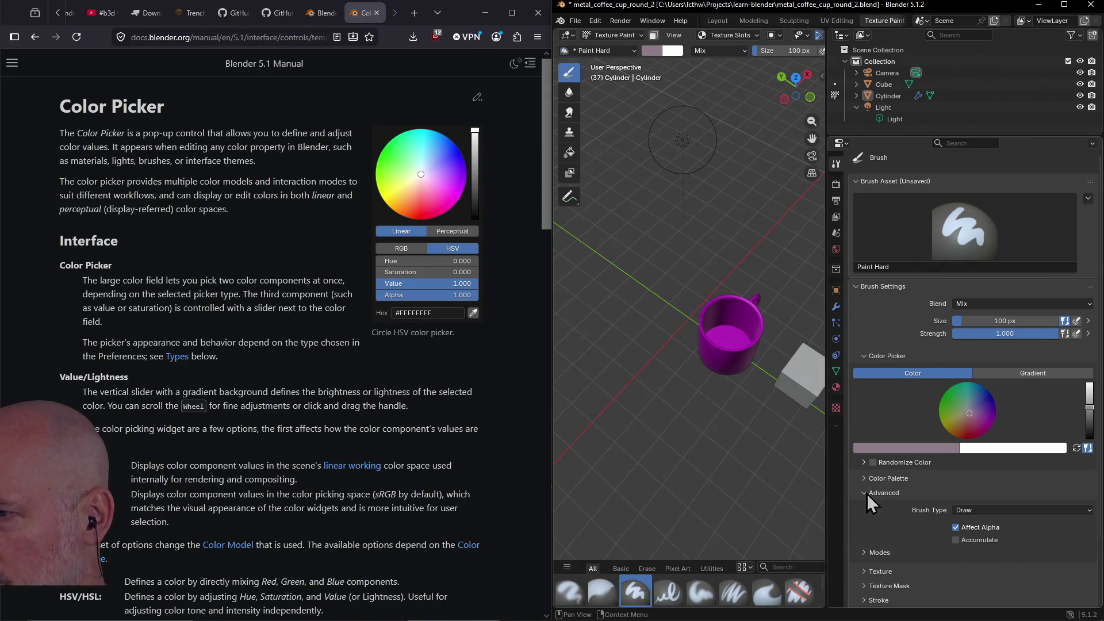
{"action": "left_click", "coordinate": [867, 493]}
{"action": "left_click", "coordinate": [864, 463]}
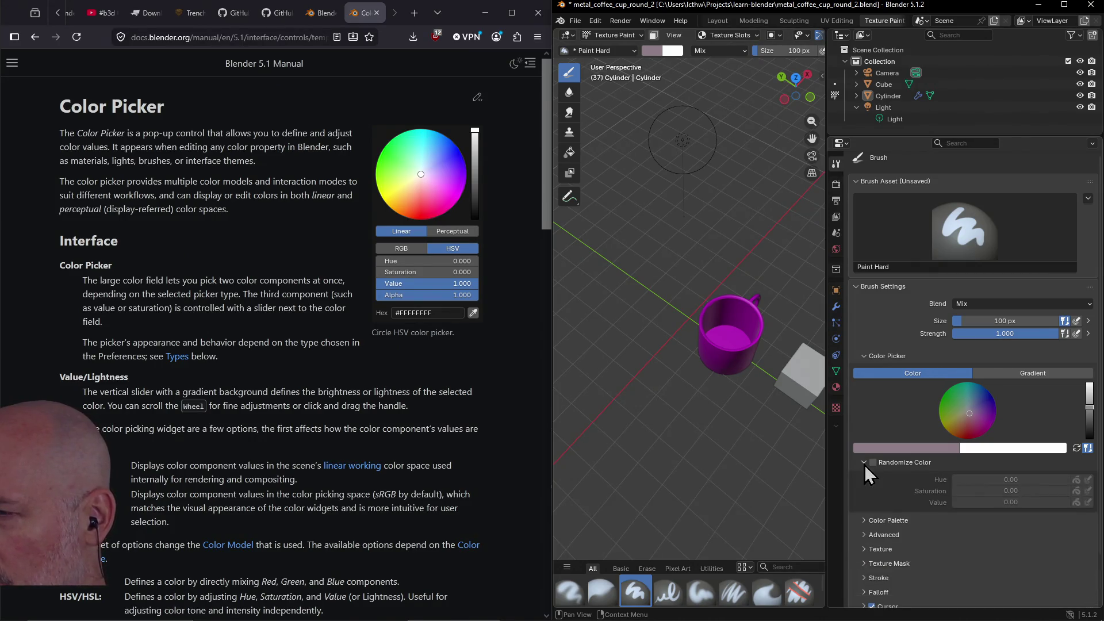
{"action": "left_click", "coordinate": [865, 463]}
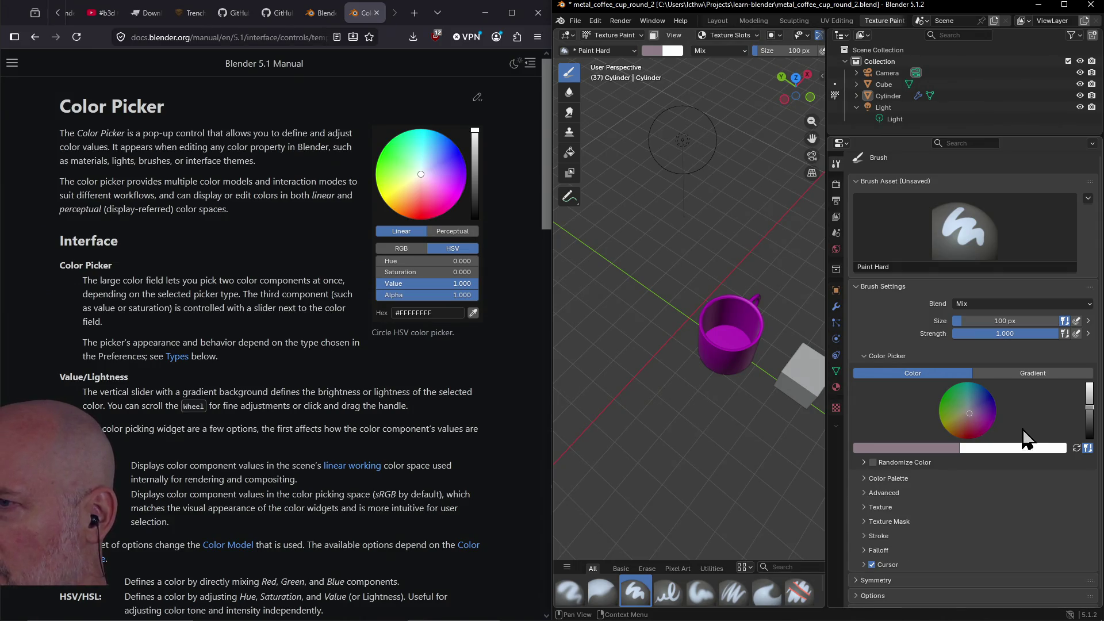
Reset the brush colour to its default value.
{"action": "scroll", "coordinate": [1024, 423], "scroll_direction": "down", "scroll_amount": 1}
{"action": "scroll", "coordinate": [1027, 416], "scroll_direction": "up", "scroll_amount": 2}
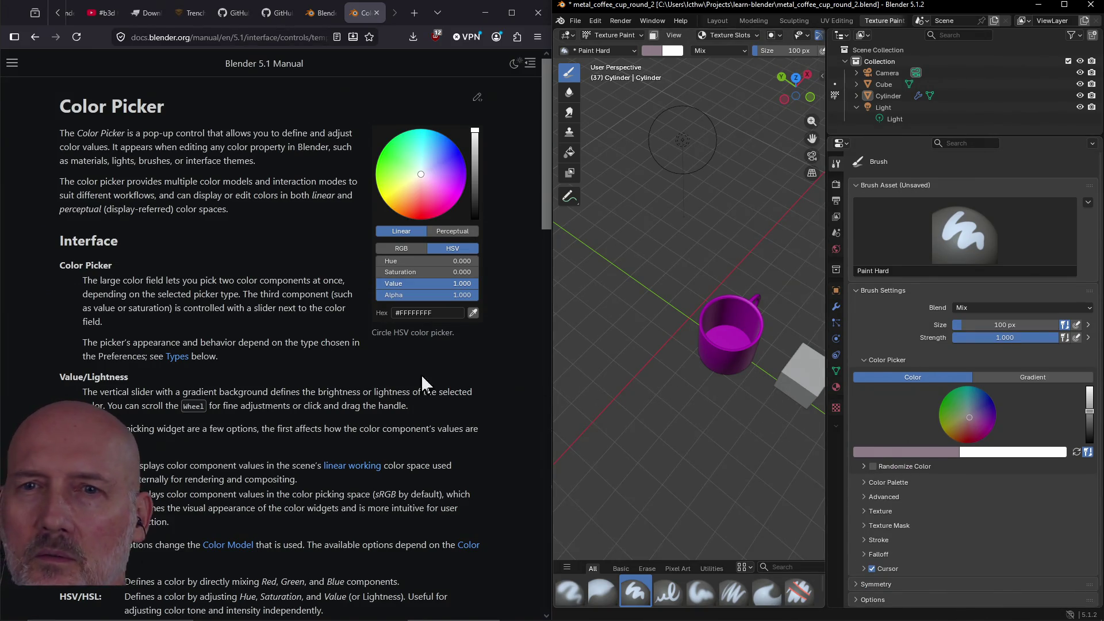
{"action": "left_click", "coordinate": [184, 332]}
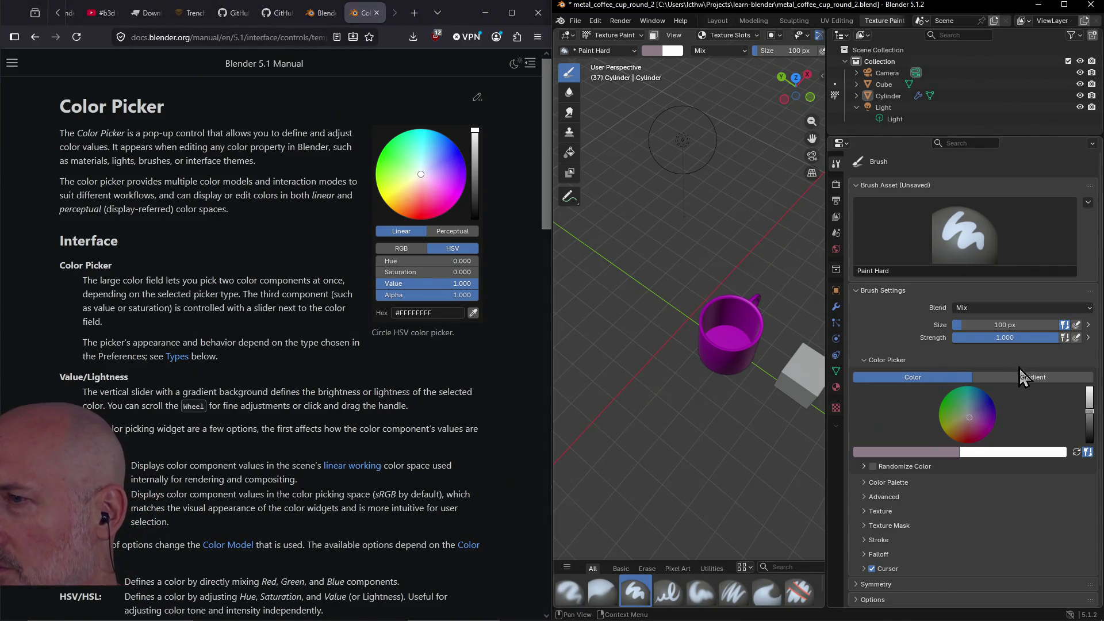
{"action": "left_click_drag", "start_coordinate": [968, 418], "coordinate": [971, 416]}
{"action": "right_click", "coordinate": [970, 417]}
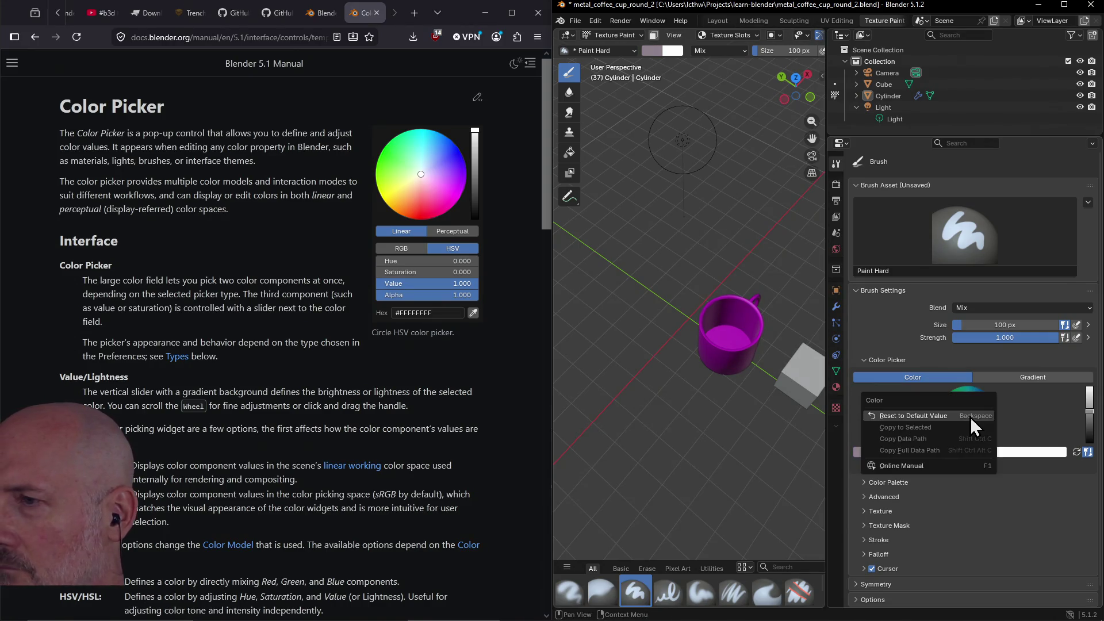
{"action": "left_click", "coordinate": [939, 419]}
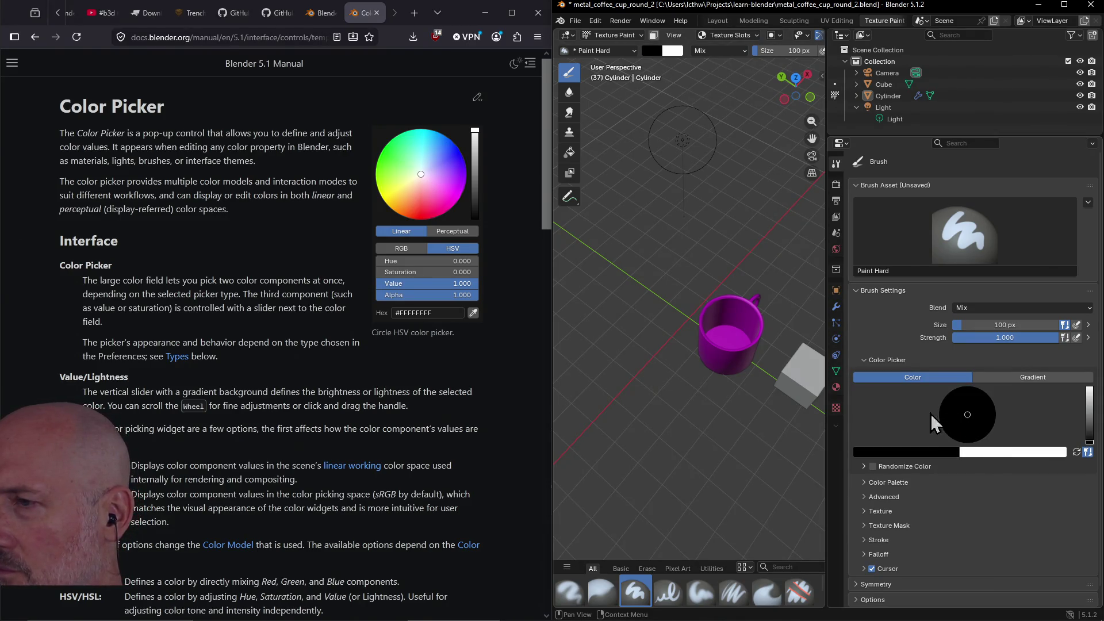
Raise the brush colour's value to a neutral mid-grey.
{"action": "scroll", "coordinate": [966, 414], "scroll_direction": "down", "scroll_amount": 1}
{"action": "scroll", "coordinate": [963, 410], "scroll_direction": "up", "scroll_amount": 1}
{"action": "left_click_drag", "start_coordinate": [1089, 441], "coordinate": [1089, 417]}
{"action": "left_click_drag", "start_coordinate": [969, 419], "coordinate": [969, 415]}
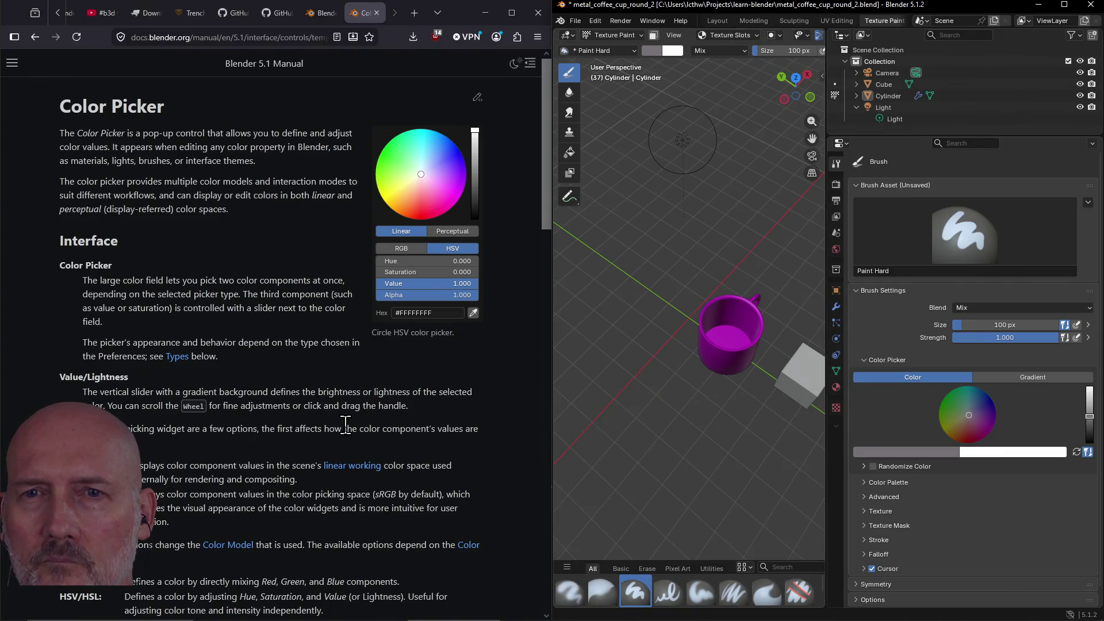
{"action": "left_click", "coordinate": [295, 345]}
Scroll the manual page, then maximize the Blender window.
{"action": "scroll", "coordinate": [295, 372], "scroll_direction": "down", "scroll_amount": 4}
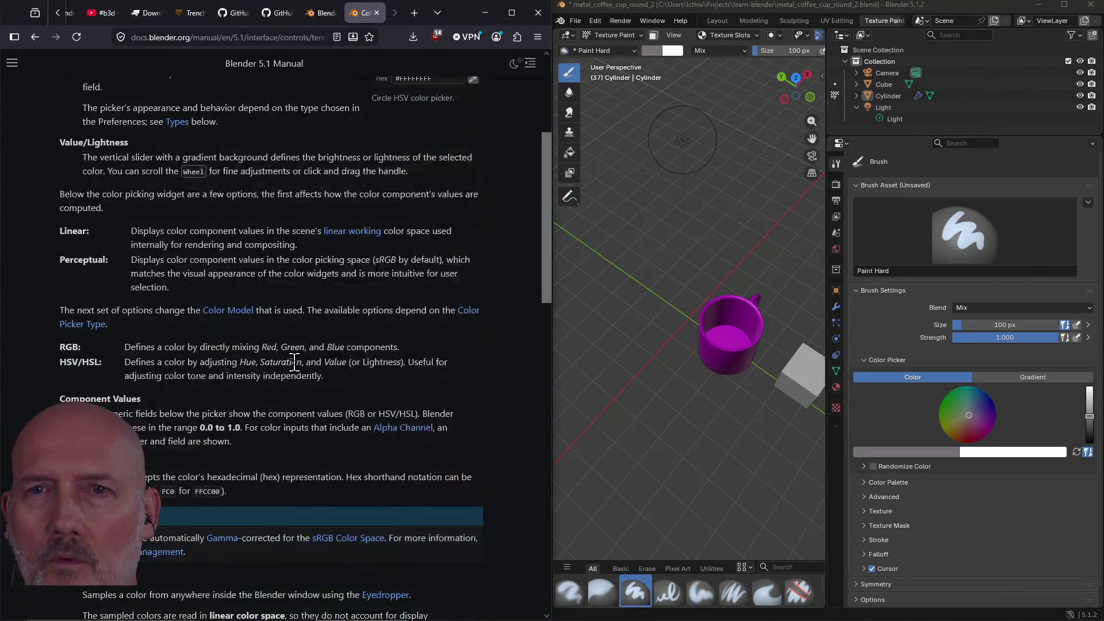
{"action": "scroll", "coordinate": [247, 224], "scroll_direction": "up", "scroll_amount": 3}
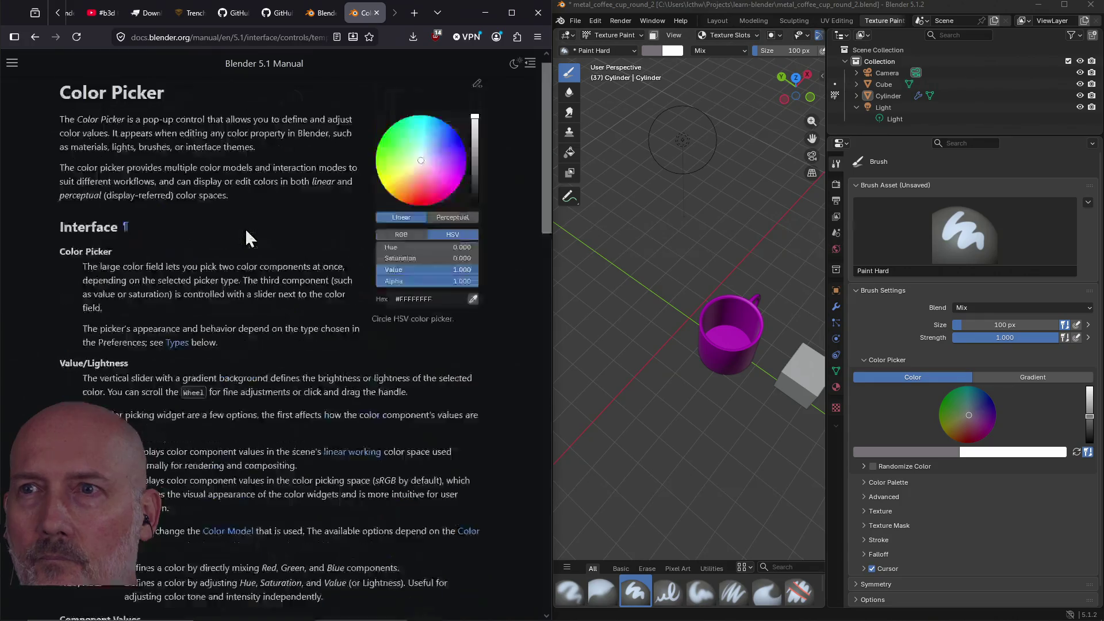
{"action": "scroll", "coordinate": [249, 236], "scroll_direction": "down", "scroll_amount": 2}
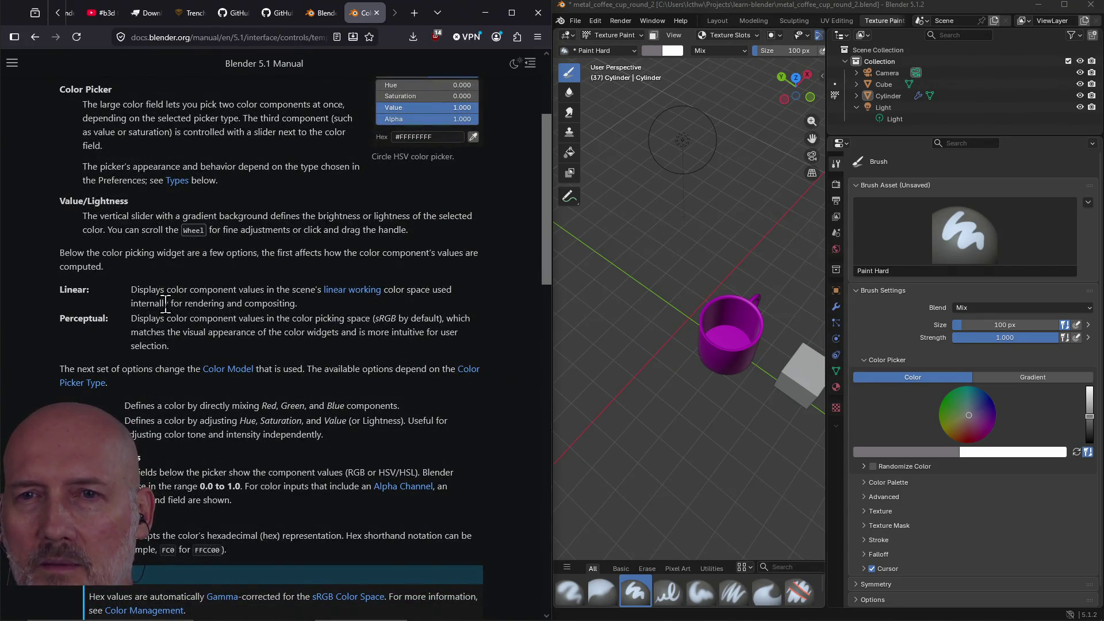
{"action": "scroll", "coordinate": [200, 313], "scroll_direction": "down", "scroll_amount": 1}
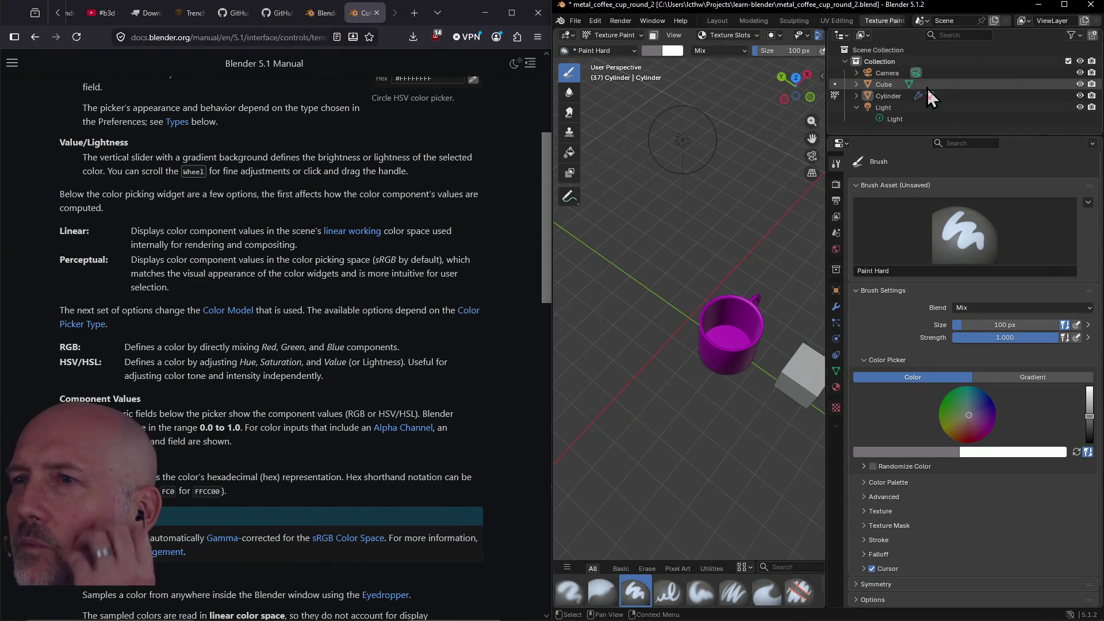
{"action": "left_click", "coordinate": [1064, 5]}
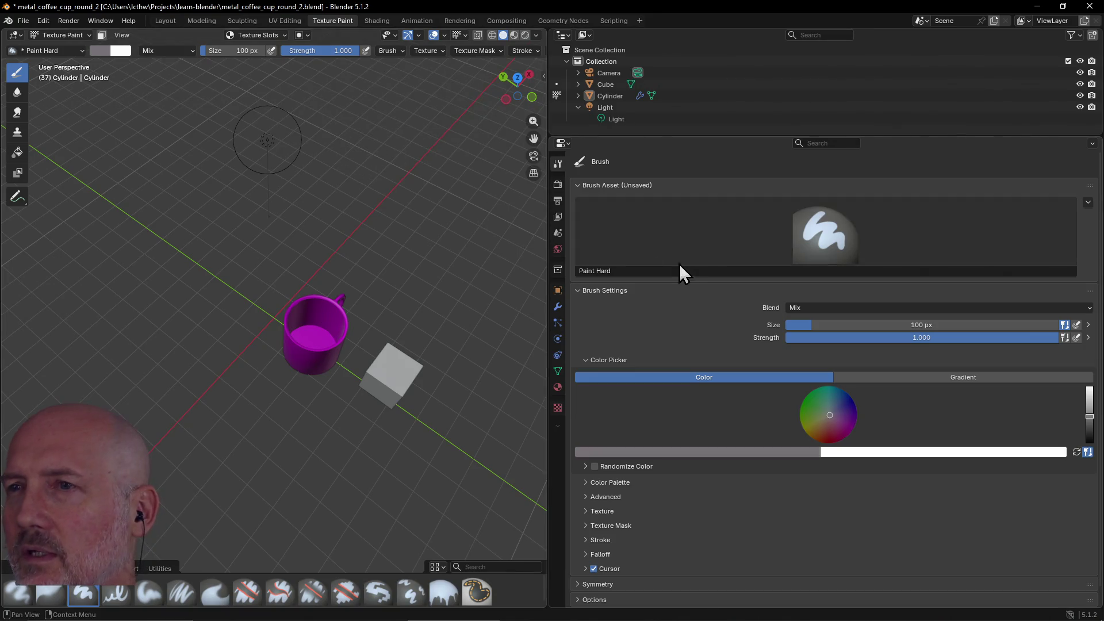
Add a new palette, Palette.001, in the Paint Hard brush's Color Palette panel.
{"action": "left_click", "coordinate": [833, 231]}
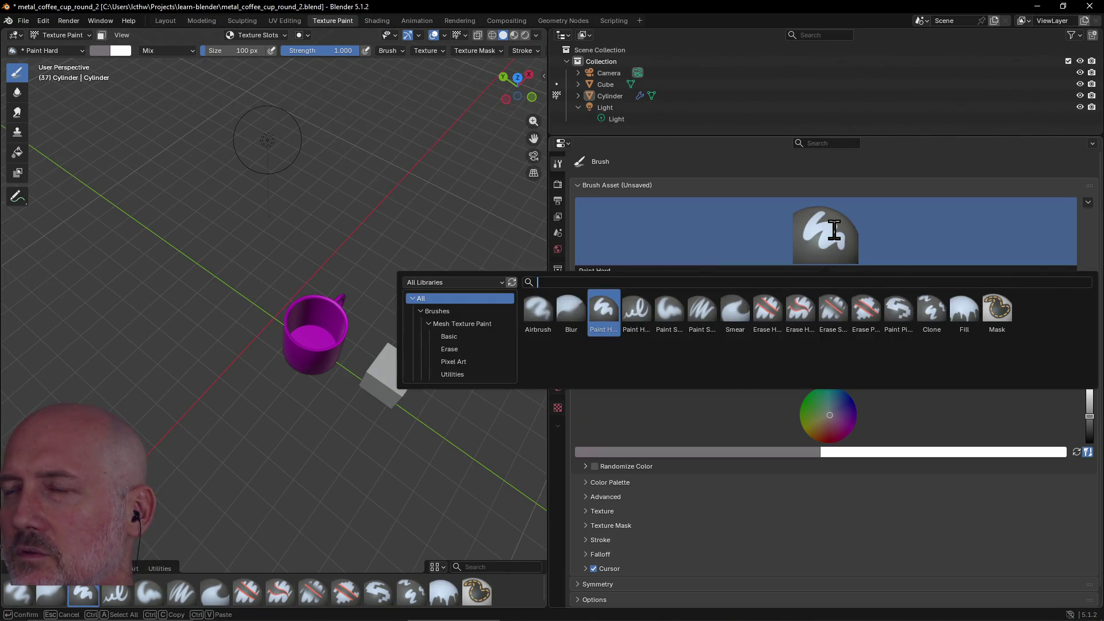
{"action": "key", "text": "Escape"}
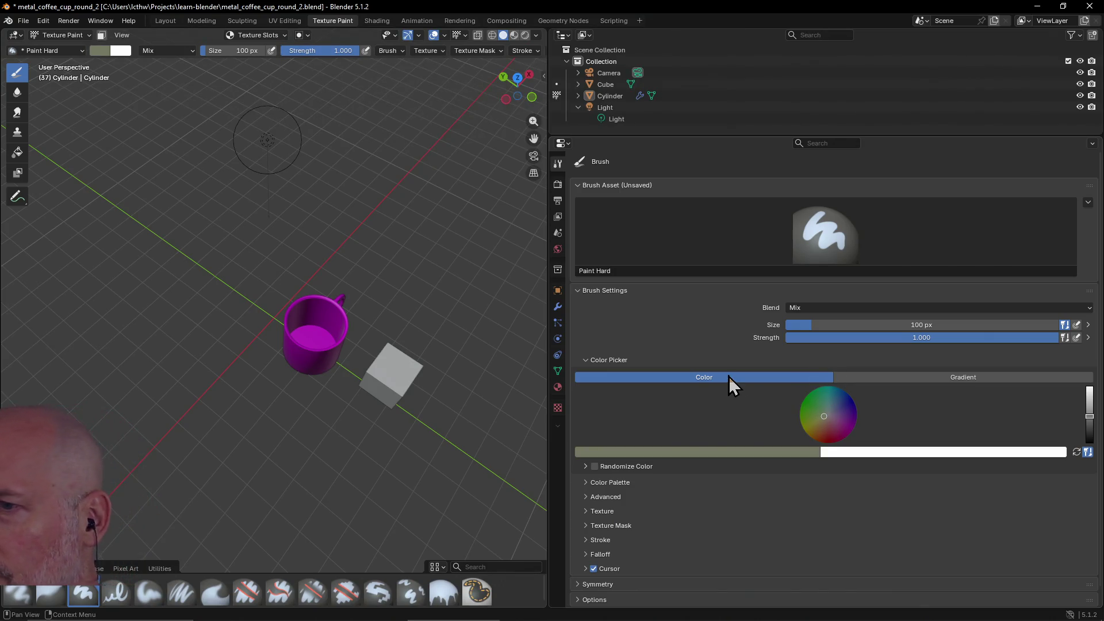
{"action": "left_click", "coordinate": [586, 360]}
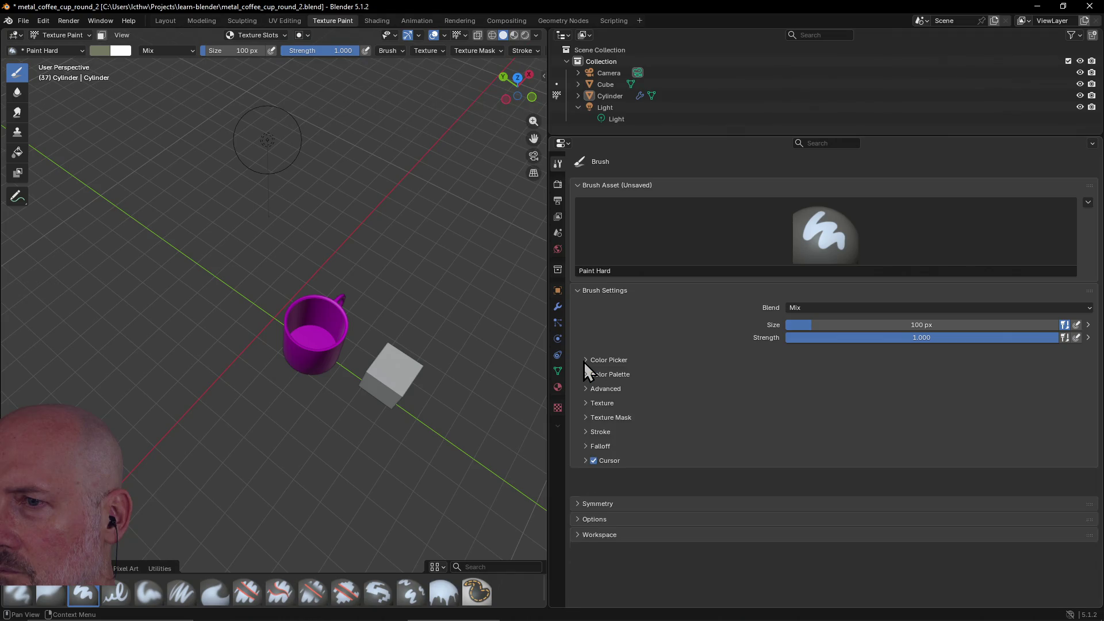
{"action": "left_click", "coordinate": [585, 374]}
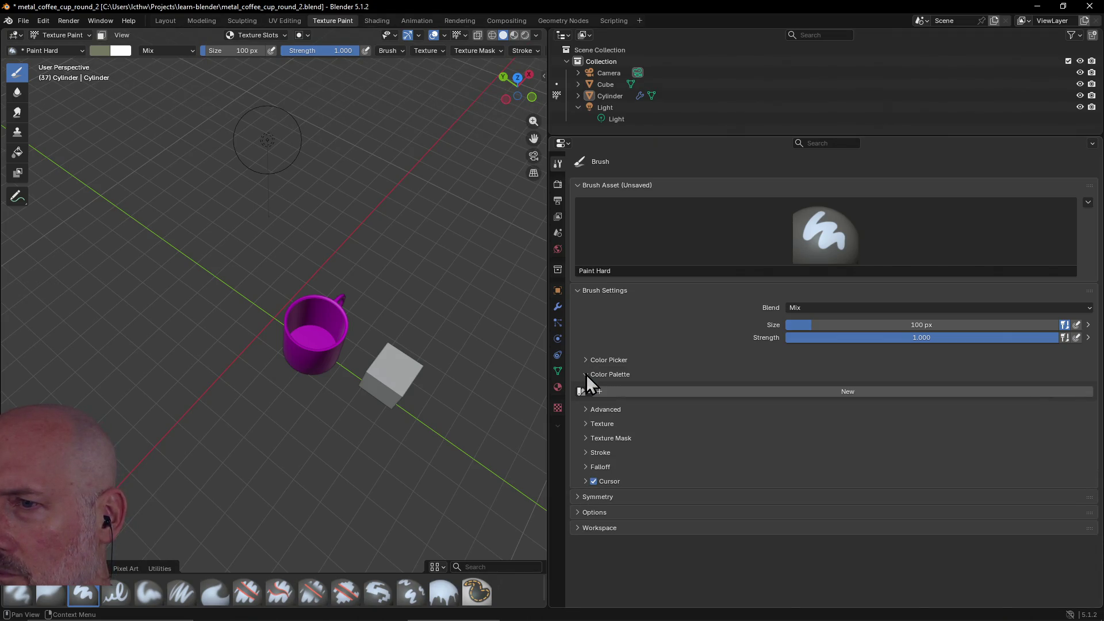
{"action": "left_click", "coordinate": [643, 391]}
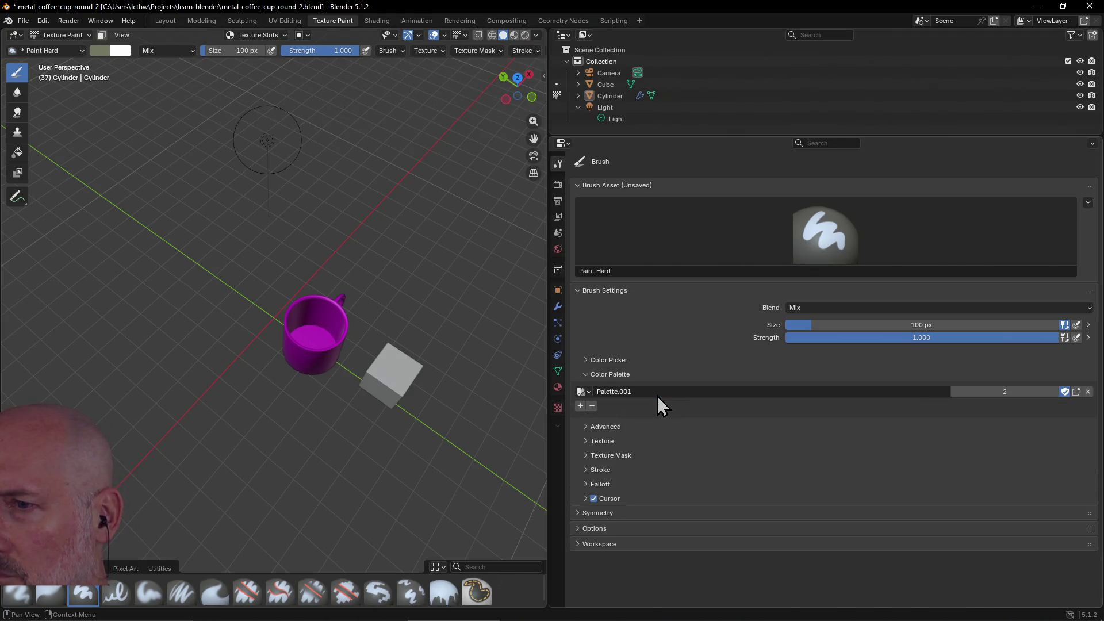
{"action": "left_click", "coordinate": [586, 361]}
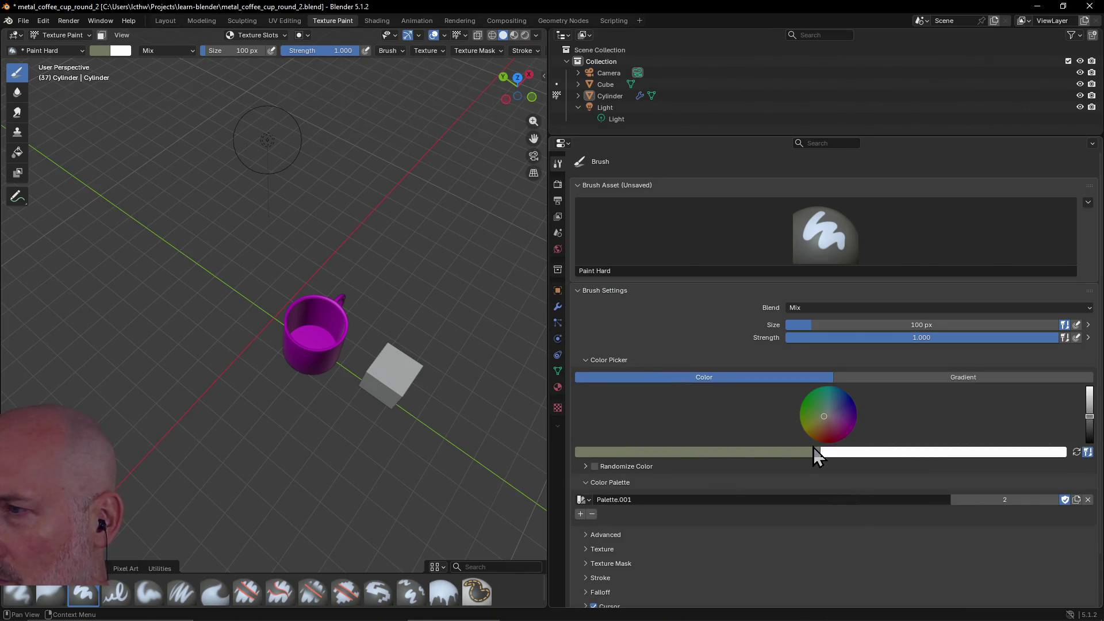
Try green, swap primary and secondary colours, then settle the brush on pale khaki grey.
{"action": "left_click", "coordinate": [781, 430]}
{"action": "right_click", "coordinate": [661, 417]}
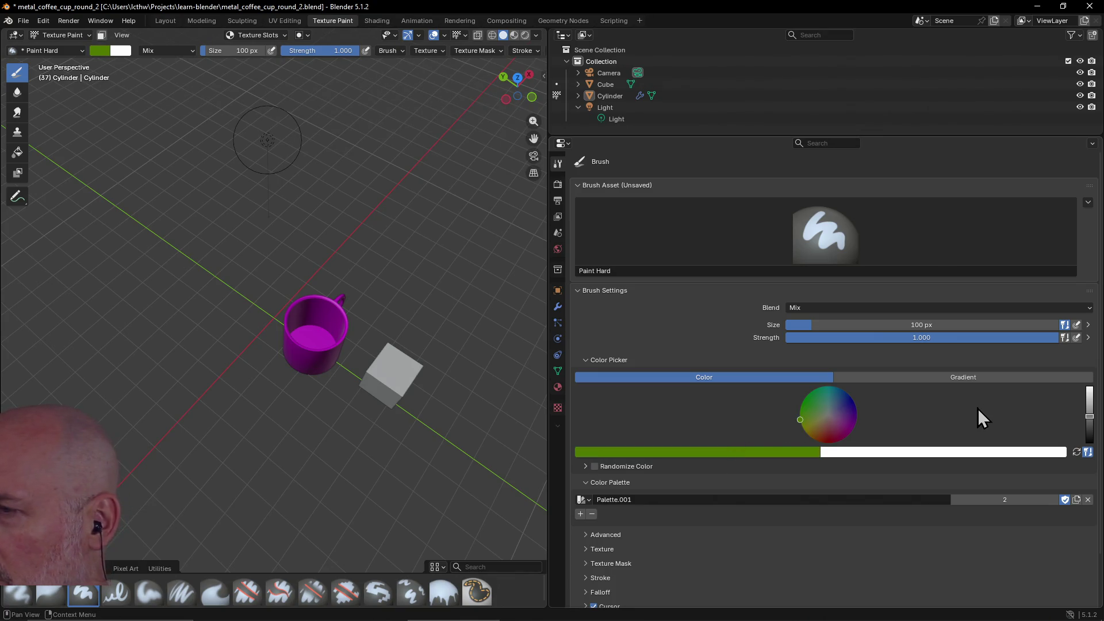
{"action": "left_click", "coordinate": [1087, 452]}
{"action": "left_click", "coordinate": [1087, 453]}
{"action": "left_click", "coordinate": [1087, 453]}
{"action": "left_click", "coordinate": [1087, 453]}
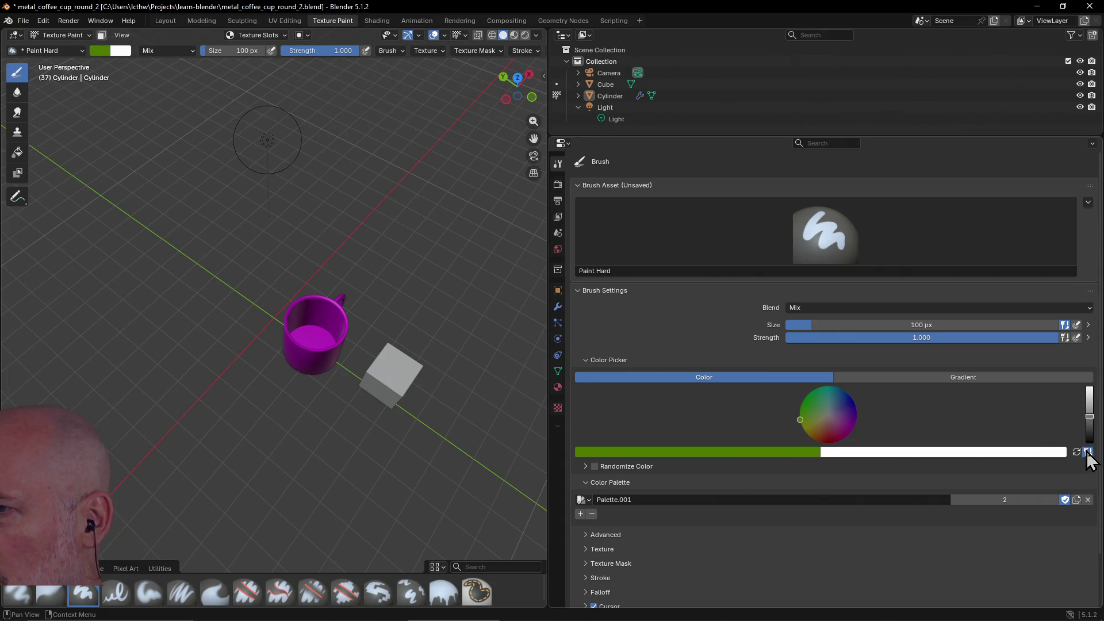
{"action": "mouse_move", "coordinate": [861, 420]}
{"action": "left_mouse_down"}
{"action": "mouse_move", "coordinate": [788, 431]}
{"action": "mouse_move", "coordinate": [826, 418]}
{"action": "left_mouse_up"}
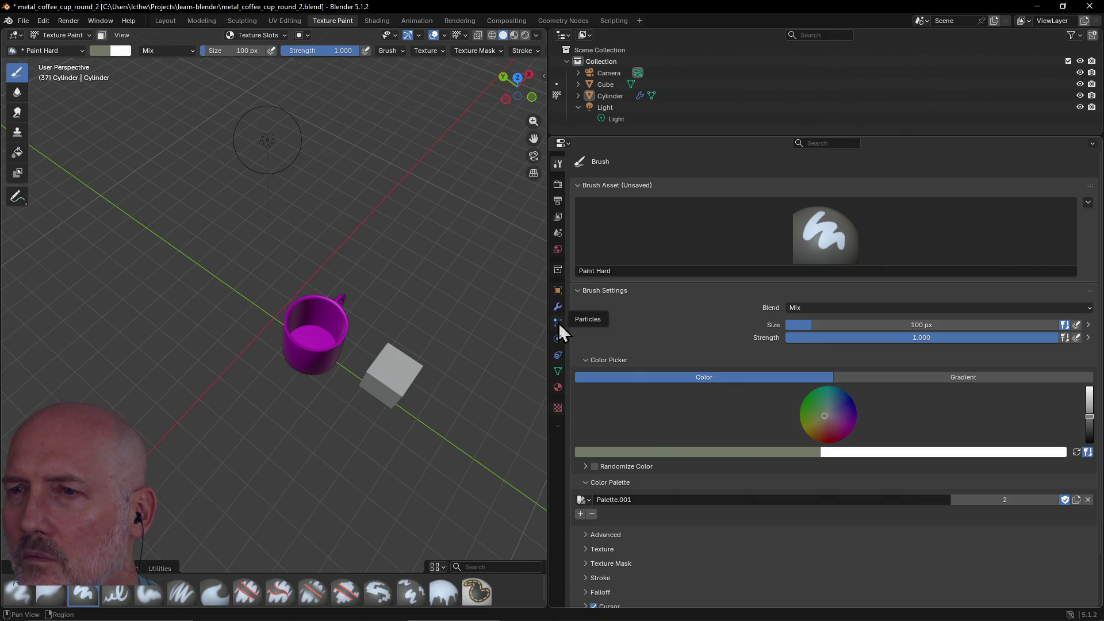
Check the cylinder's material, tint the brush mauve grey, and widen the 3D viewport.
{"action": "left_click", "coordinate": [558, 386]}
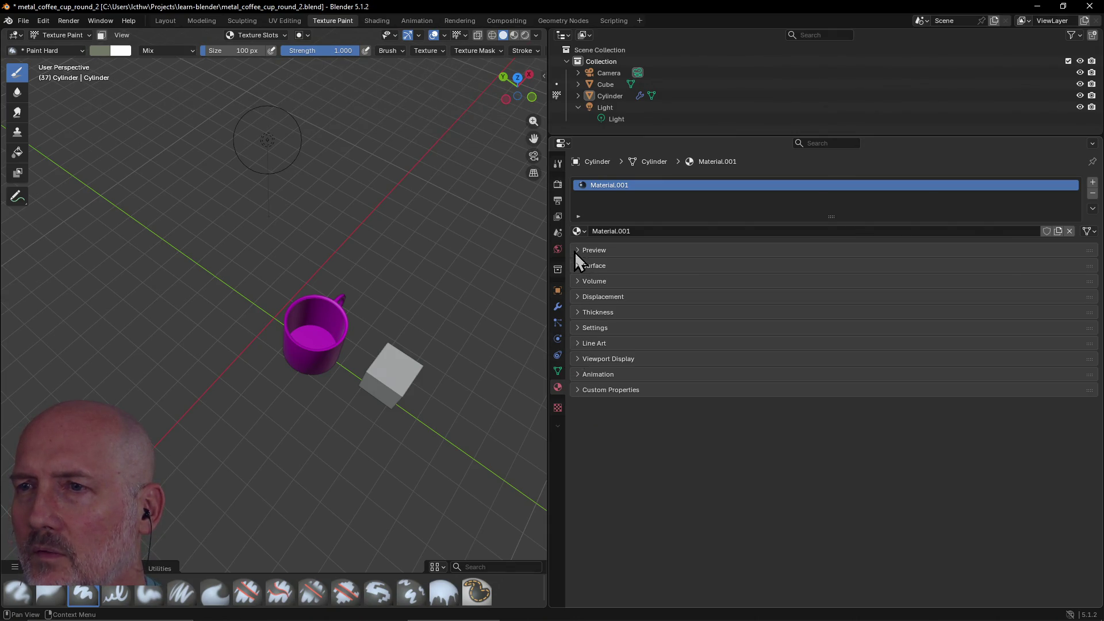
{"action": "left_click", "coordinate": [557, 165]}
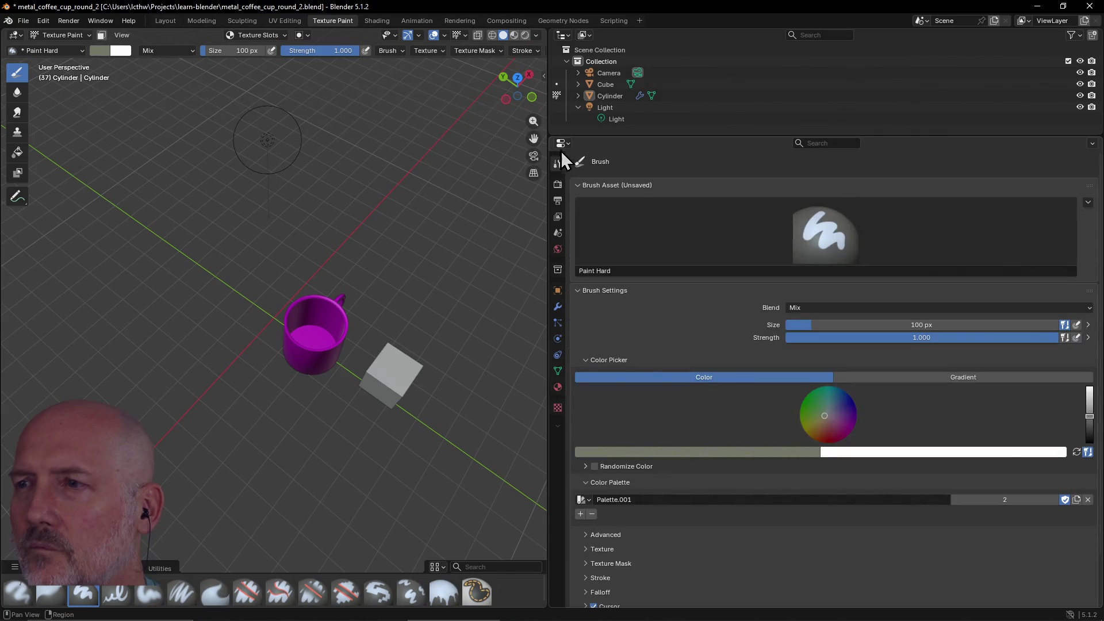
{"action": "left_click_drag", "start_coordinate": [827, 414], "coordinate": [829, 418]}
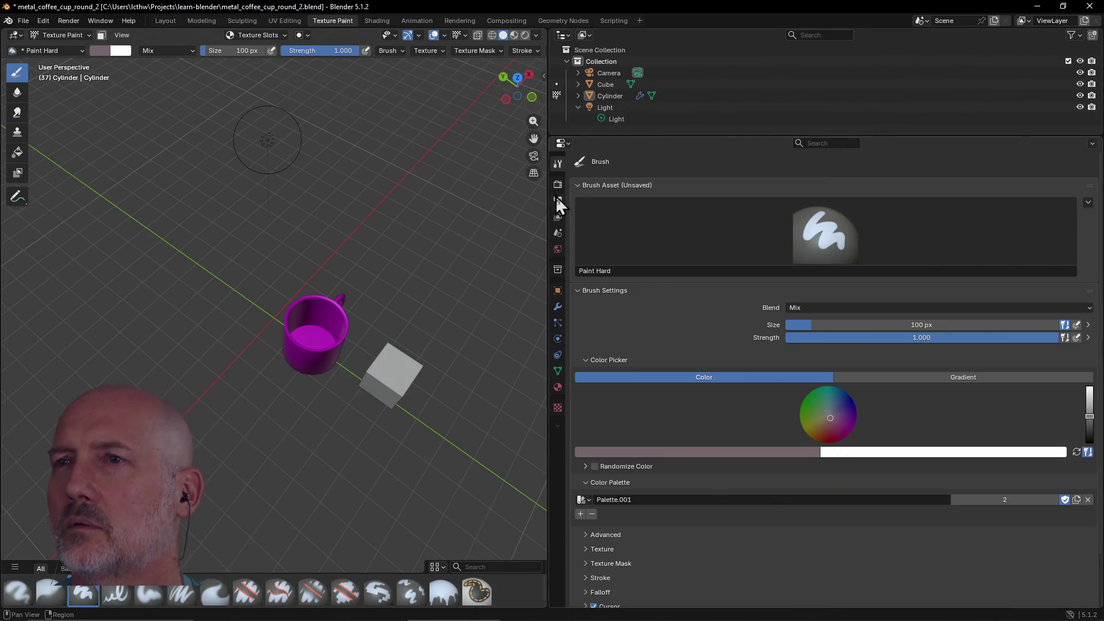
{"action": "left_click_drag", "start_coordinate": [547, 206], "coordinate": [963, 210]}
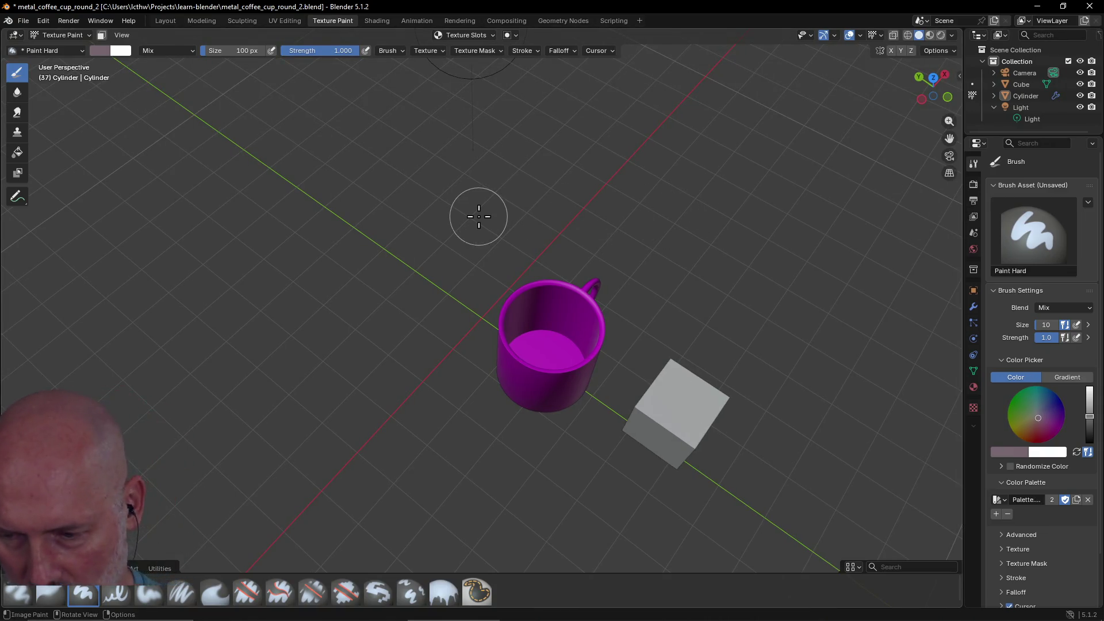
Switch to the Firefox window with the Color Picker manual page.
{"action": "key", "text": "alt+Tab"}
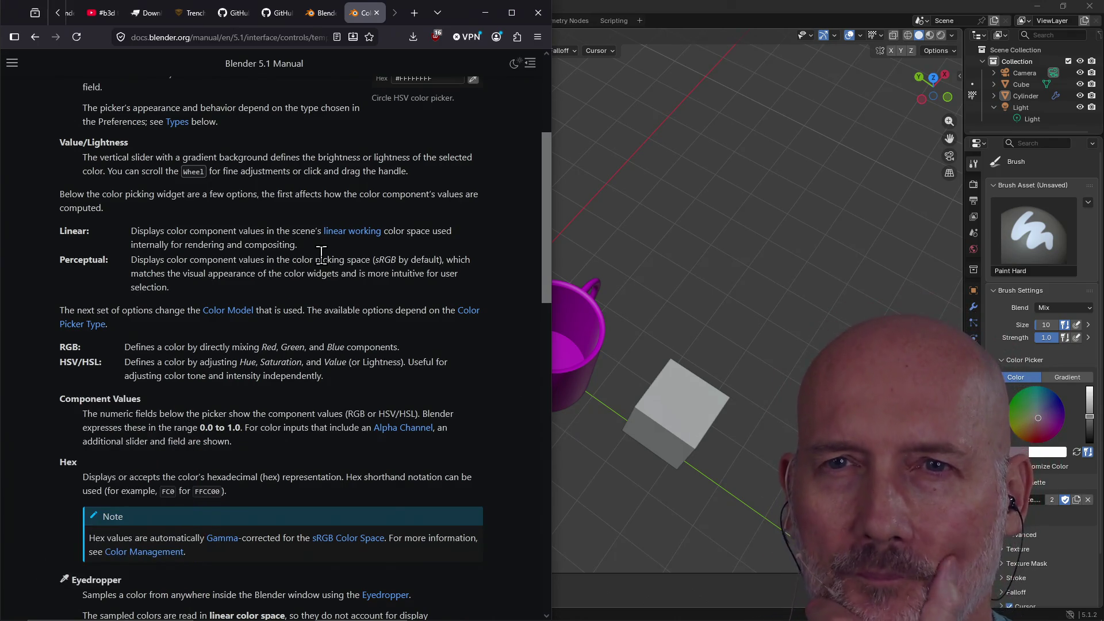
Scroll down the Color Picker manual page to the Types section.
{"action": "scroll", "coordinate": [304, 254], "scroll_direction": "down", "scroll_amount": 3}
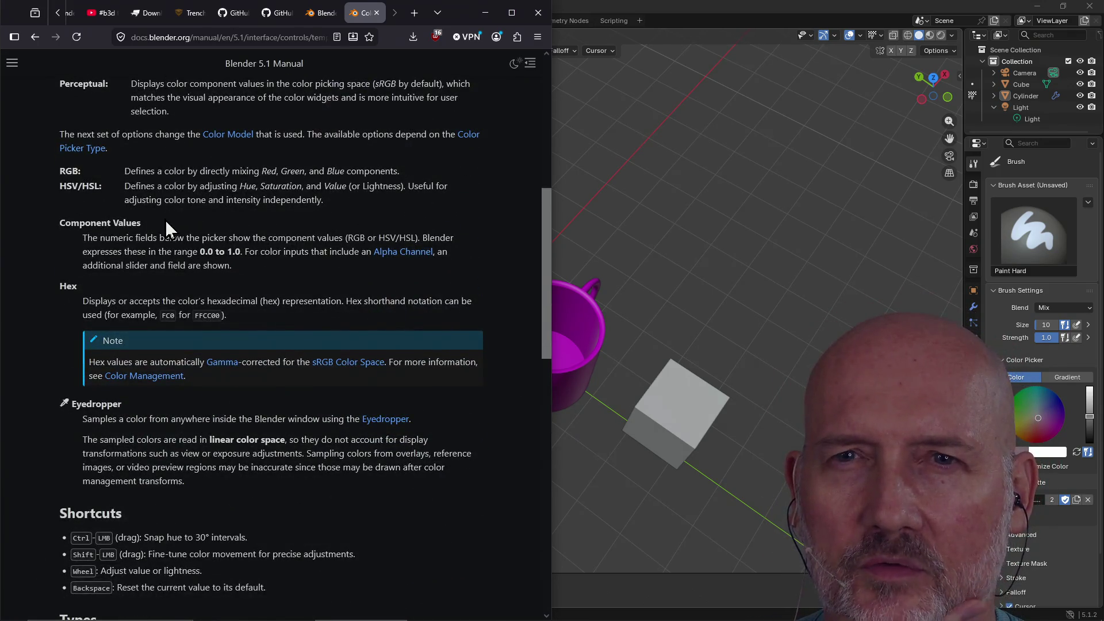
{"action": "scroll", "coordinate": [135, 282], "scroll_direction": "down", "scroll_amount": 8}
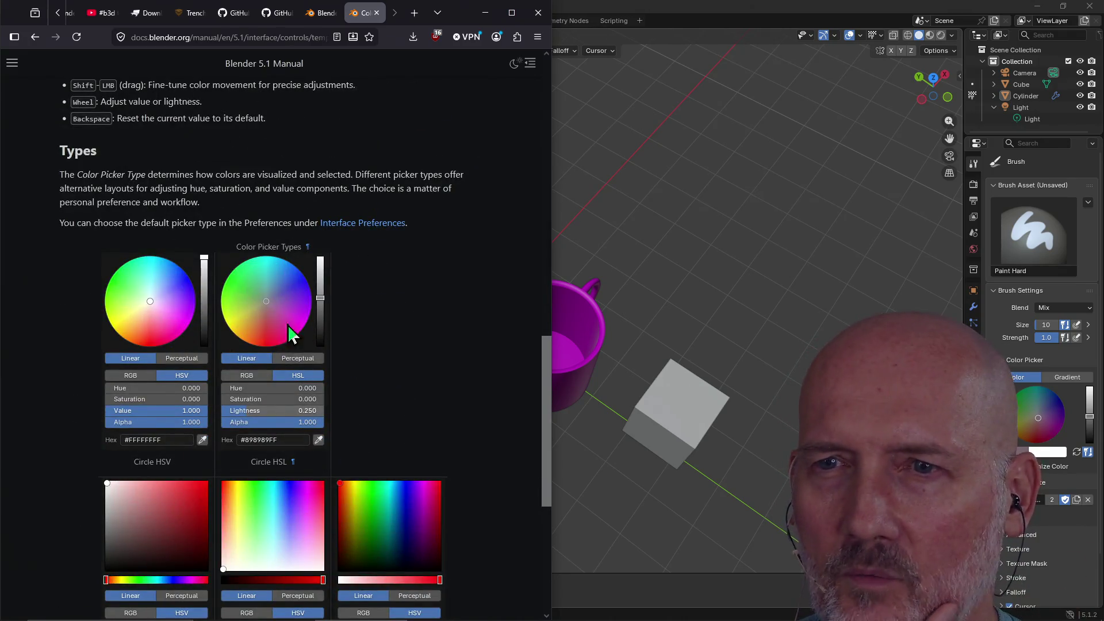
{"action": "scroll", "coordinate": [260, 339], "scroll_direction": "down", "scroll_amount": 1}
{"action": "scroll", "coordinate": [260, 339], "scroll_direction": "down", "scroll_amount": 1}
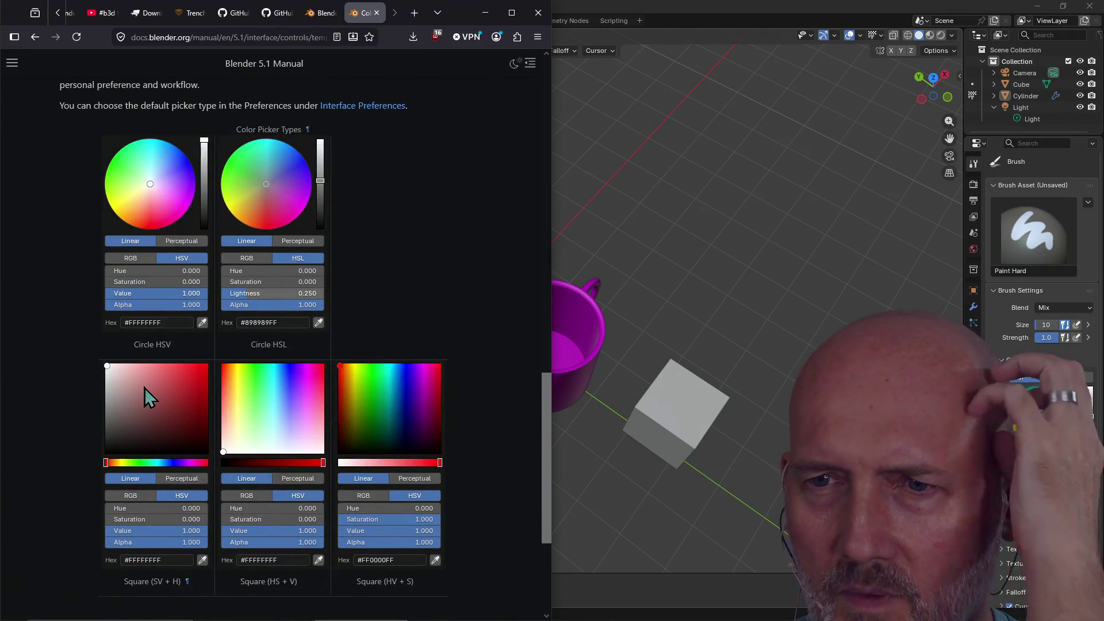
{"action": "scroll", "coordinate": [350, 343], "scroll_direction": "up", "scroll_amount": 3}
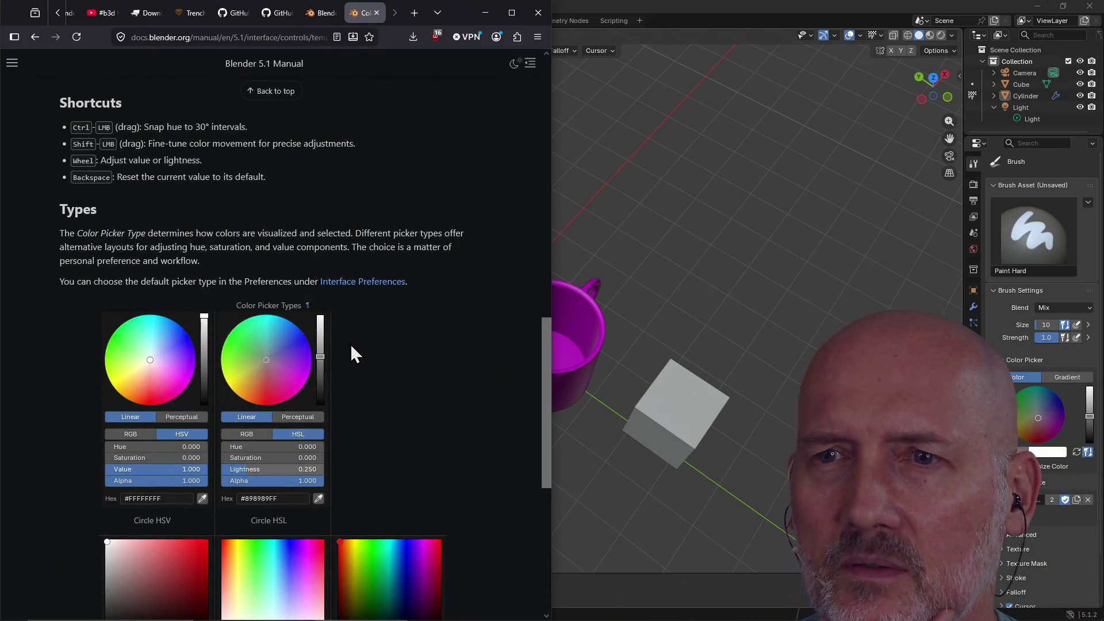
{"action": "scroll", "coordinate": [384, 401], "scroll_direction": "down", "scroll_amount": 2}
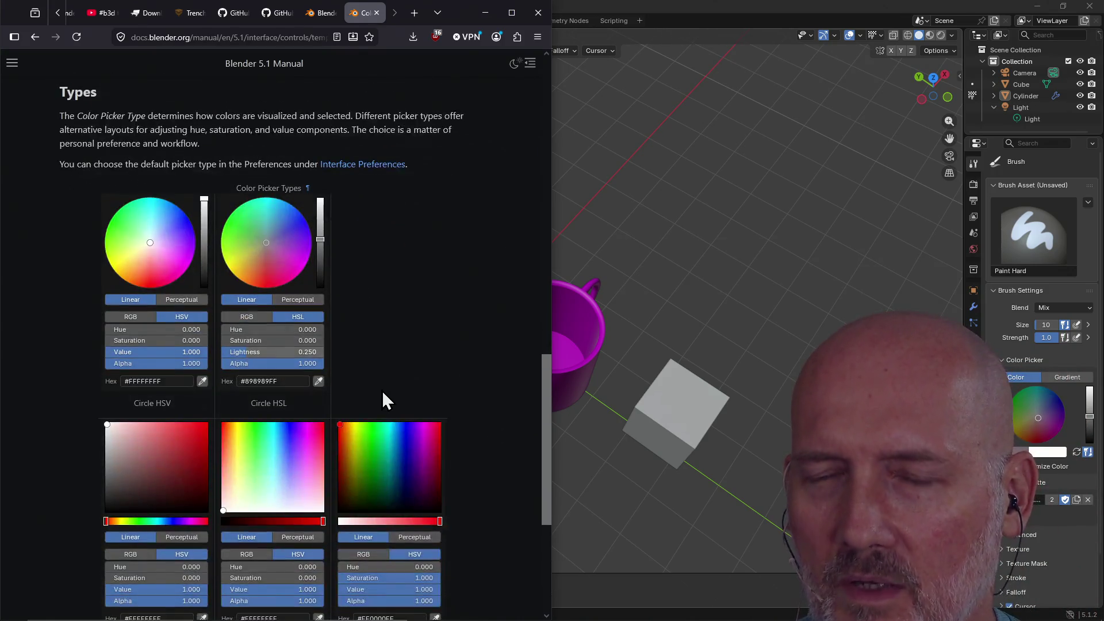
{"action": "scroll", "coordinate": [396, 445], "scroll_direction": "down", "scroll_amount": 1}
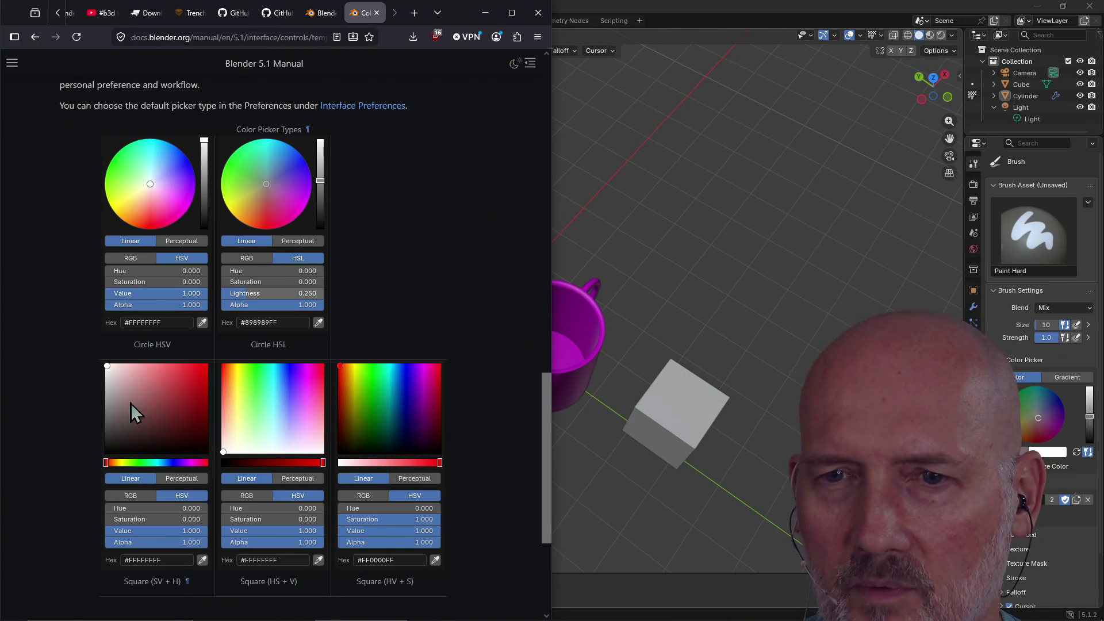
Open Interface Preferences in a new tab, view it, then return to Blender.
{"action": "right_click", "coordinate": [363, 118]}
{"action": "left_click", "coordinate": [387, 115]}
{"action": "left_click", "coordinate": [360, 17]}
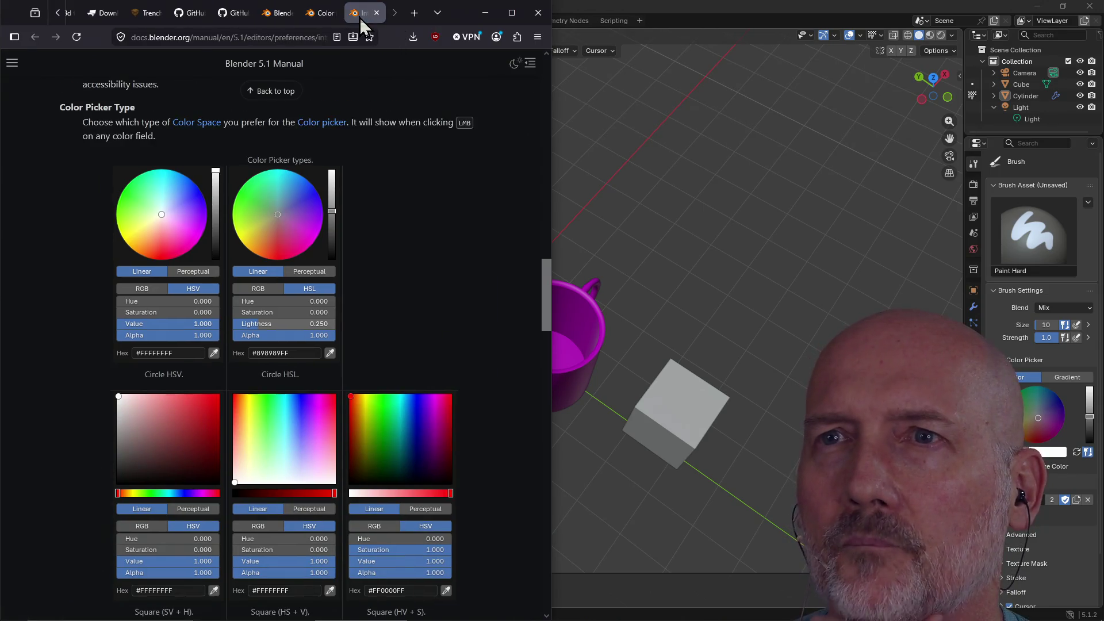
{"action": "left_click", "coordinate": [602, 7]}
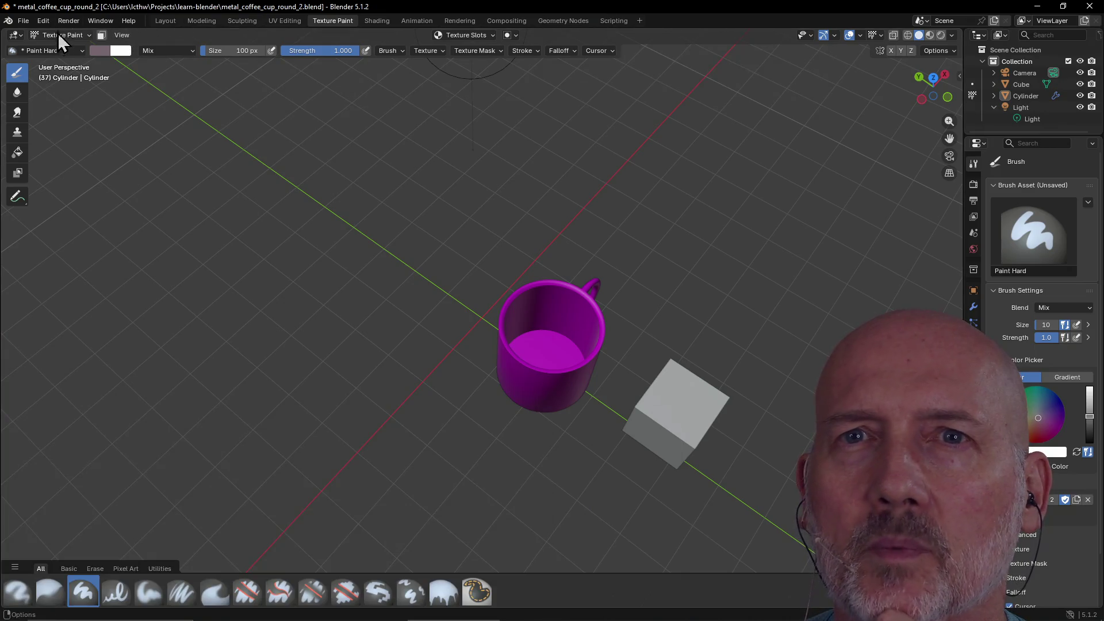
Open Blender's Interface preferences to check the Color Picker Type, currently Circle (HSV).
{"action": "left_click", "coordinate": [23, 21]}
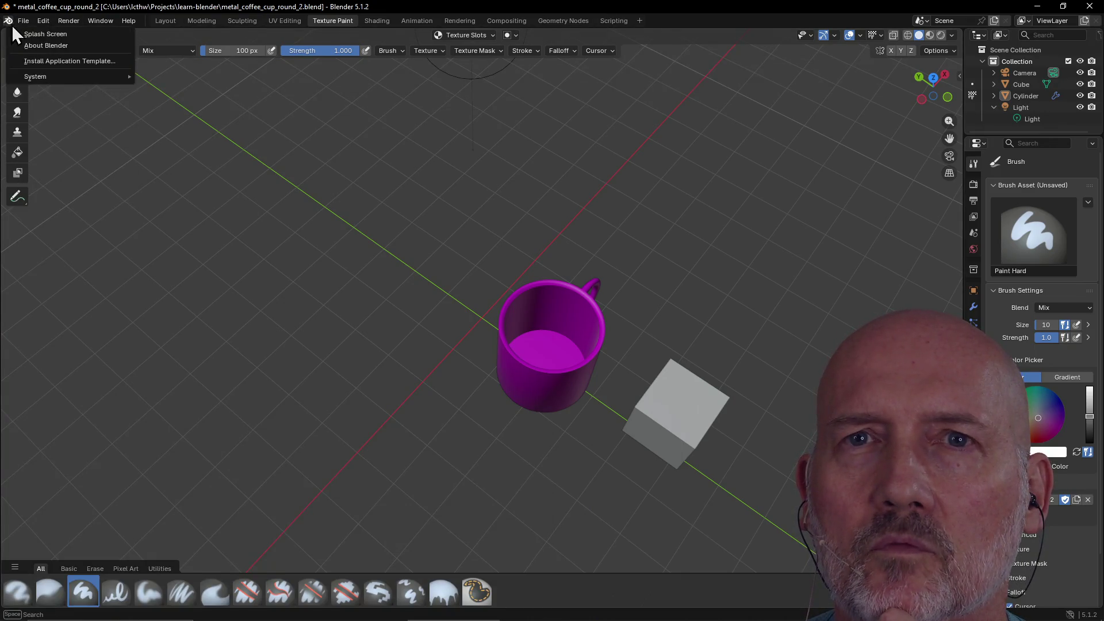
{"action": "mouse_move", "coordinate": [53, 25]}
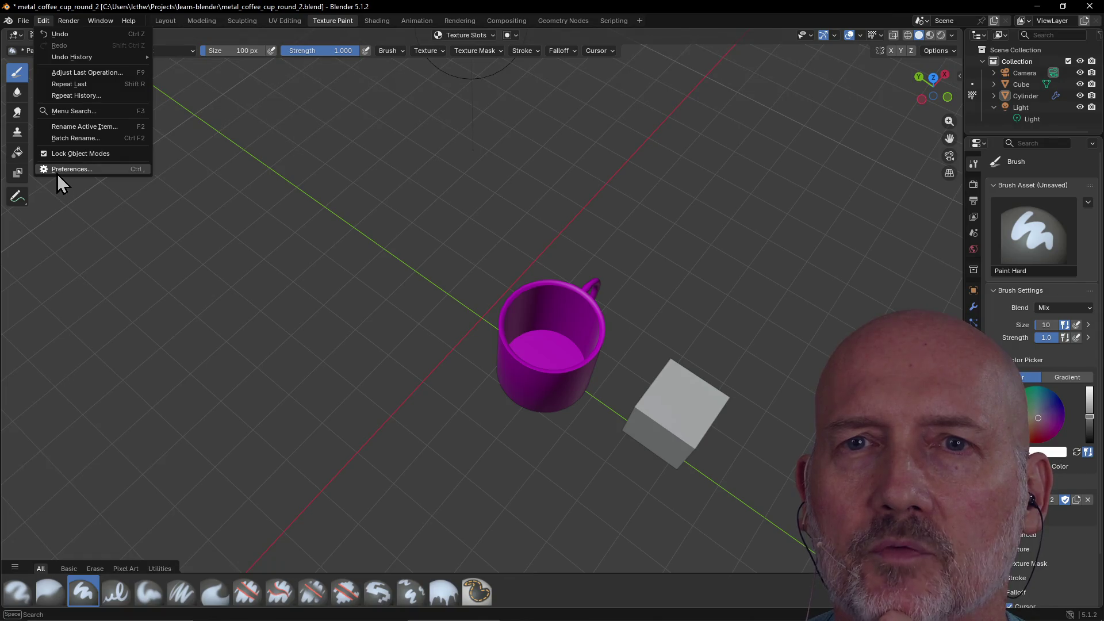
{"action": "left_click", "coordinate": [57, 174]}
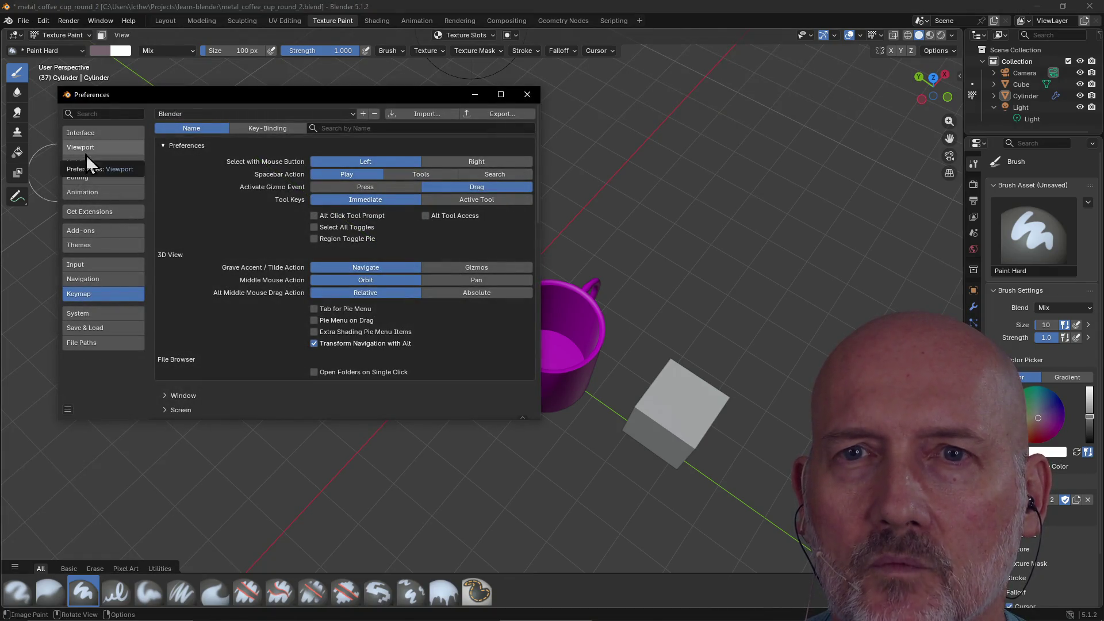
{"action": "left_click", "coordinate": [89, 138]}
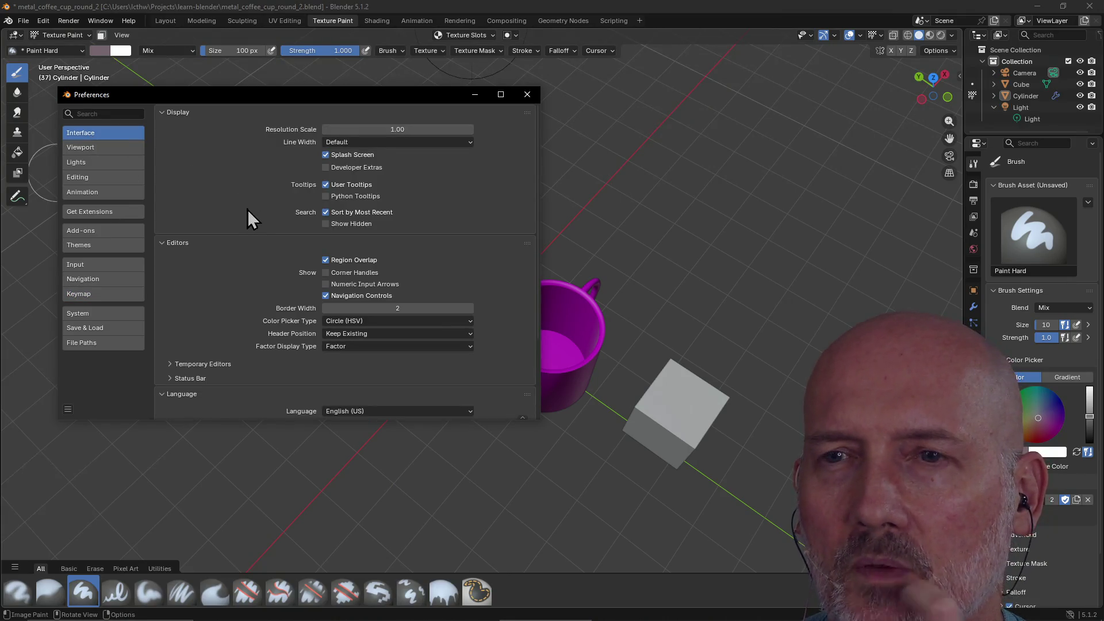
{"action": "scroll", "coordinate": [252, 274], "scroll_direction": "down", "scroll_amount": 4}
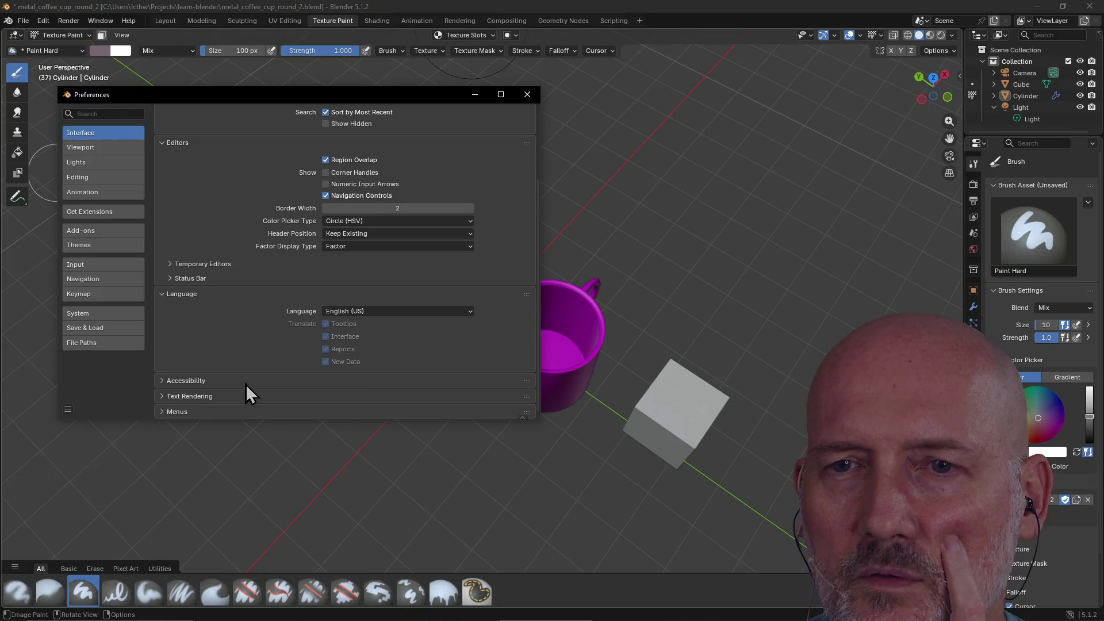
{"action": "scroll", "coordinate": [253, 322], "scroll_direction": "up", "scroll_amount": 4}
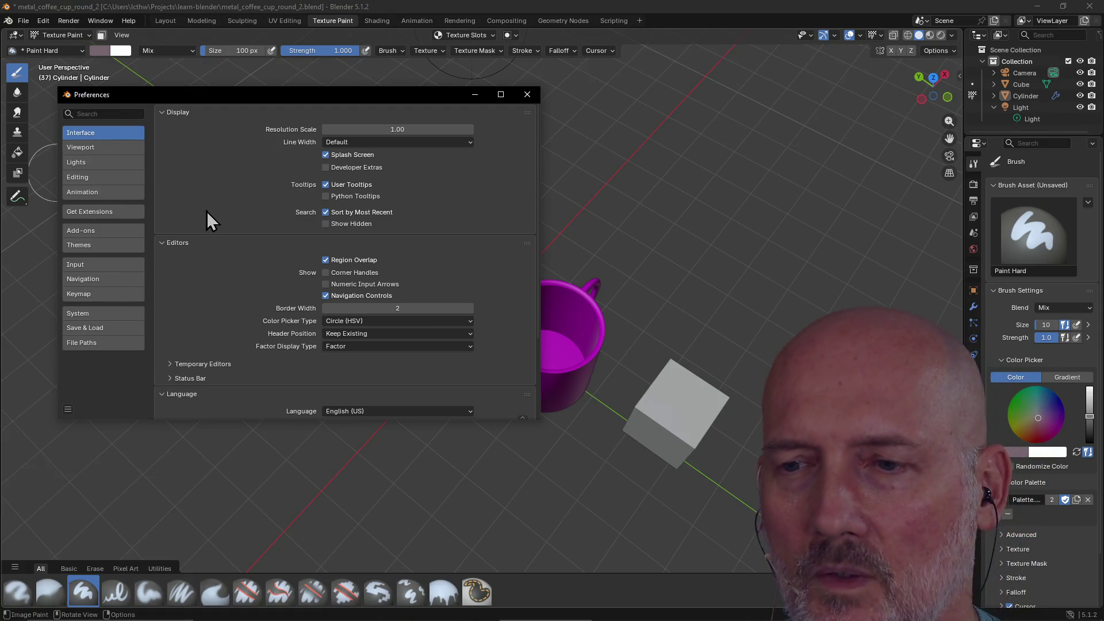
{"action": "key", "text": "alt+Tab"}
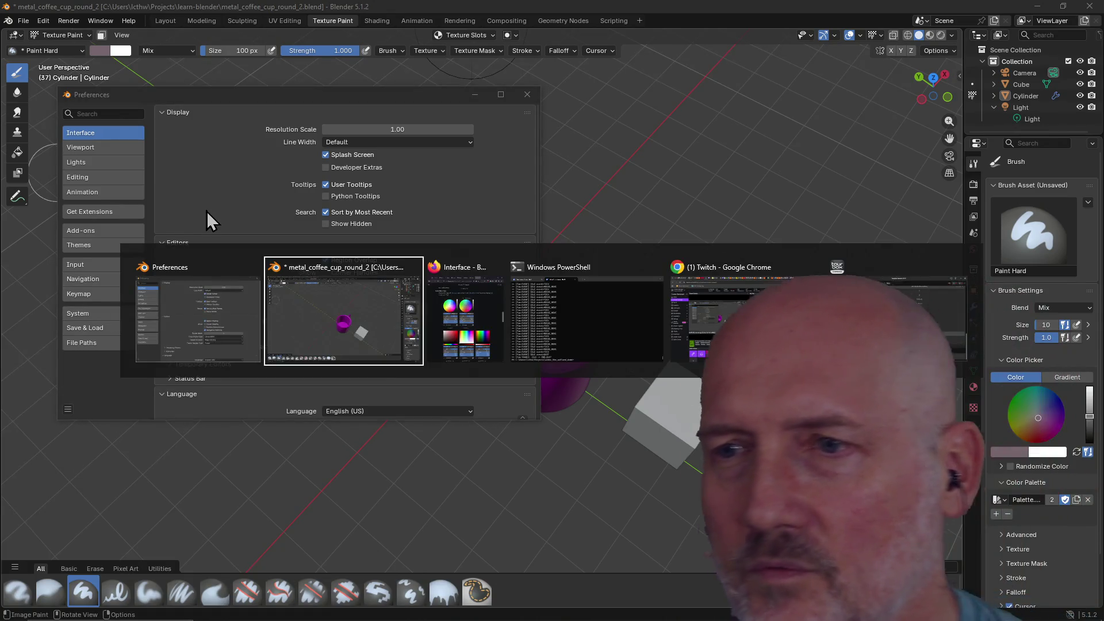
Read the manual's Color Picker Type section comparing the picker styles.
{"action": "key", "text": "alt+Tab"}
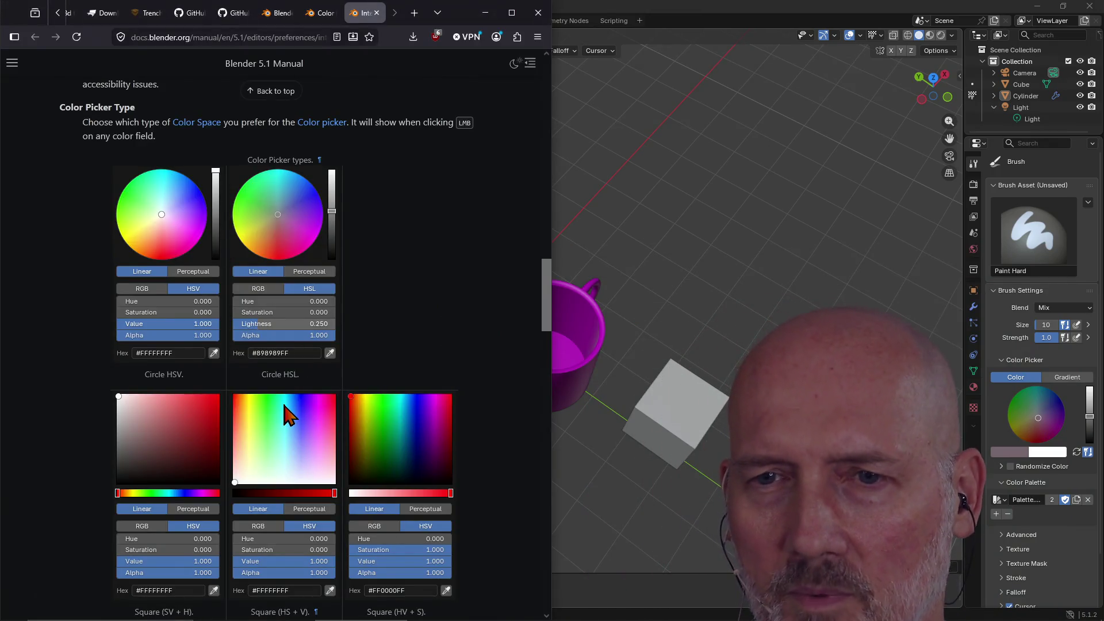
{"action": "scroll", "coordinate": [178, 431], "scroll_direction": "down", "scroll_amount": 2}
{"action": "scroll", "coordinate": [179, 431], "scroll_direction": "up", "scroll_amount": 3}
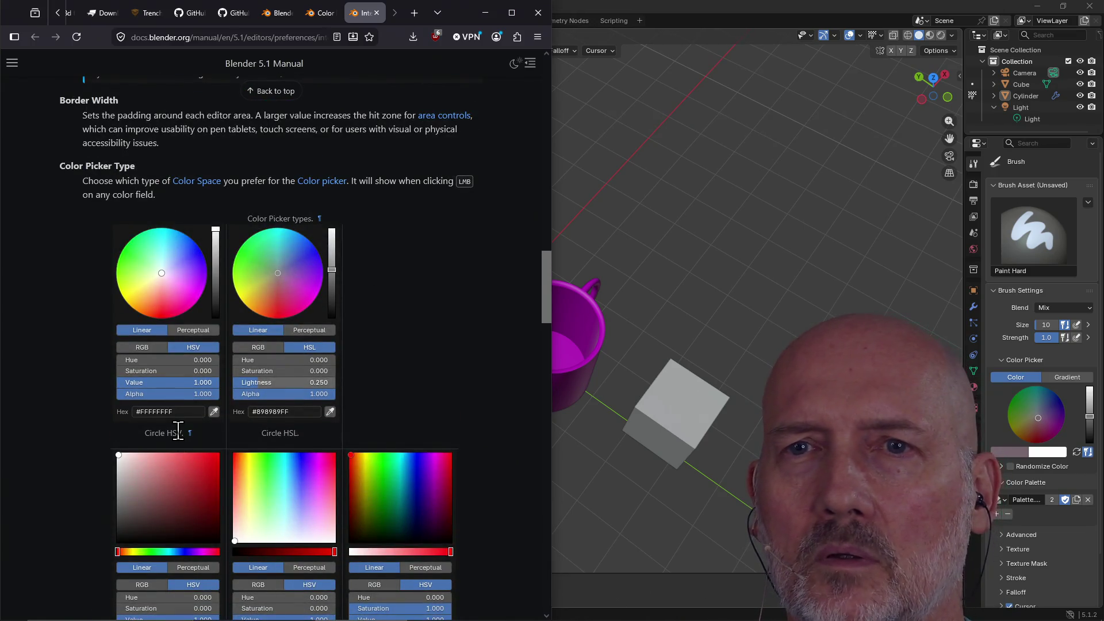
{"action": "scroll", "coordinate": [270, 362], "scroll_direction": "up", "scroll_amount": 4}
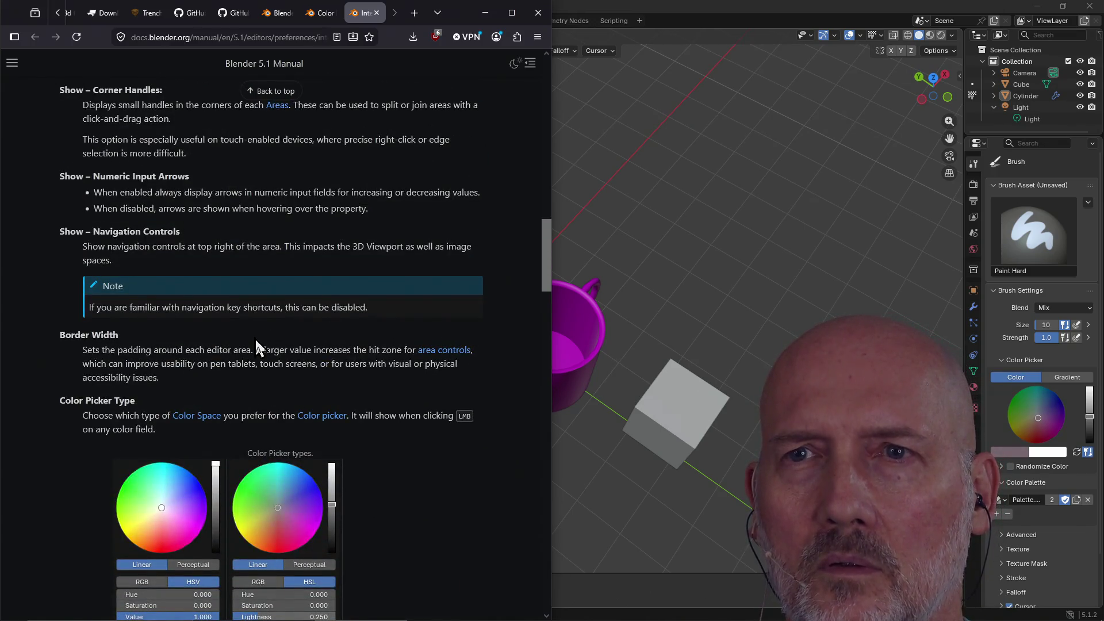
{"action": "scroll", "coordinate": [256, 345], "scroll_direction": "up", "scroll_amount": 3}
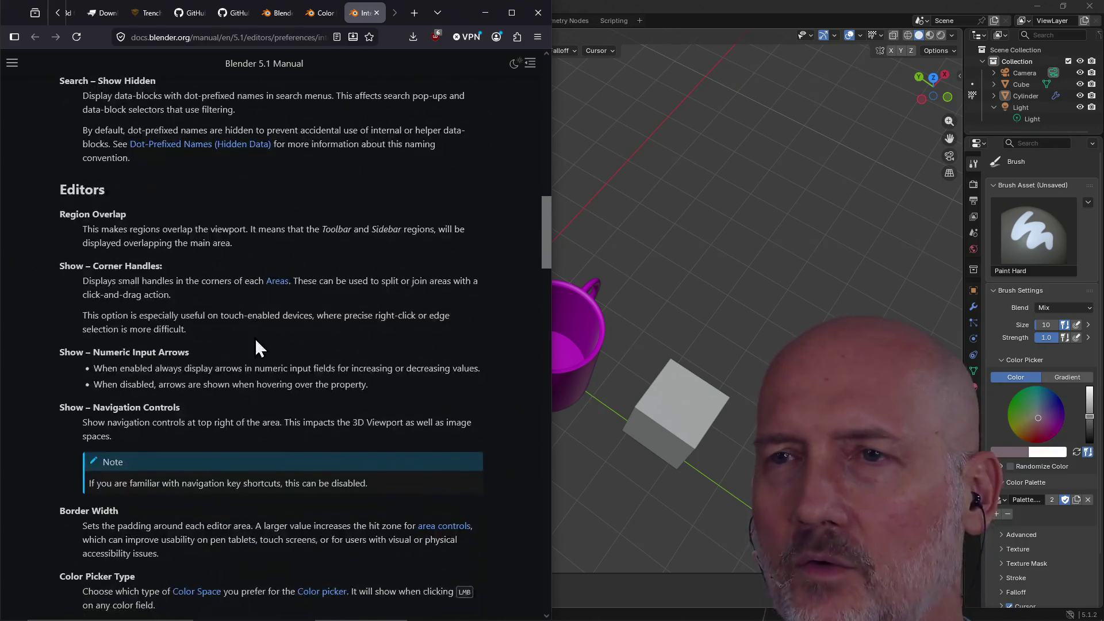
Back in Blender, glance at the Editing preferences and return to Interface.
{"action": "key", "text": "alt+Tab"}
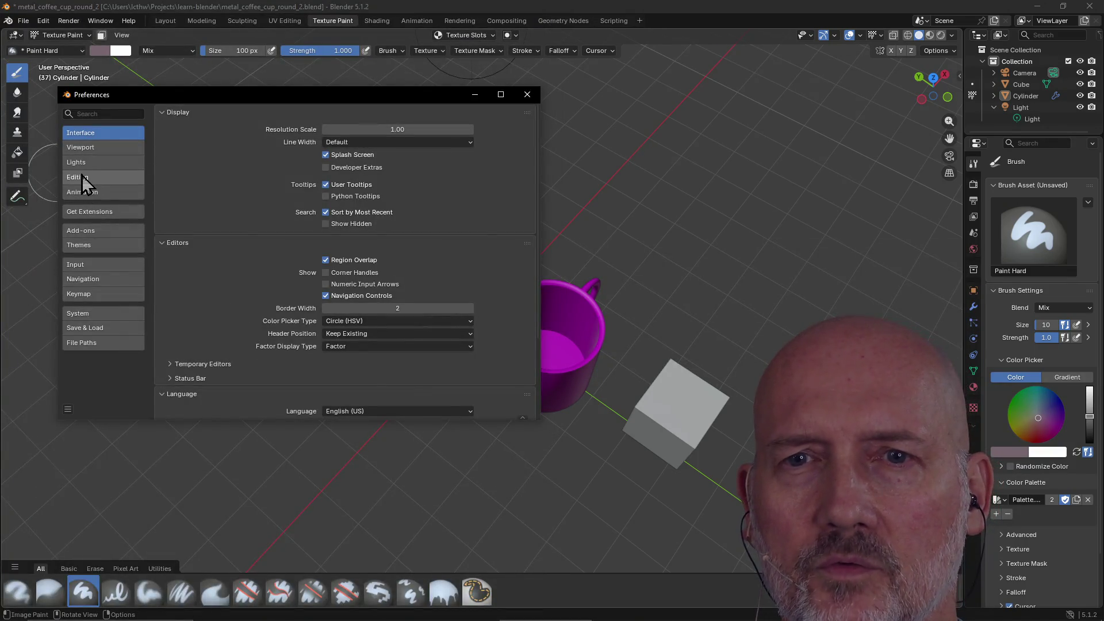
{"action": "left_click", "coordinate": [81, 179]}
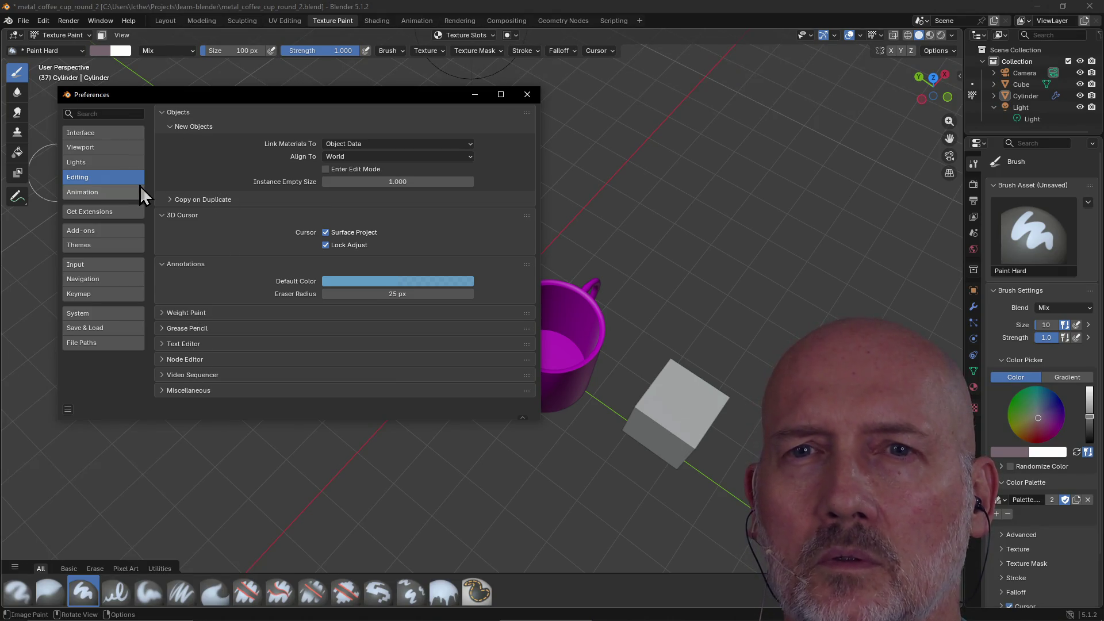
{"action": "left_click", "coordinate": [97, 133]}
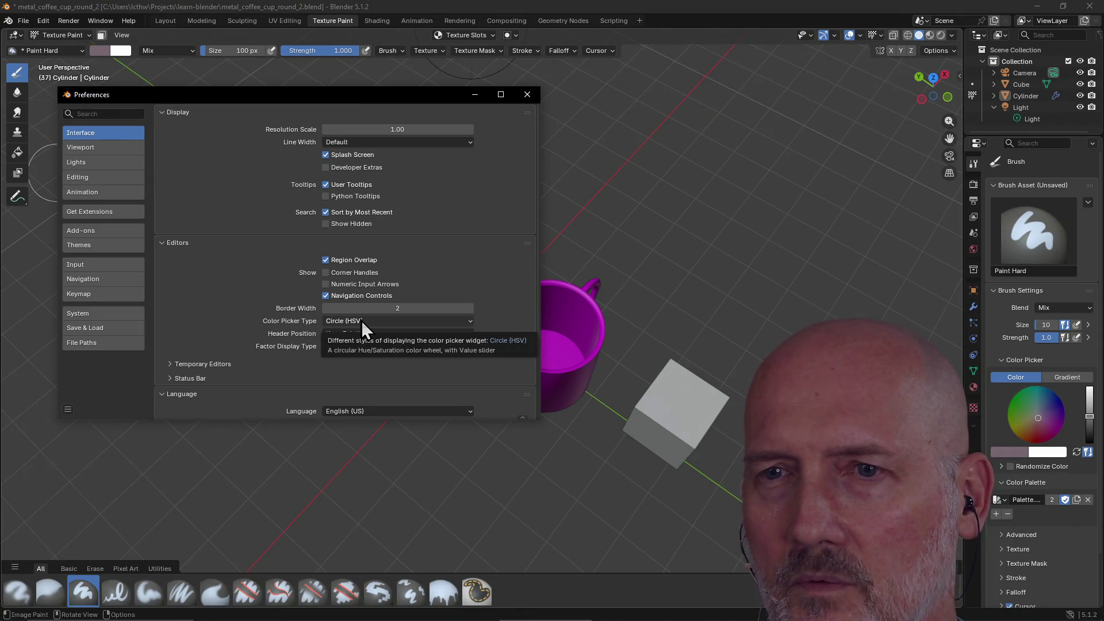
Recheck the picker types in the manual, then open Blender's Color Picker Type list.
{"action": "key", "text": "alt+Tab"}
{"action": "key", "text": "Tab"}
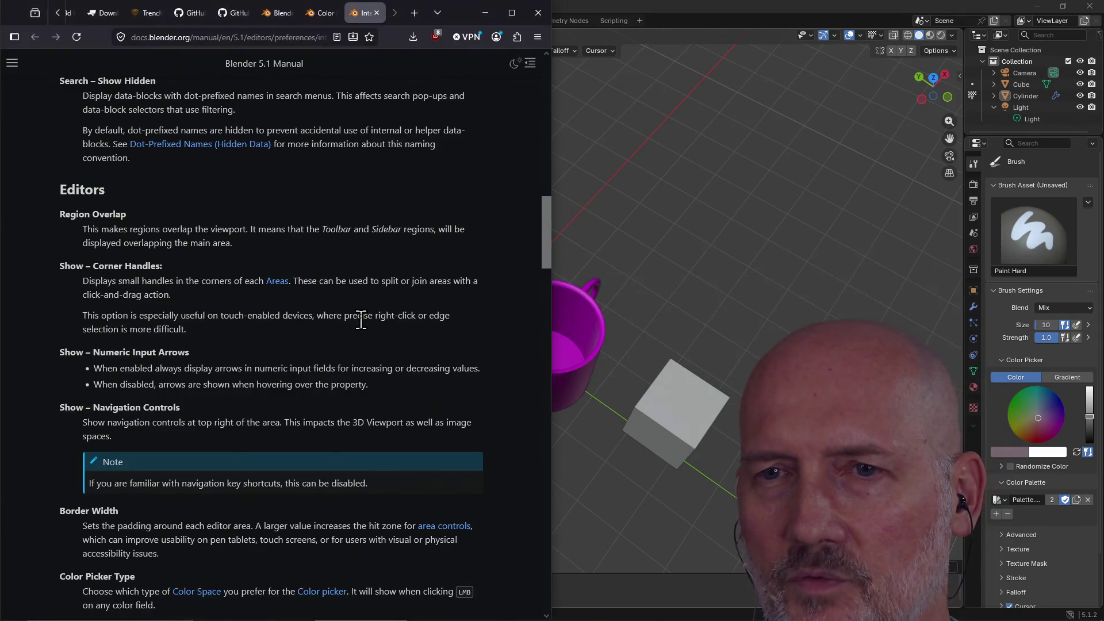
{"action": "scroll", "coordinate": [322, 330], "scroll_direction": "up", "scroll_amount": 2}
{"action": "scroll", "coordinate": [322, 331], "scroll_direction": "down", "scroll_amount": 10}
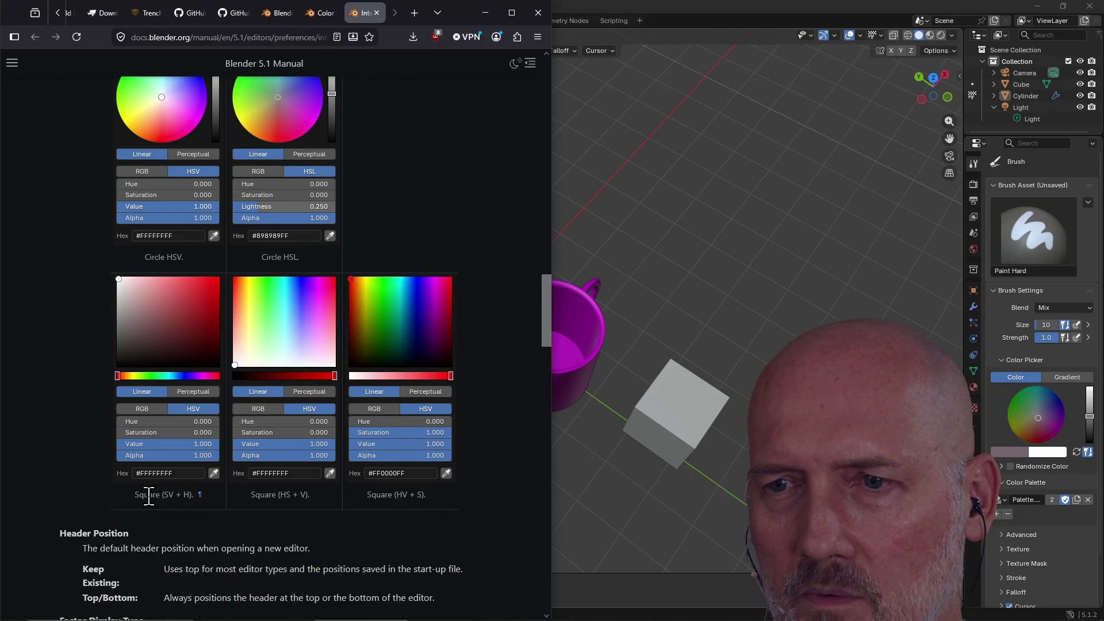
{"action": "key", "text": "alt"}
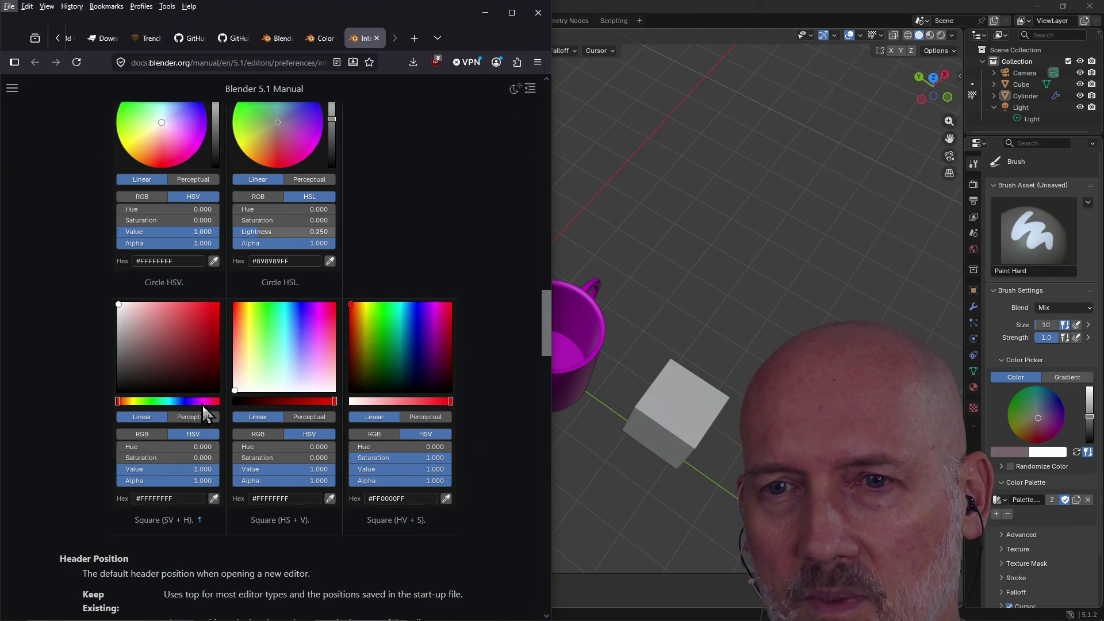
{"action": "key", "text": "alt+Tab"}
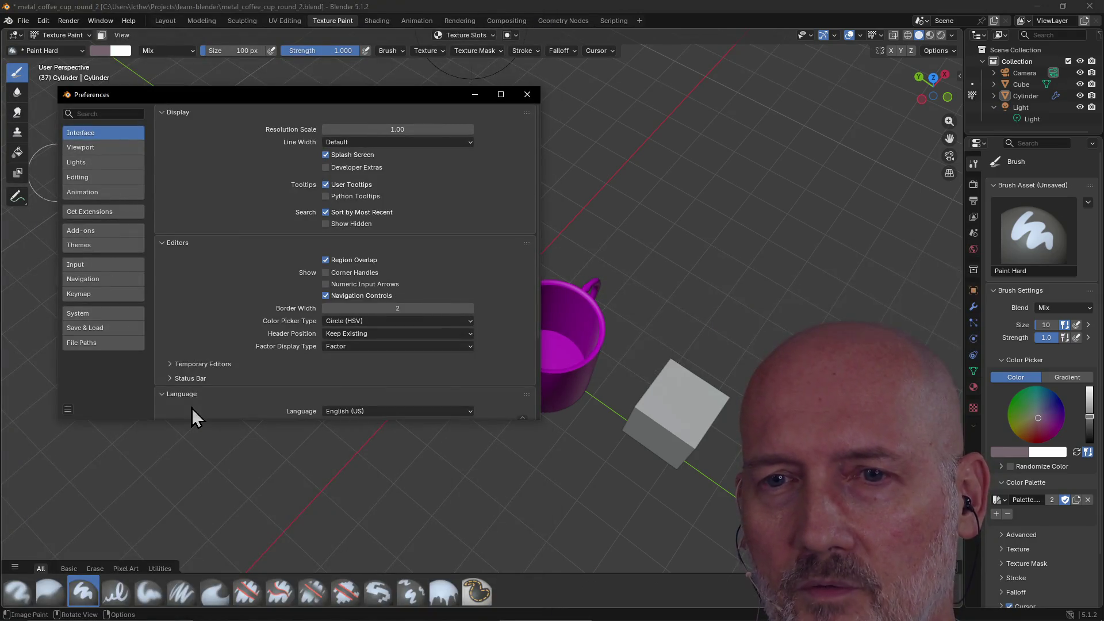
{"action": "key", "text": "alt+Tab"}
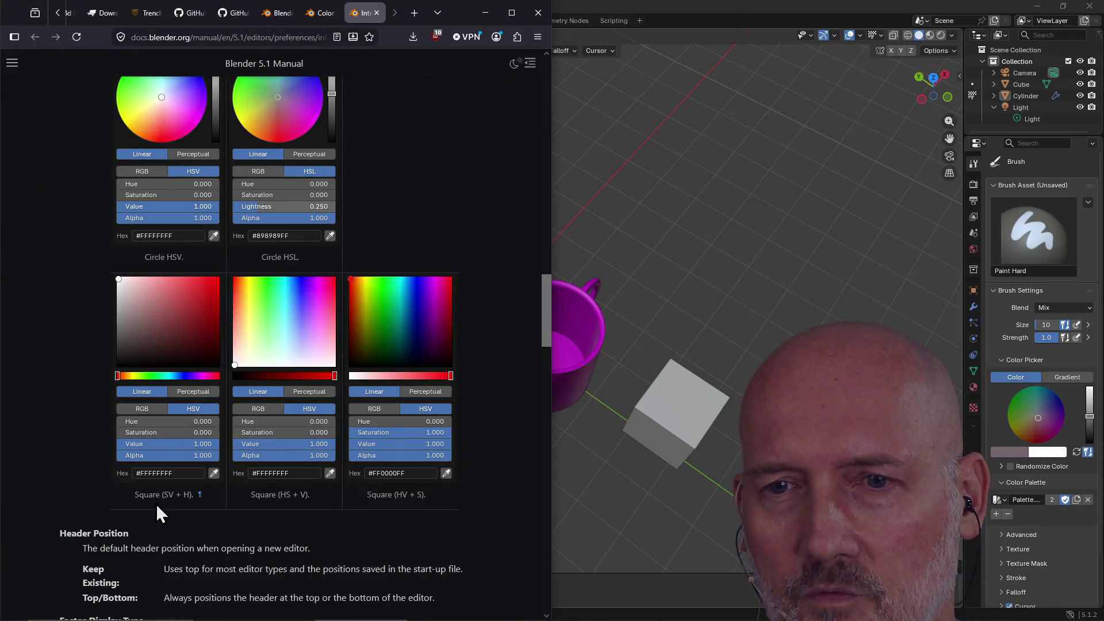
{"action": "key", "text": "alt+Tab"}
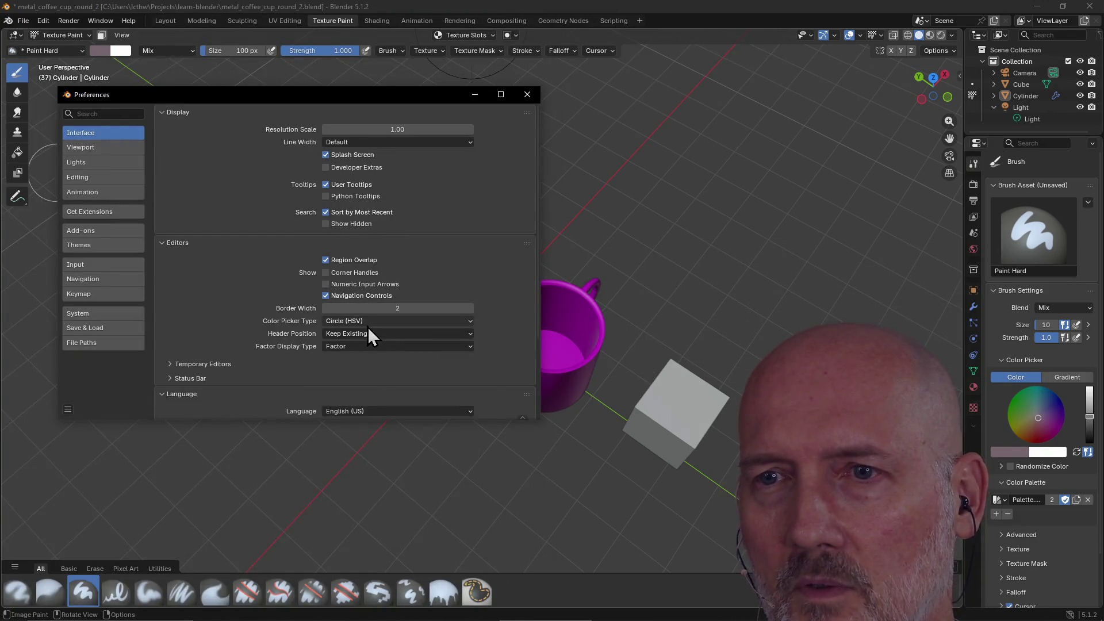
{"action": "left_click", "coordinate": [367, 322]}
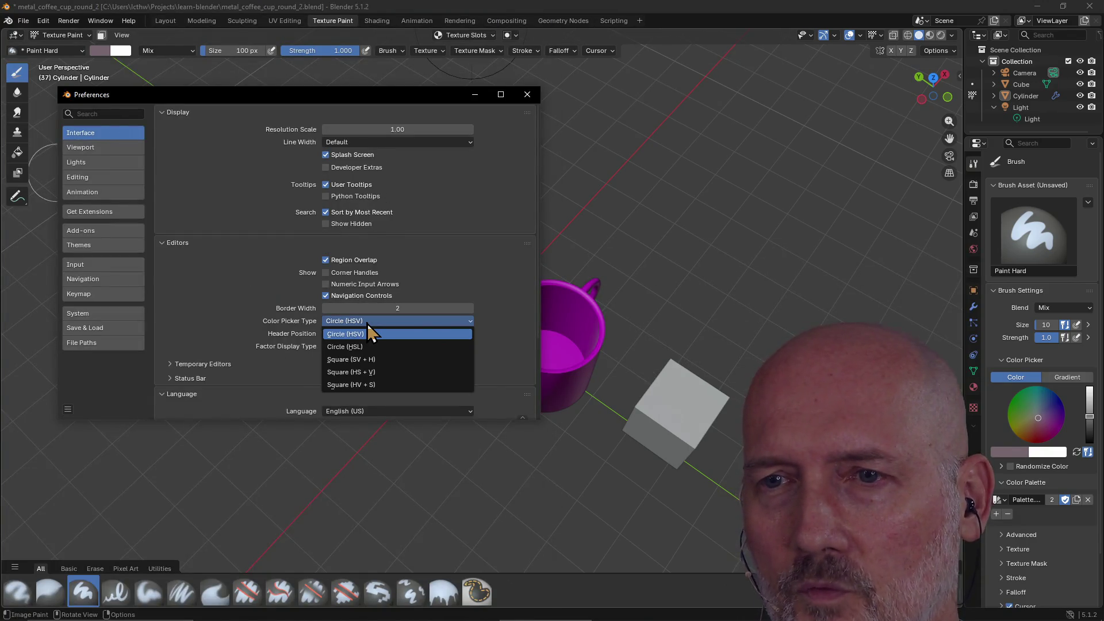
Set Color Picker Type to Square (SV + H), nudge the brush hue, and close Preferences.
{"action": "left_click", "coordinate": [376, 362]}
{"action": "left_click", "coordinate": [399, 366]}
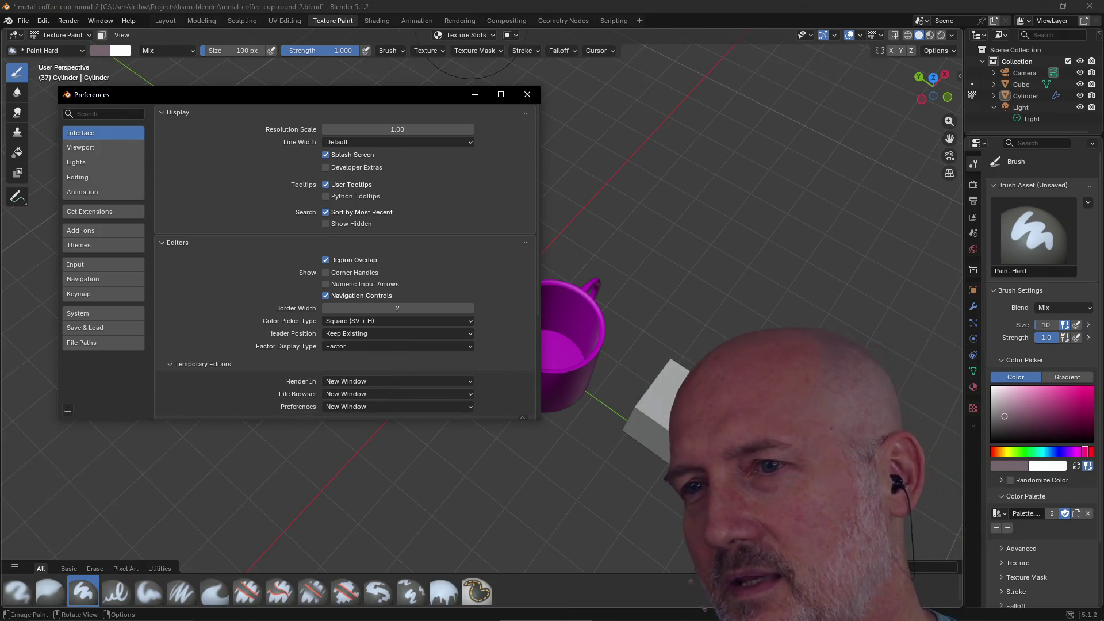
{"action": "left_click", "coordinate": [1072, 452]}
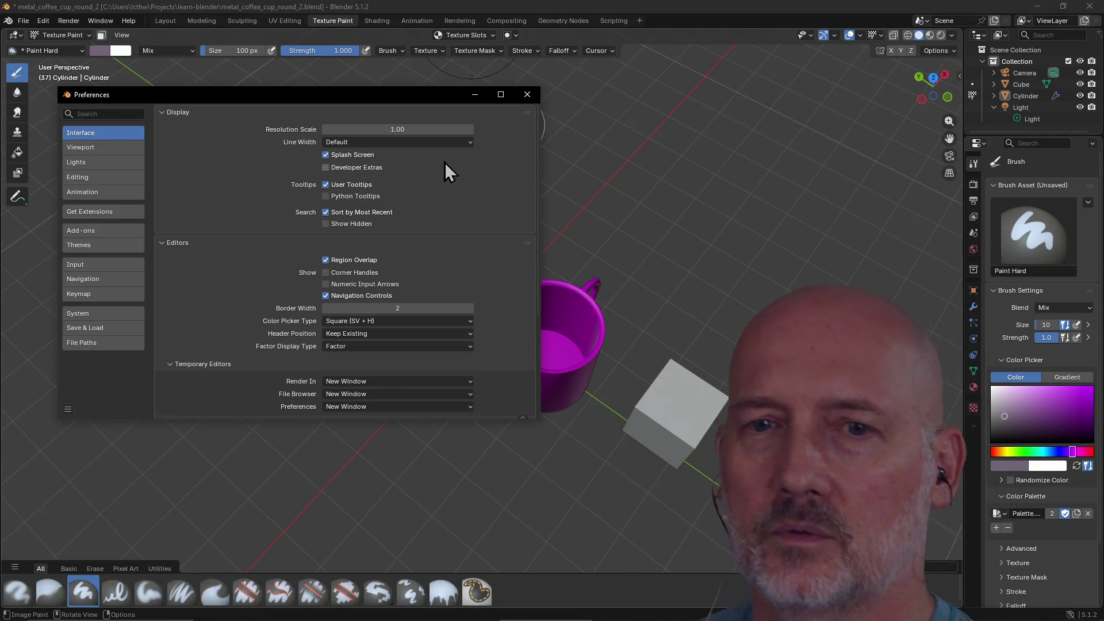
{"action": "left_click", "coordinate": [527, 95]}
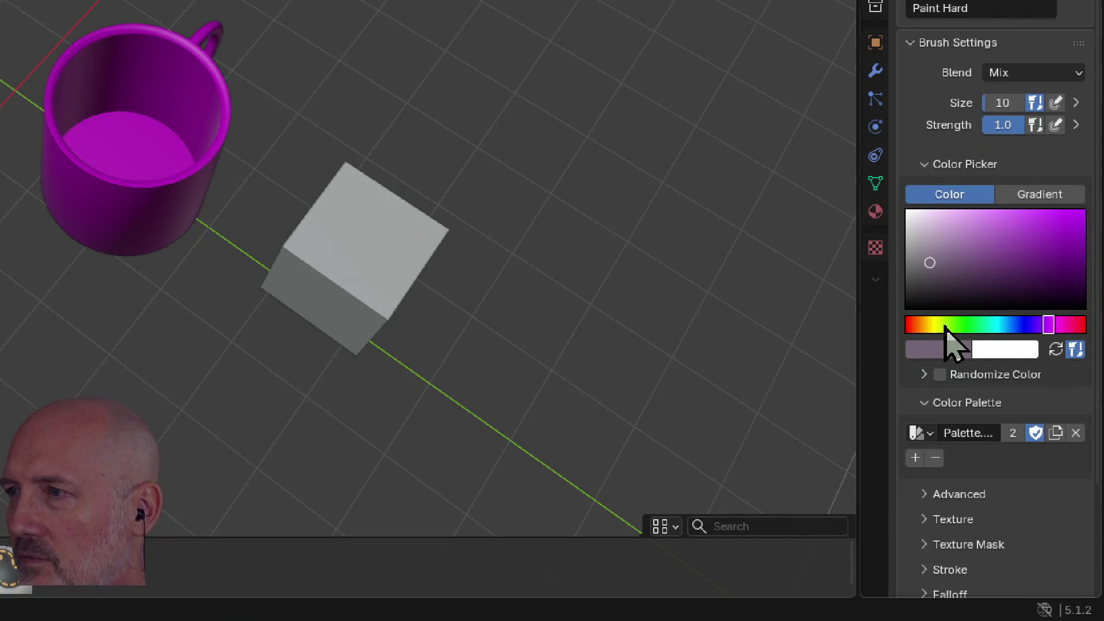
Sweep the brush hue and saturation/value through green and teal, settling on muted slate-blue grey.
{"action": "mouse_move", "coordinate": [1049, 325]}
{"action": "left_mouse_down"}
{"action": "mouse_move", "coordinate": [946, 325]}
{"action": "mouse_move", "coordinate": [1043, 325]}
{"action": "mouse_move", "coordinate": [1023, 325]}
{"action": "left_mouse_up"}
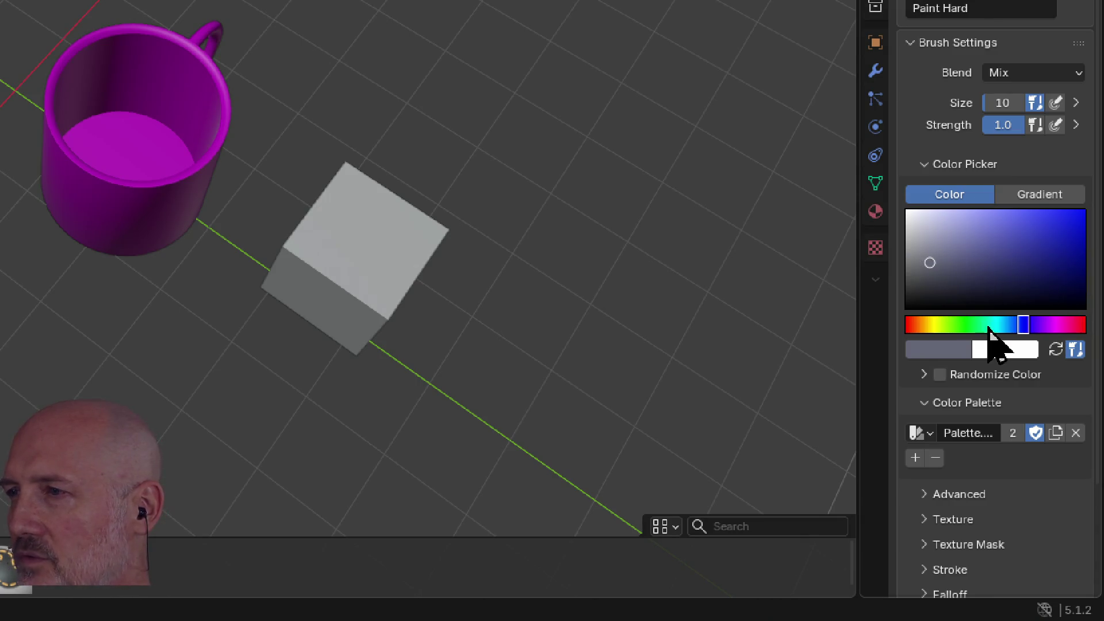
{"action": "left_click_drag", "start_coordinate": [1023, 331], "coordinate": [965, 325]}
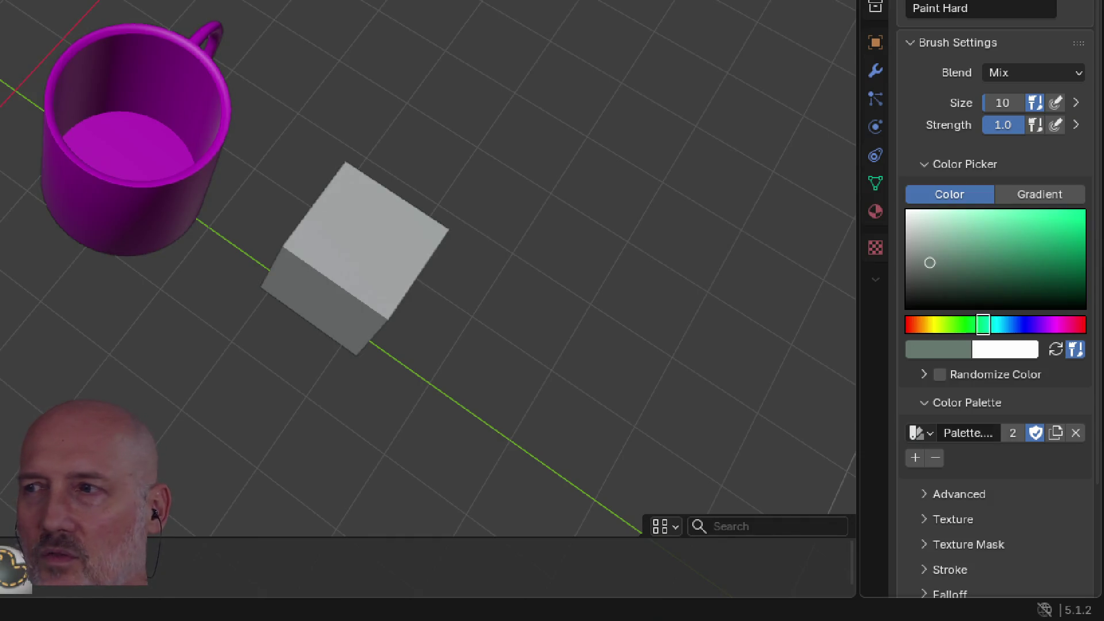
{"action": "left_click_drag", "start_coordinate": [948, 284], "coordinate": [964, 287]}
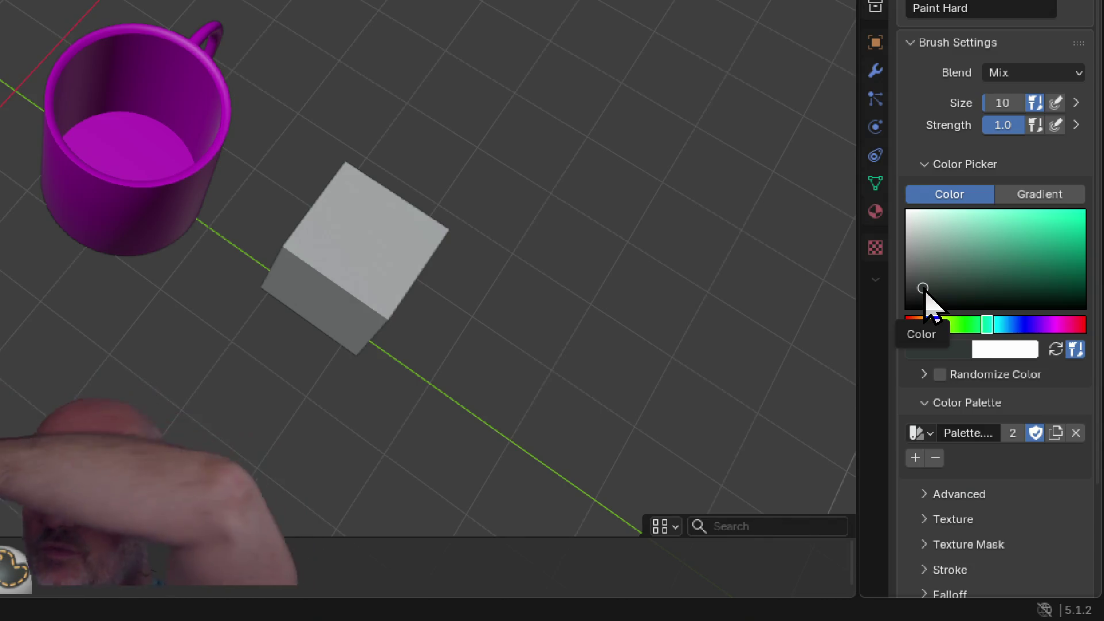
{"action": "mouse_move", "coordinate": [922, 288]}
{"action": "left_mouse_down"}
{"action": "mouse_move", "coordinate": [1077, 246]}
{"action": "mouse_move", "coordinate": [919, 252]}
{"action": "mouse_move", "coordinate": [912, 235]}
{"action": "mouse_move", "coordinate": [1077, 248]}
{"action": "mouse_move", "coordinate": [947, 246]}
{"action": "left_mouse_up"}
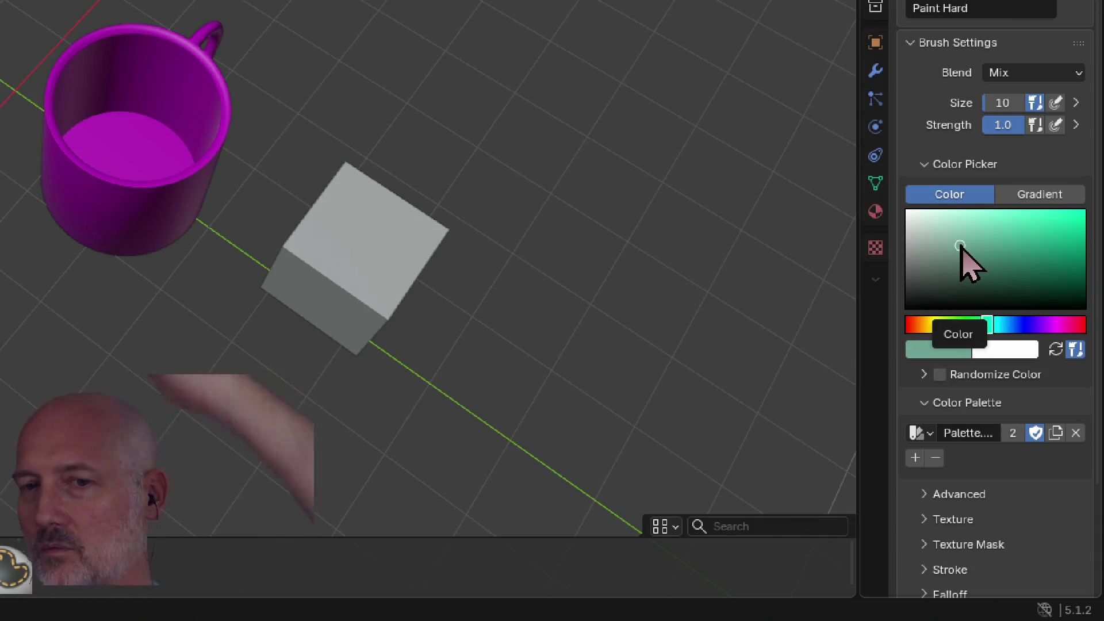
{"action": "left_click_drag", "start_coordinate": [960, 246], "coordinate": [960, 259]}
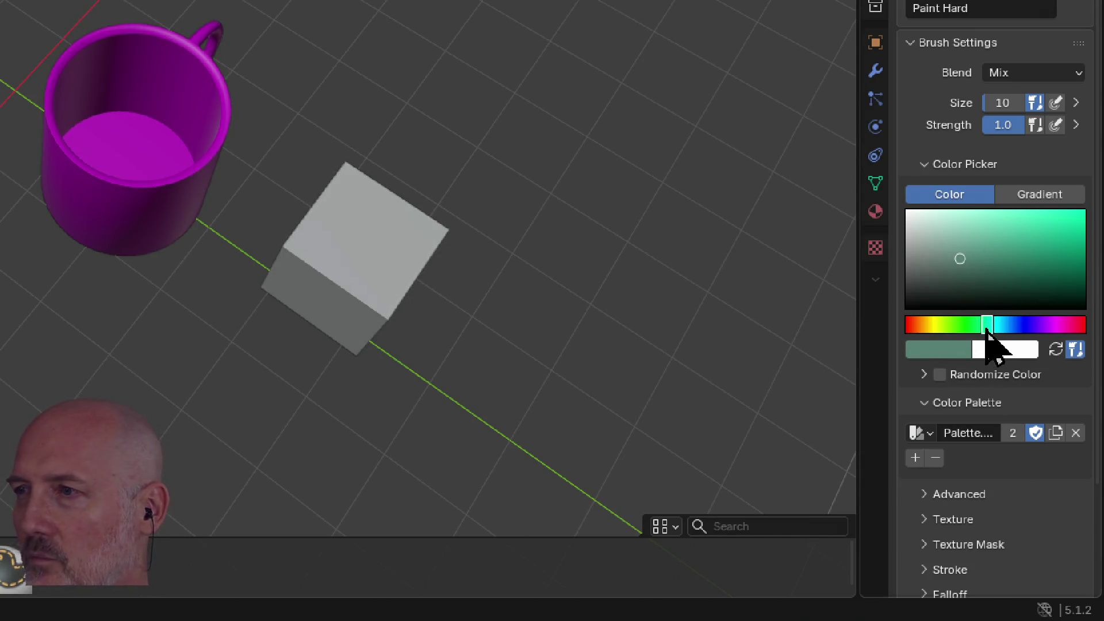
{"action": "mouse_move", "coordinate": [986, 326]}
{"action": "left_mouse_down"}
{"action": "mouse_move", "coordinate": [1030, 327]}
{"action": "mouse_move", "coordinate": [1019, 326]}
{"action": "left_mouse_up"}
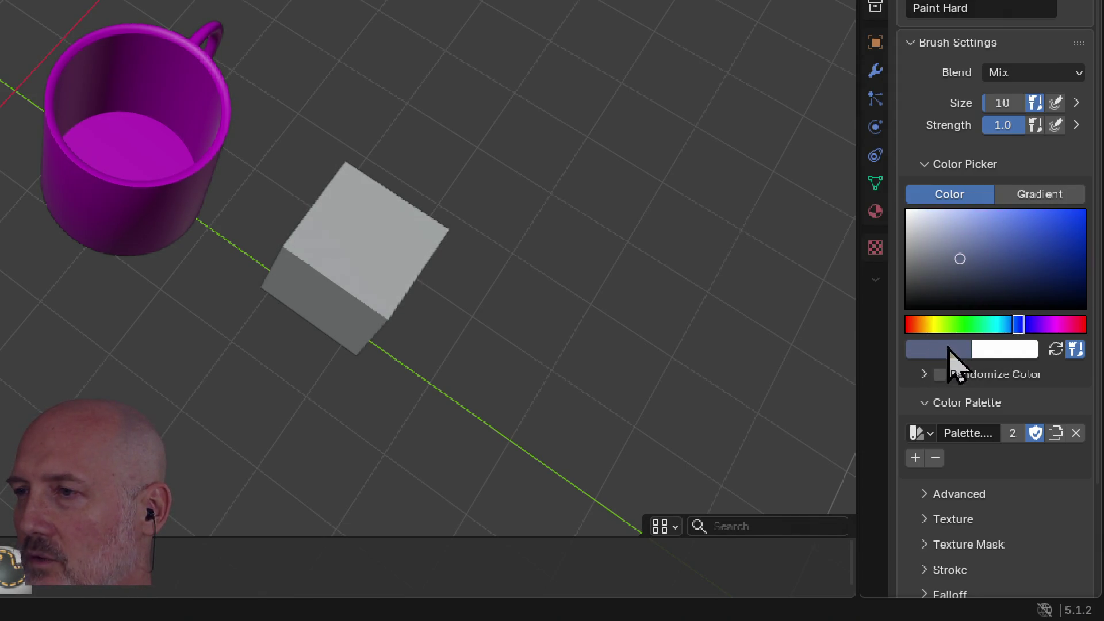
{"action": "mouse_move", "coordinate": [940, 352]}
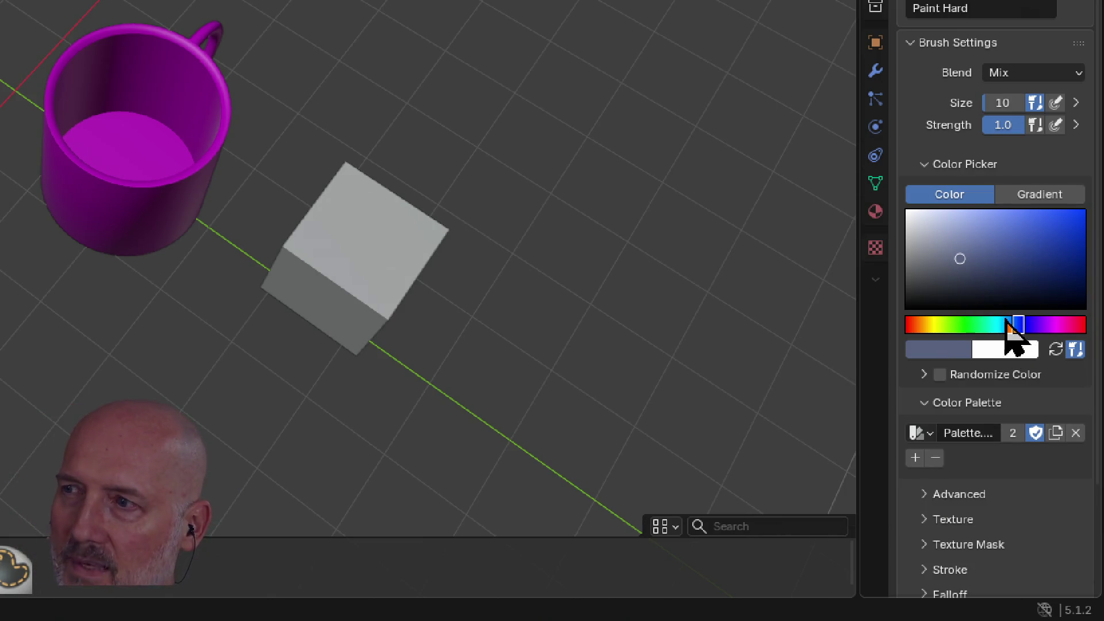
{"action": "mouse_move", "coordinate": [1020, 326]}
{"action": "left_mouse_down"}
{"action": "mouse_move", "coordinate": [1051, 324]}
{"action": "mouse_move", "coordinate": [938, 325]}
{"action": "mouse_move", "coordinate": [1025, 325]}
{"action": "left_mouse_up"}
{"action": "left_click", "coordinate": [948, 266]}
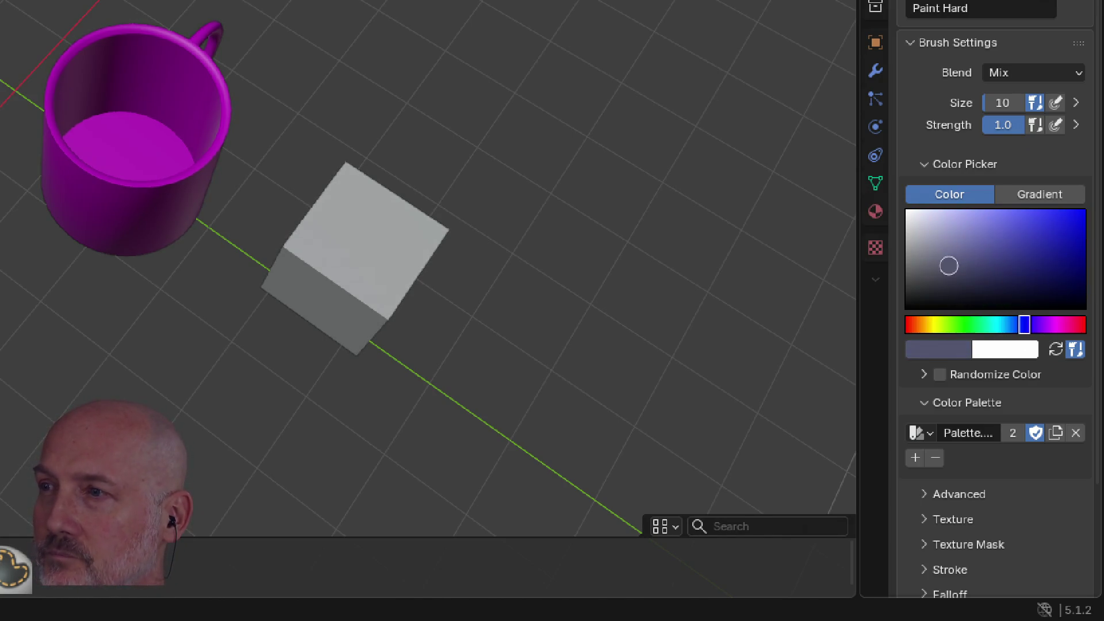
Drag the square-picker marker toward the top-left to lighten and desaturate the blue brush colour.
{"action": "left_click_drag", "start_coordinate": [949, 265], "coordinate": [924, 278]}
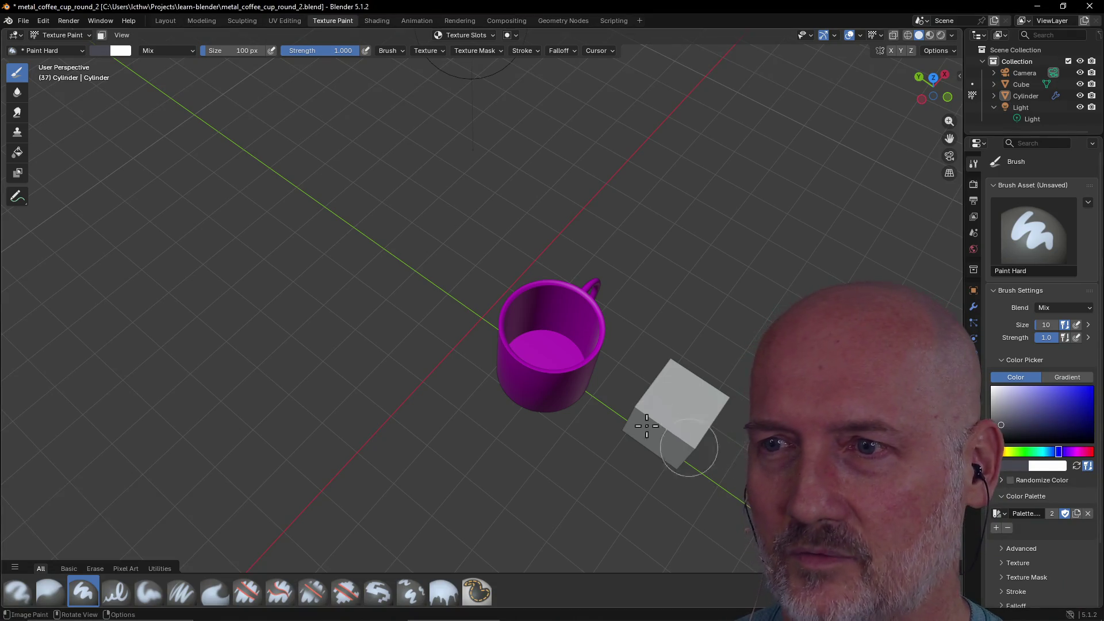
Orbit and zoom to a low, side-on close view of the mug and cube.
{"action": "mouse_move", "coordinate": [562, 394]}
{"action": "middle_mouse_down"}
{"action": "mouse_move", "coordinate": [606, 343]}
{"action": "mouse_move", "coordinate": [584, 360]}
{"action": "mouse_move", "coordinate": [702, 339]}
{"action": "mouse_move", "coordinate": [586, 253]}
{"action": "mouse_move", "coordinate": [547, 314]}
{"action": "mouse_move", "coordinate": [609, 301]}
{"action": "middle_mouse_up"}
{"action": "scroll", "coordinate": [587, 360], "scroll_direction": "up", "scroll_amount": 5}
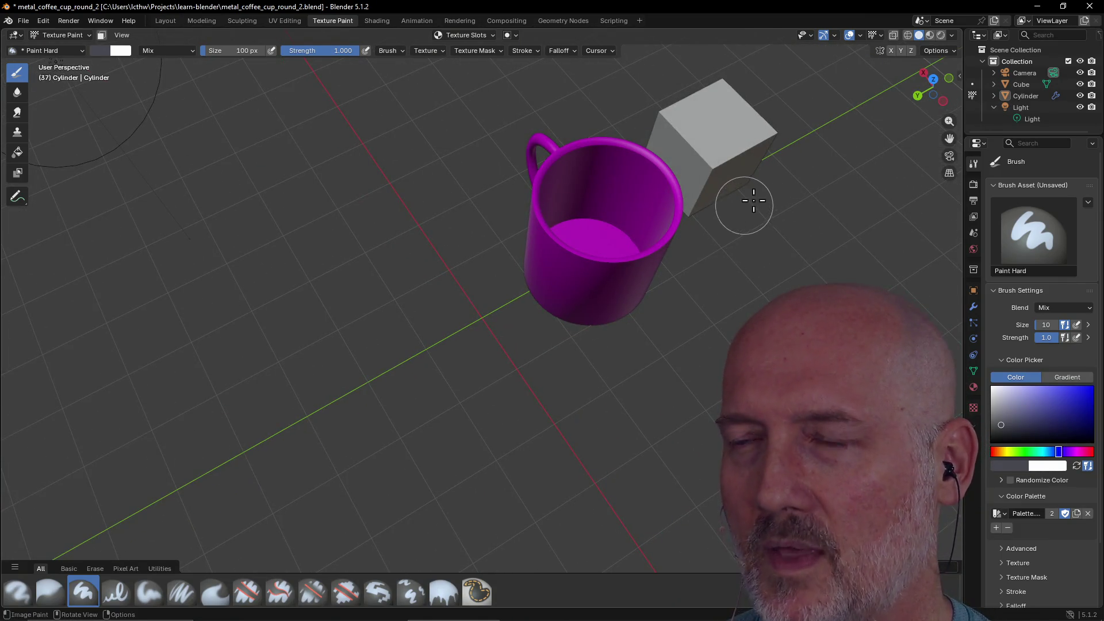
{"action": "mouse_move", "coordinate": [764, 172]}
{"action": "middle_mouse_down"}
{"action": "mouse_move", "coordinate": [744, 157]}
{"action": "mouse_move", "coordinate": [776, 131]}
{"action": "middle_mouse_up"}
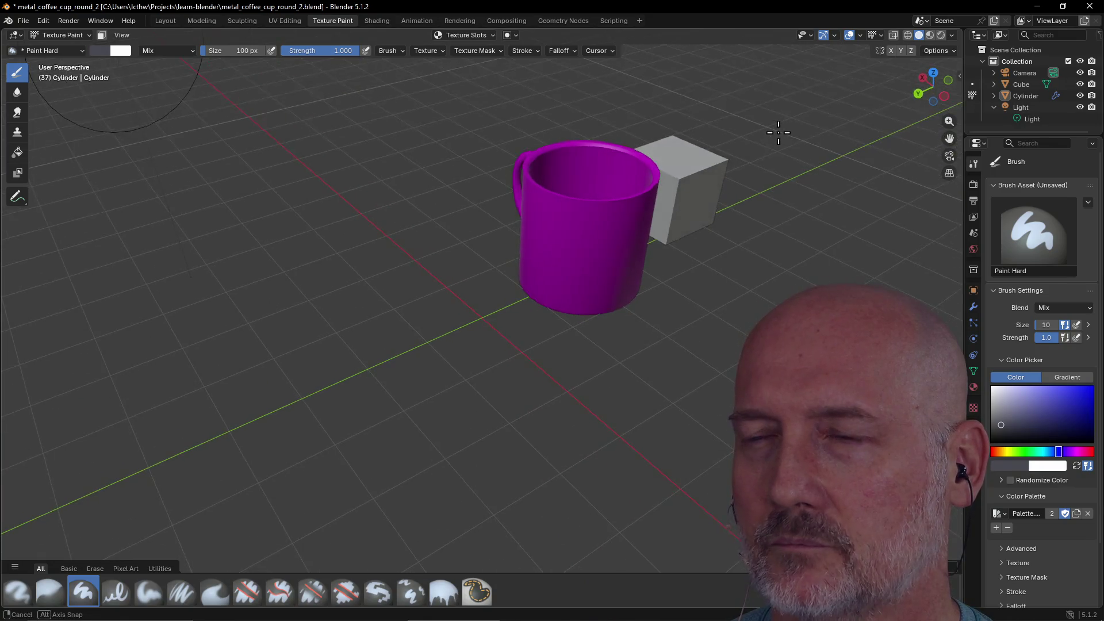
{"action": "scroll", "coordinate": [777, 130], "scroll_direction": "up", "scroll_amount": 2}
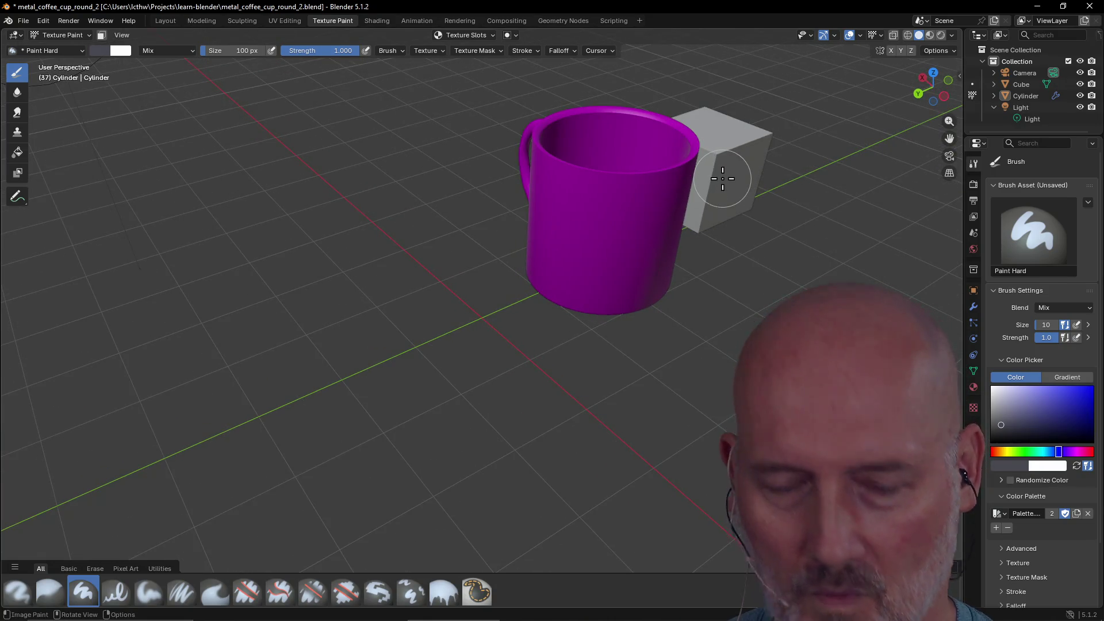
{"action": "key", "text": "alt+Tab"}
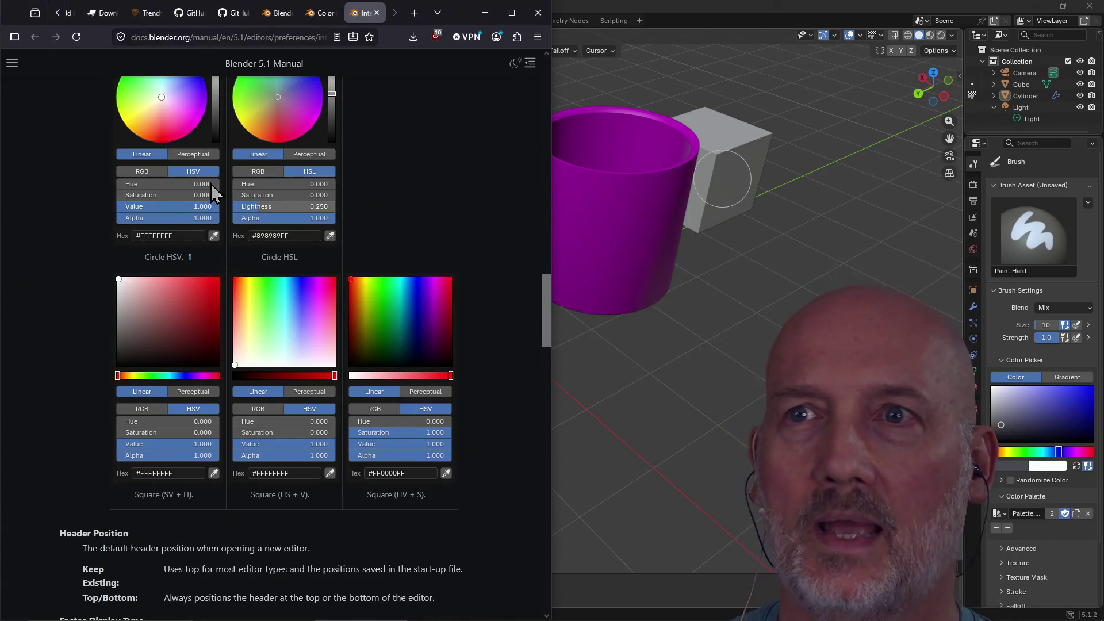
Close the preferences manual page and page through Color Ramp, Color Palette and Curve Widget to Tools & Operators.
{"action": "left_click", "coordinate": [377, 13]}
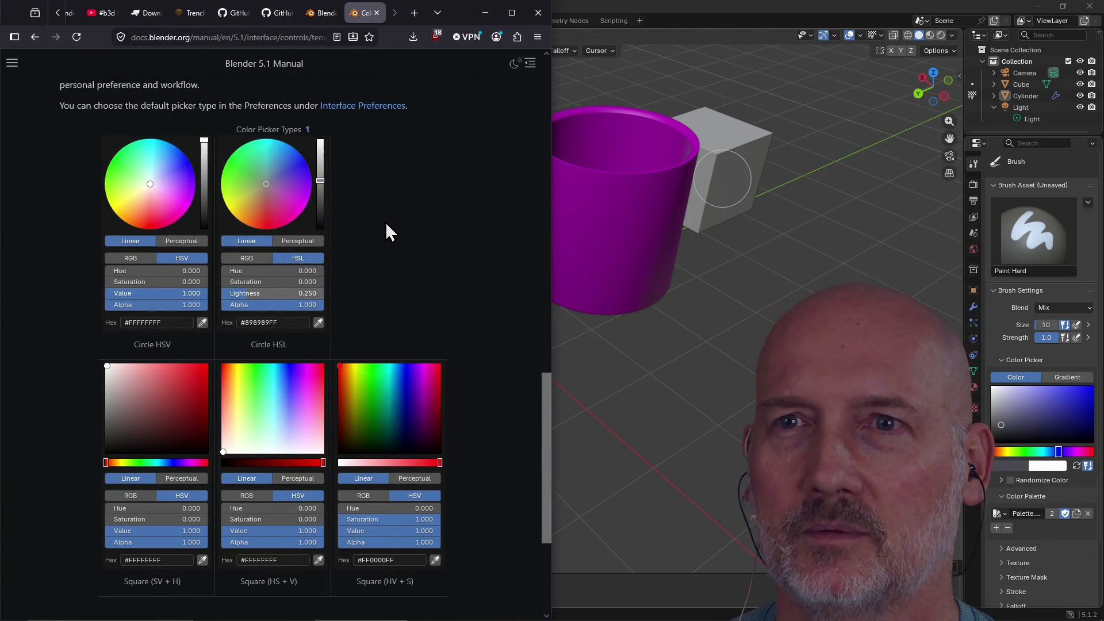
{"action": "scroll", "coordinate": [385, 222], "scroll_direction": "down", "scroll_amount": 4}
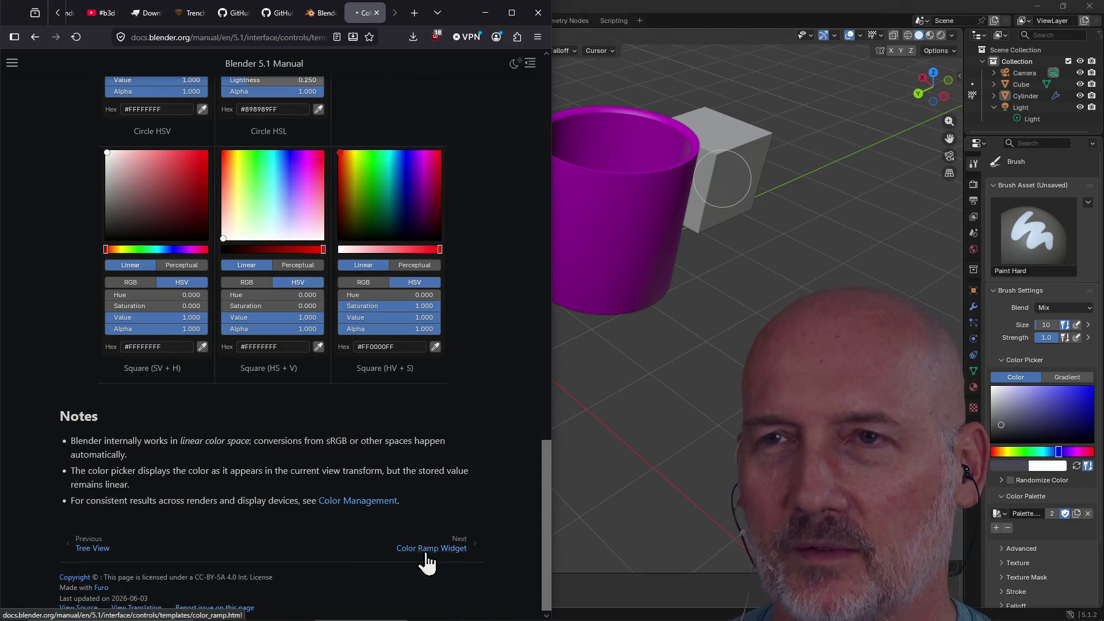
{"action": "left_click", "coordinate": [426, 552]}
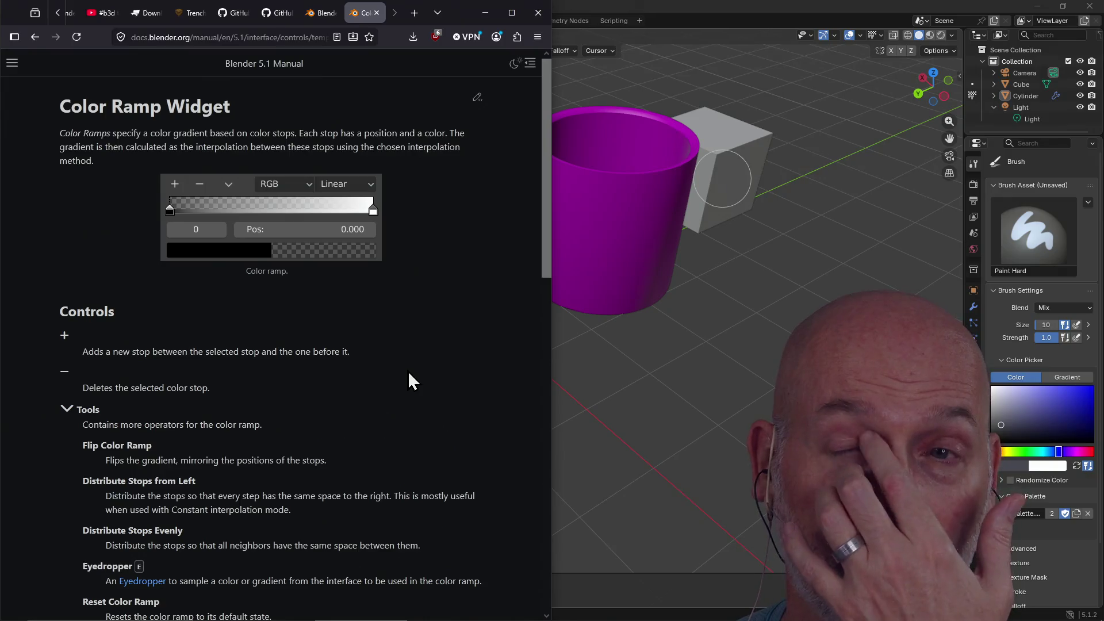
{"action": "scroll", "coordinate": [408, 370], "scroll_direction": "down", "scroll_amount": 10}
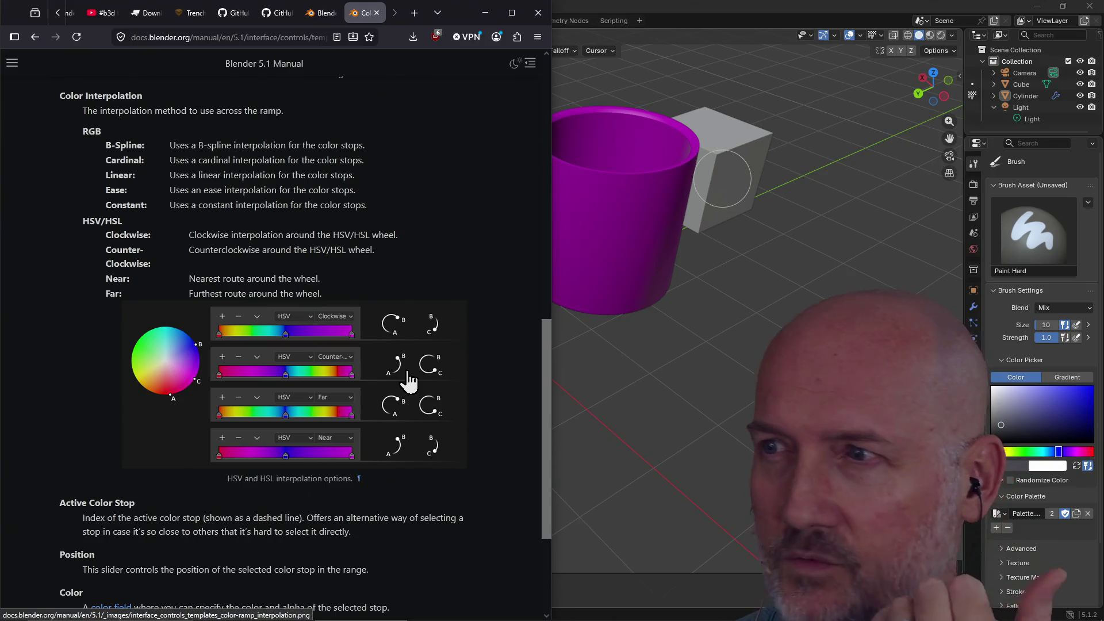
{"action": "scroll", "coordinate": [411, 391], "scroll_direction": "down", "scroll_amount": 3}
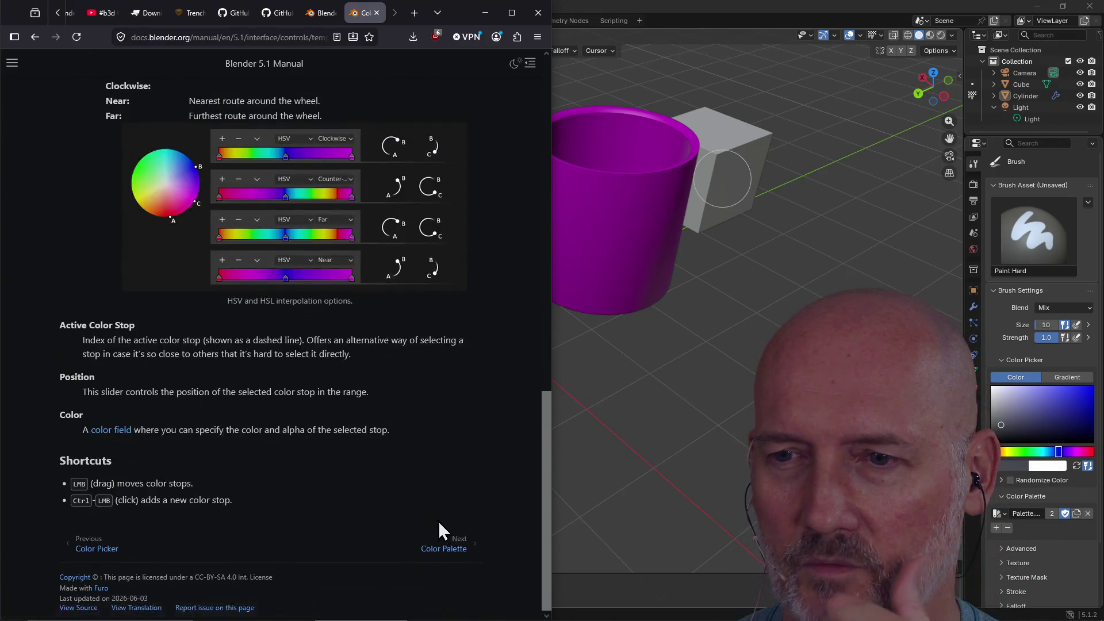
{"action": "left_click", "coordinate": [443, 546]}
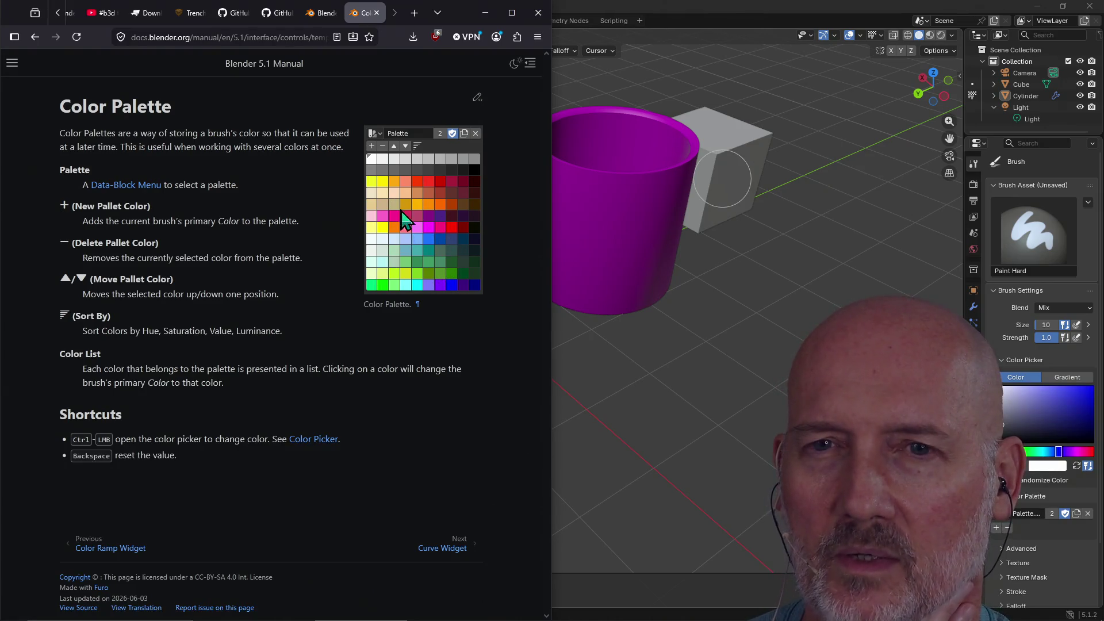
{"action": "left_click", "coordinate": [448, 550]}
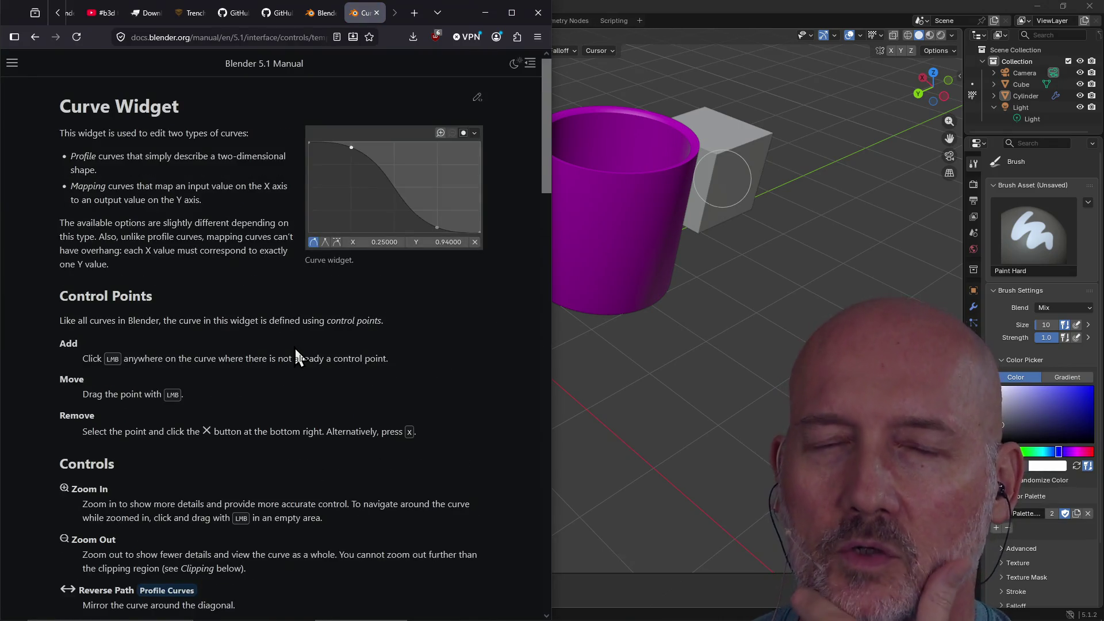
{"action": "scroll", "coordinate": [322, 335], "scroll_direction": "down", "scroll_amount": 20}
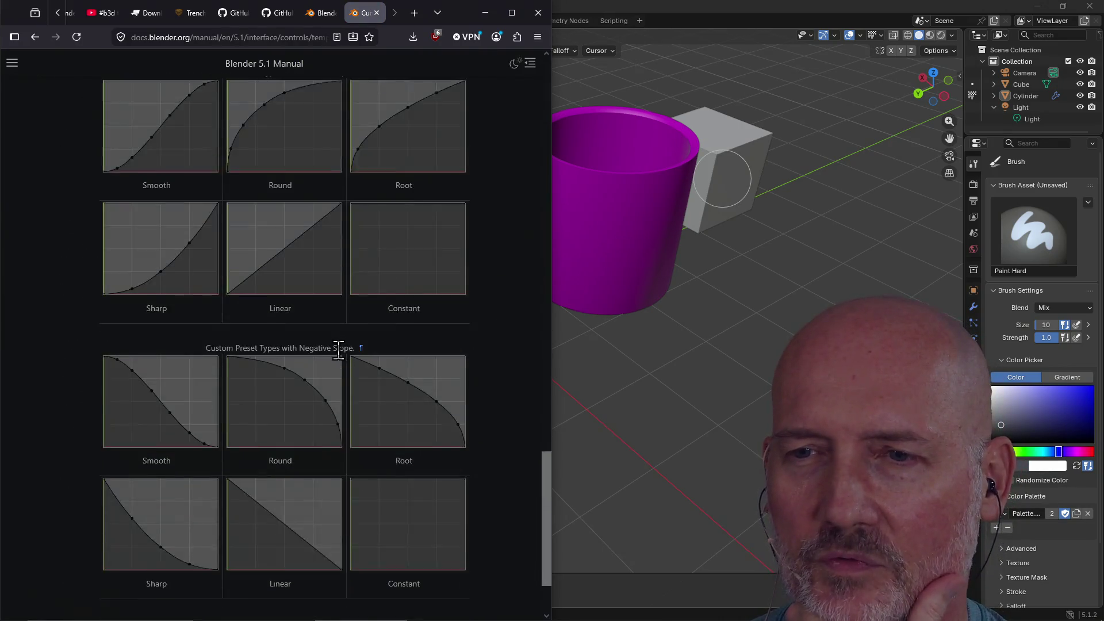
{"action": "left_click", "coordinate": [432, 550]}
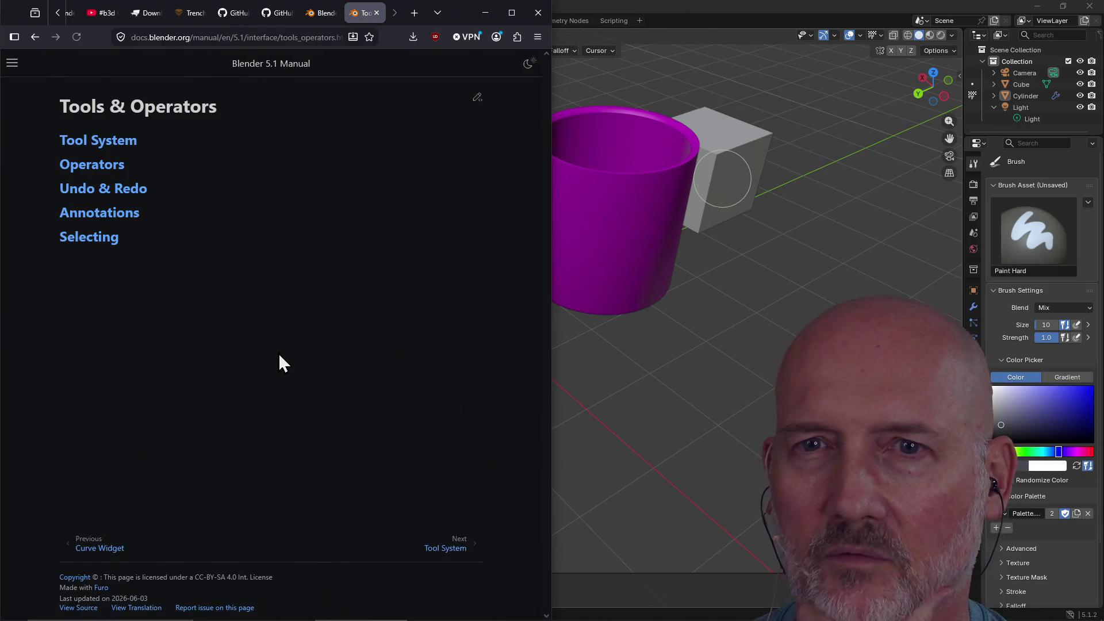
Open and scroll through the manual's Tool System page.
{"action": "left_click", "coordinate": [439, 549]}
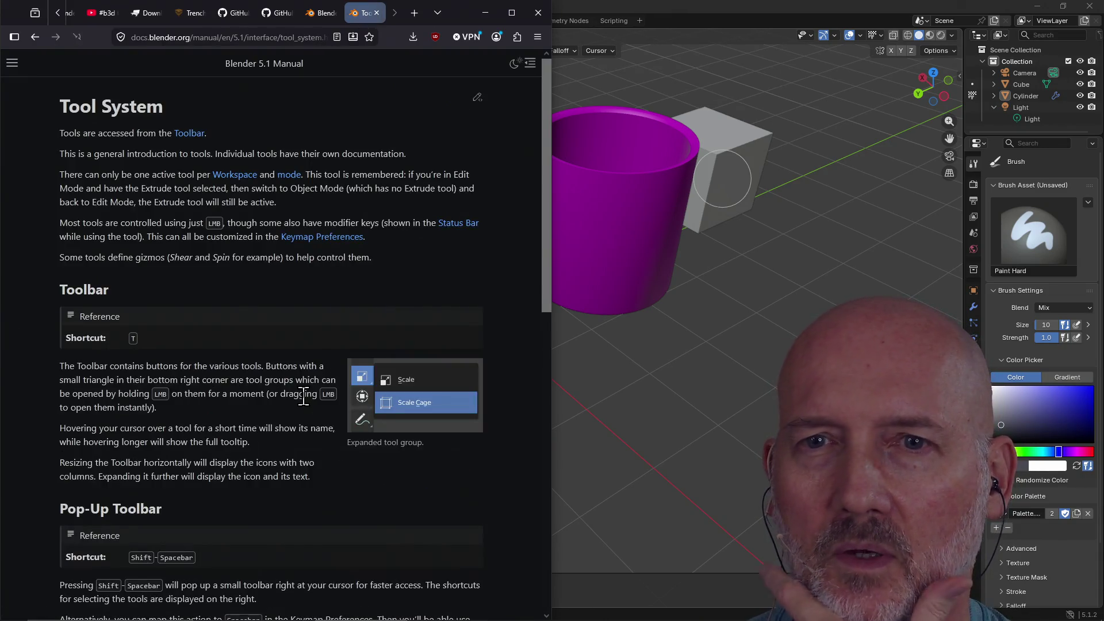
{"action": "scroll", "coordinate": [253, 379], "scroll_direction": "down", "scroll_amount": 10}
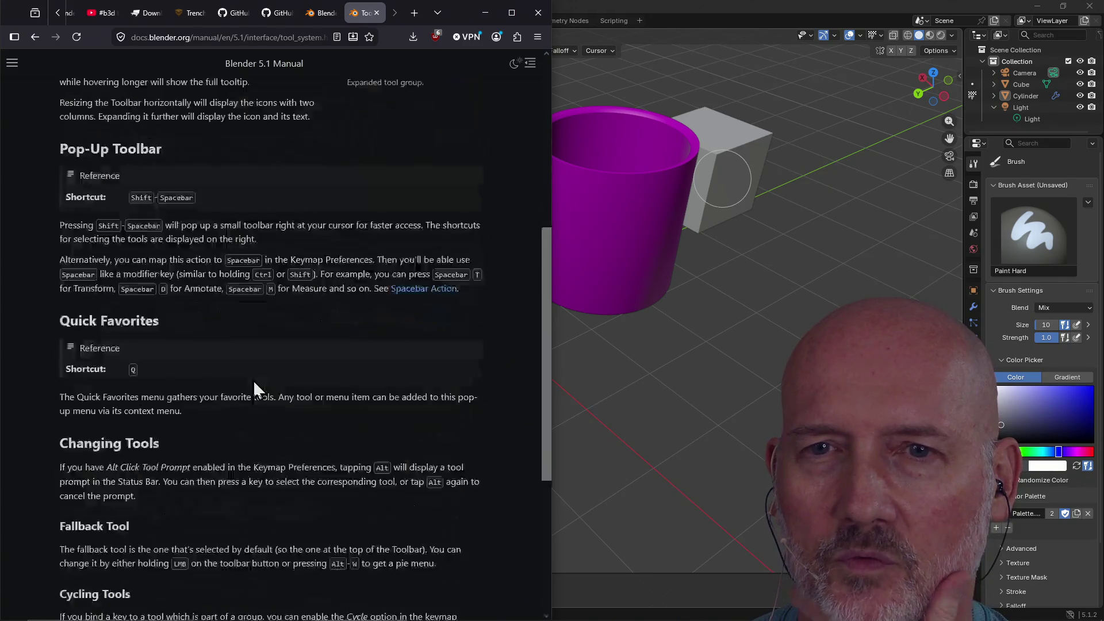
{"action": "scroll", "coordinate": [254, 383], "scroll_direction": "down", "scroll_amount": 2}
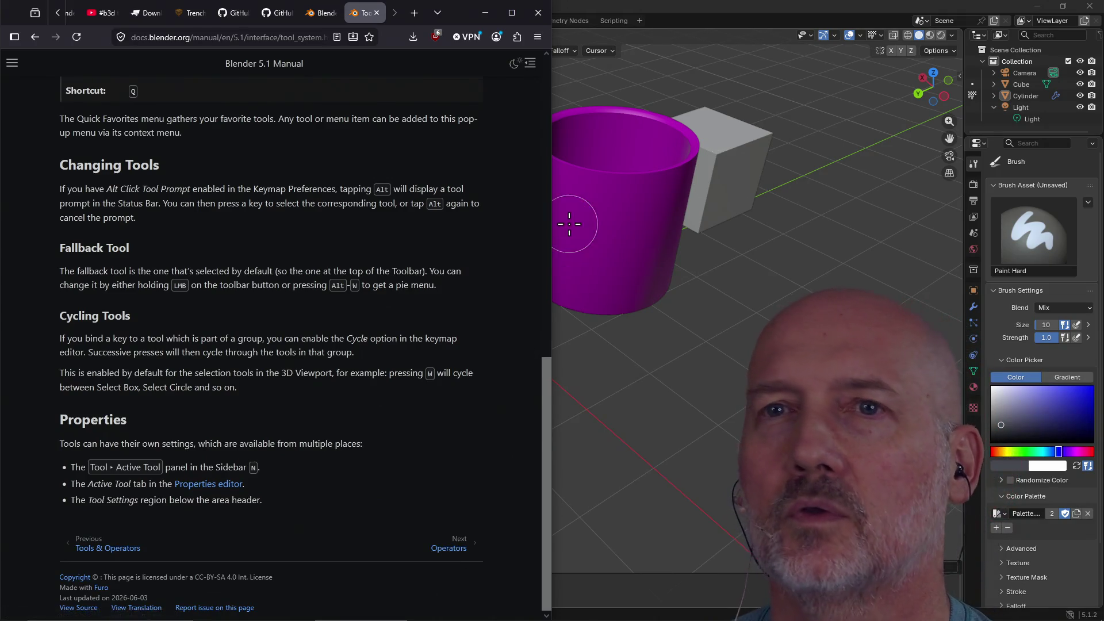
{"action": "scroll", "coordinate": [374, 326], "scroll_direction": "up", "scroll_amount": 15}
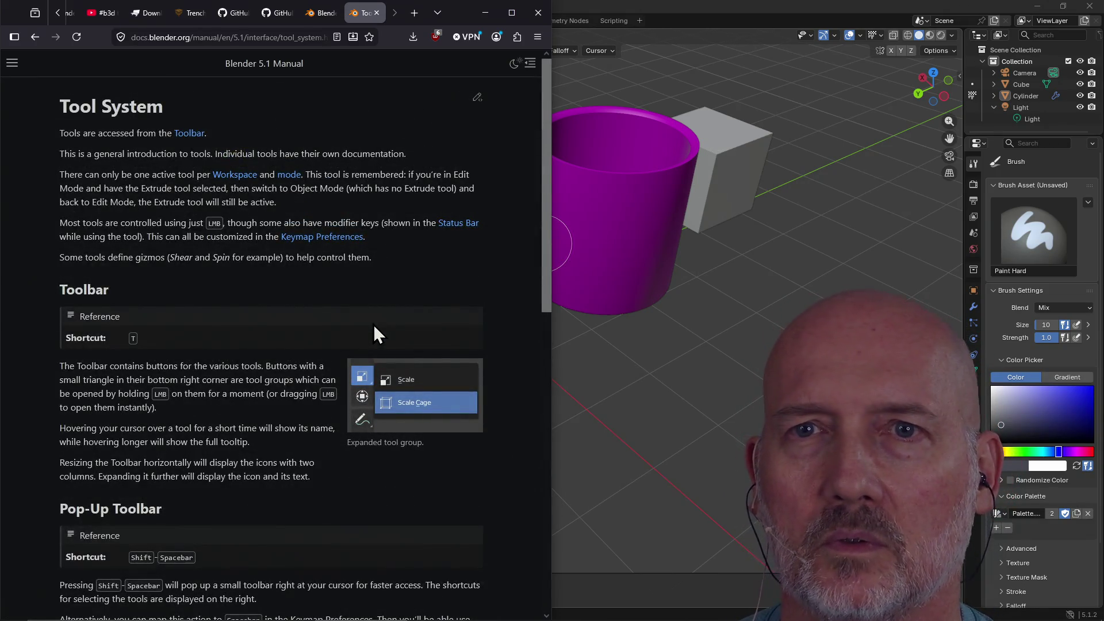
In Blender, try the Smear then Clone brushes, and switch to the Layout workspace.
{"action": "left_click", "coordinate": [596, 18]}
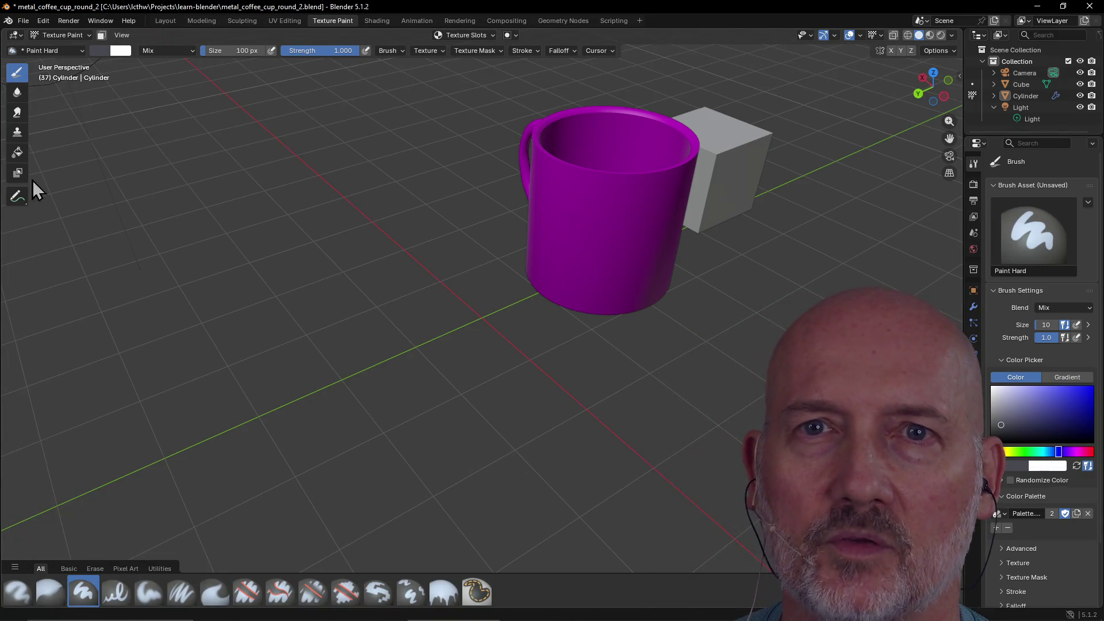
{"action": "left_click", "coordinate": [13, 116]}
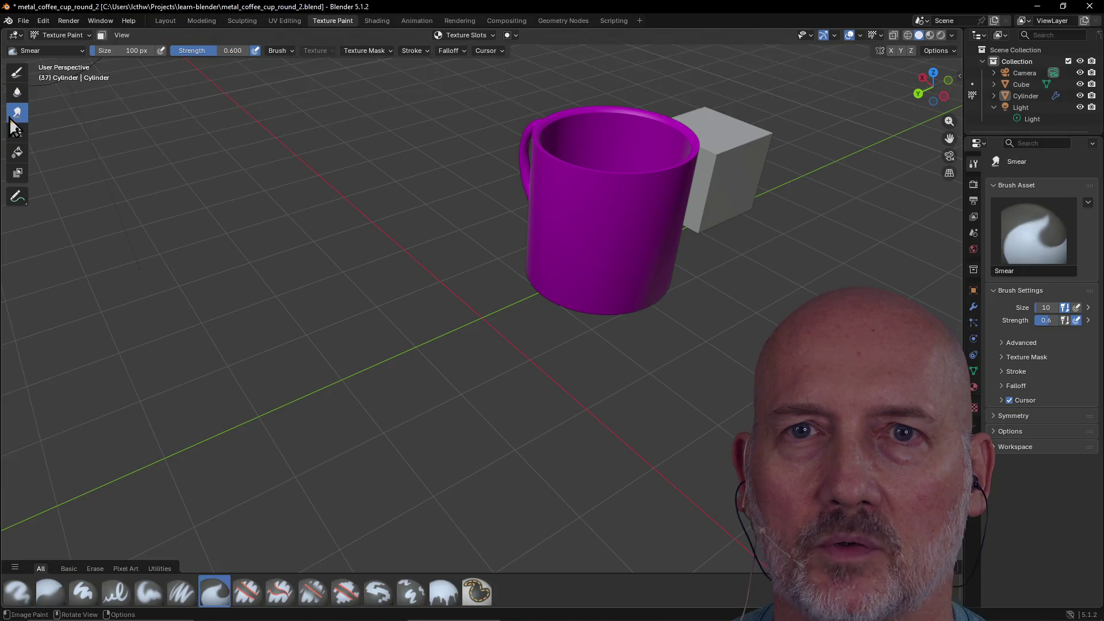
{"action": "left_click", "coordinate": [21, 133]}
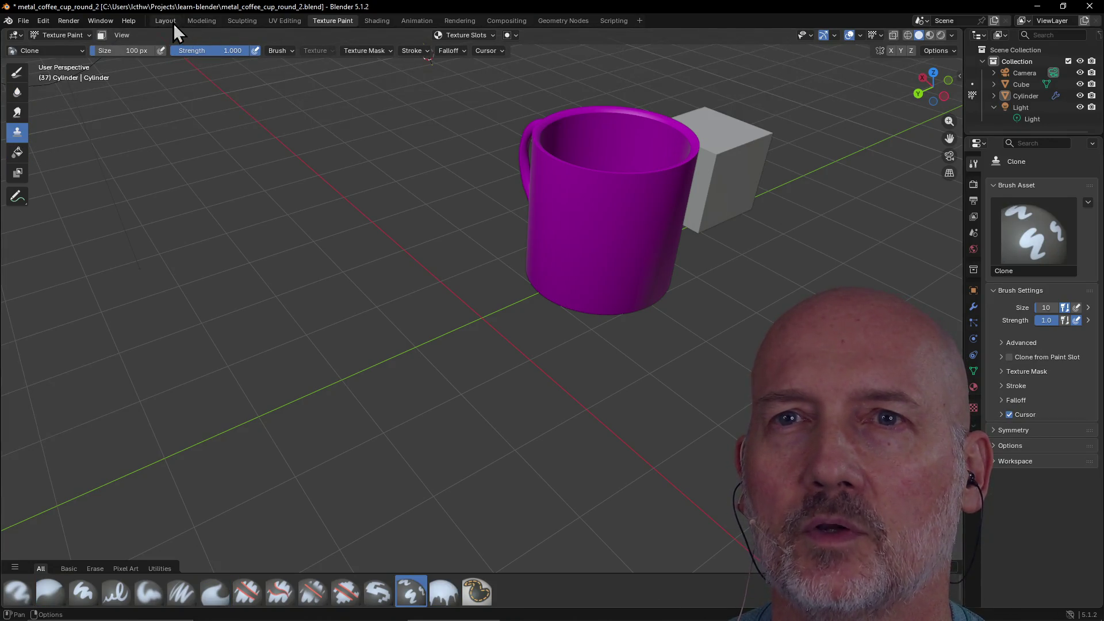
{"action": "left_click", "coordinate": [172, 23]}
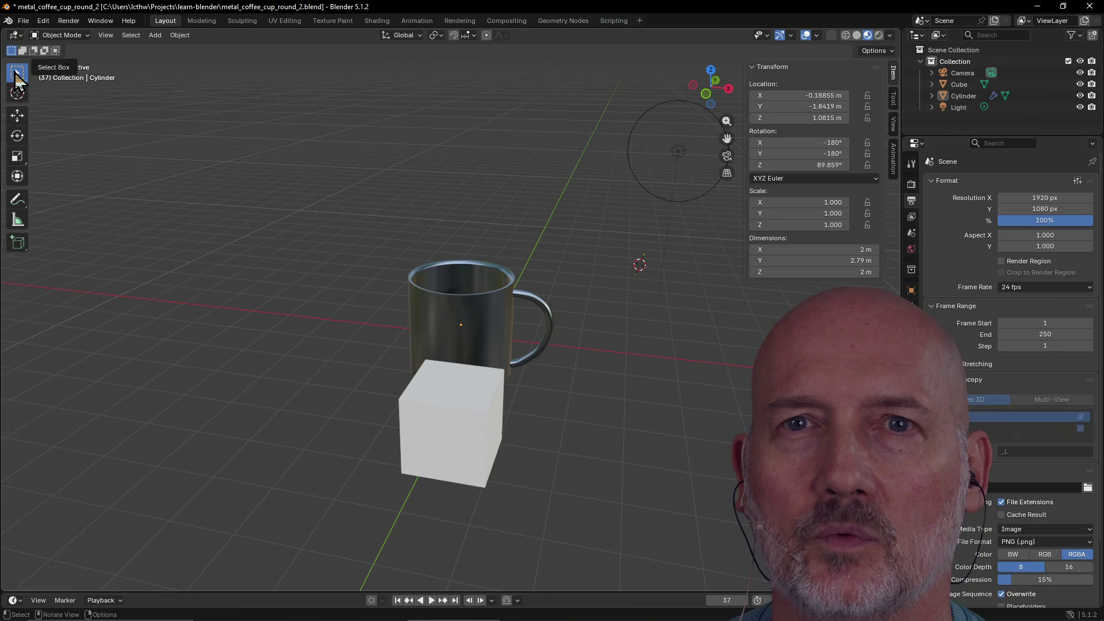
Move the mug up and right above the cube to Z 2.2867 m, then restore Select Box.
{"action": "left_click", "coordinate": [17, 115]}
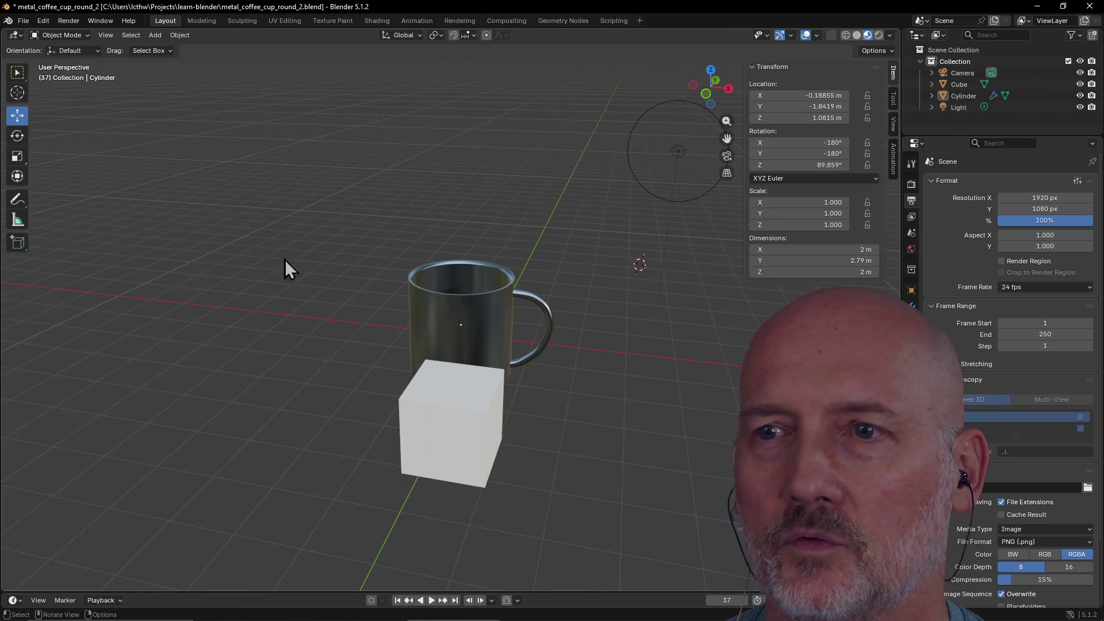
{"action": "left_click", "coordinate": [447, 322]}
{"action": "mouse_move", "coordinate": [462, 329]}
{"action": "left_mouse_down"}
{"action": "mouse_move", "coordinate": [476, 257]}
{"action": "mouse_move", "coordinate": [497, 257]}
{"action": "left_mouse_up"}
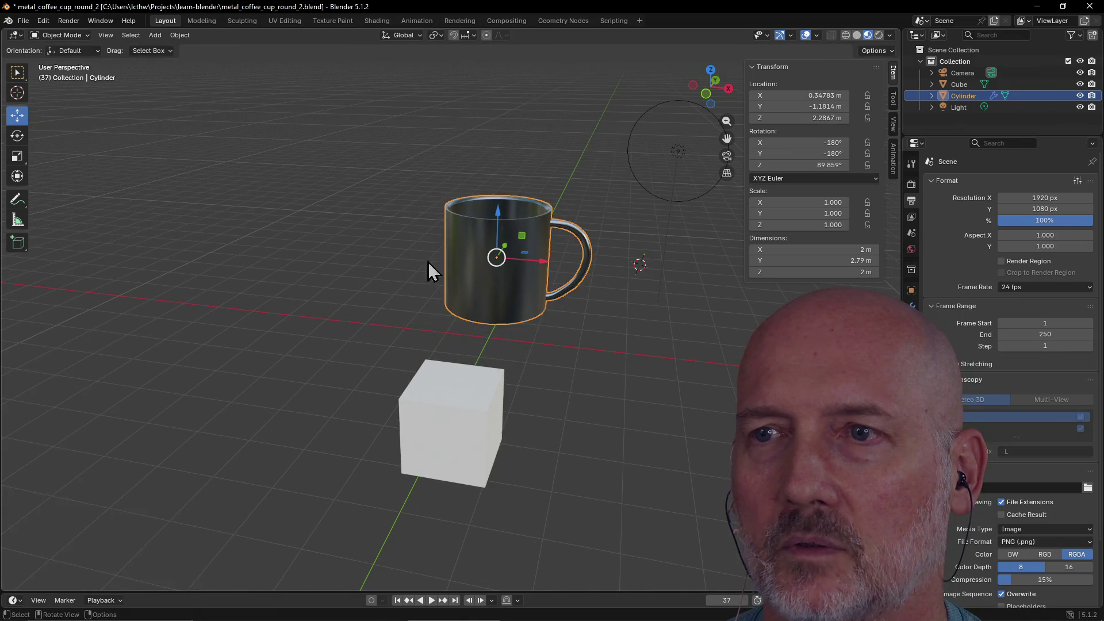
{"action": "left_click", "coordinate": [16, 73]}
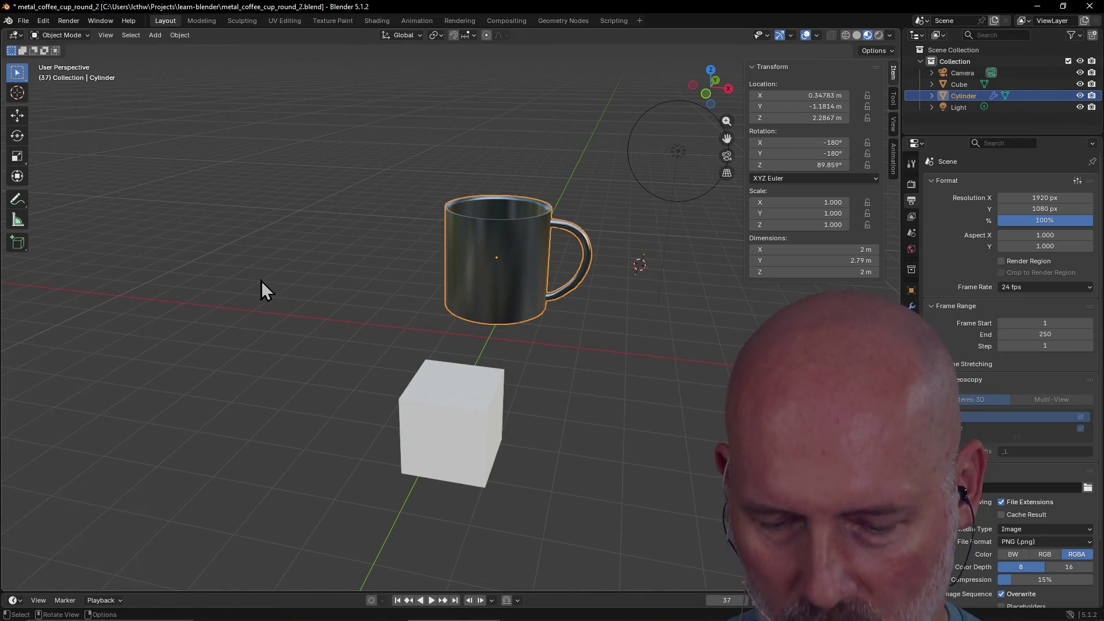
{"action": "key", "text": "alt+Tab"}
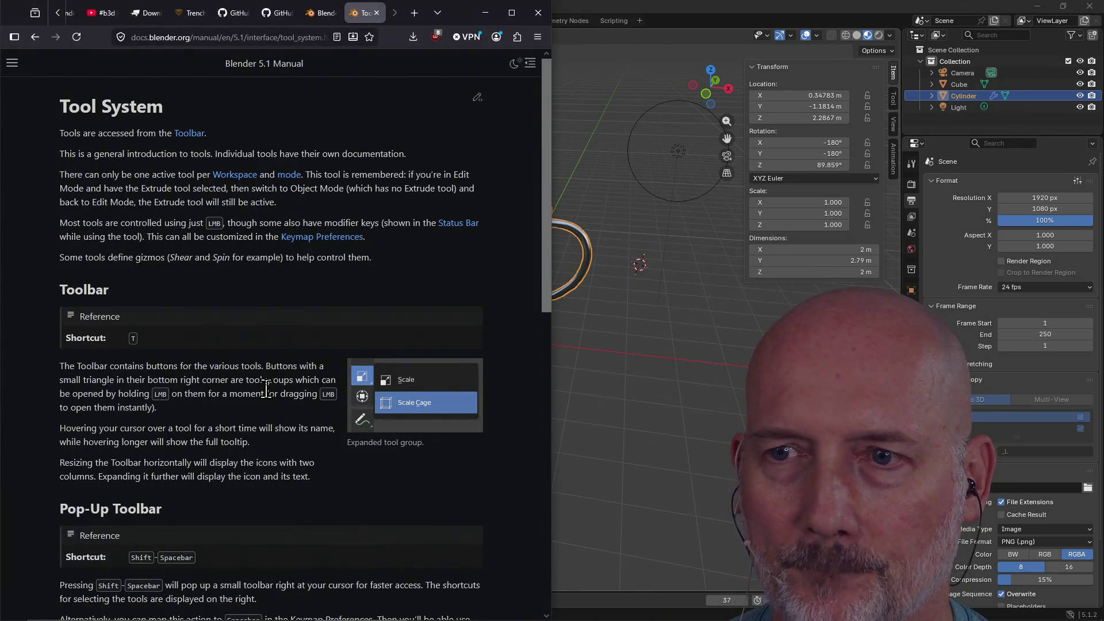
Scroll the Tool System page, then bring the full Blender window back to the front.
{"action": "scroll", "coordinate": [265, 388], "scroll_direction": "down", "scroll_amount": 3}
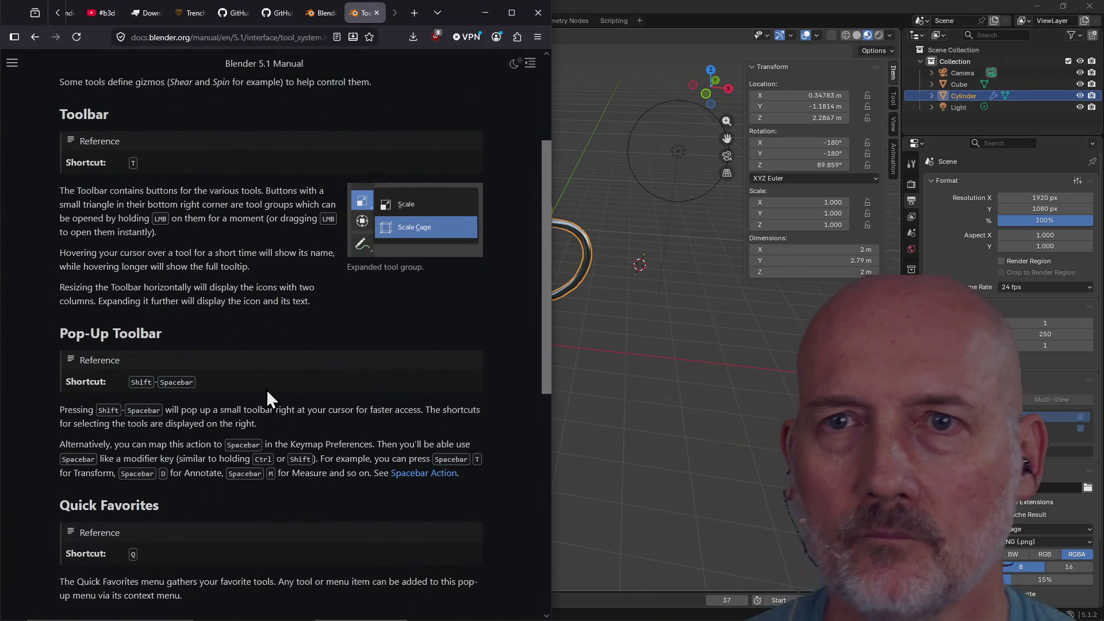
{"action": "left_click", "coordinate": [571, 8]}
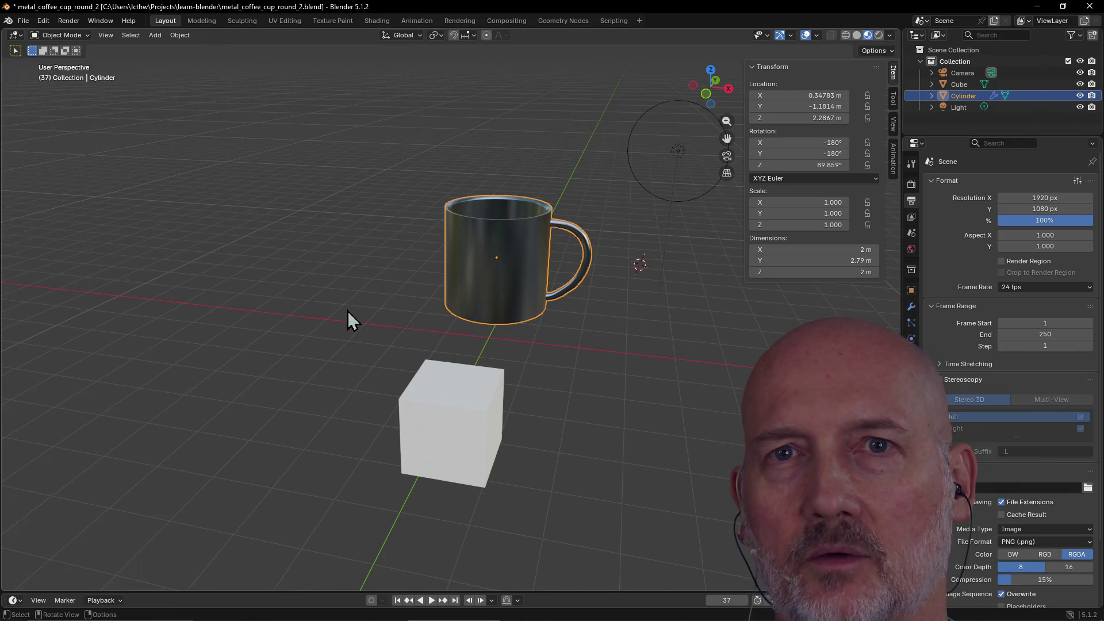
Hide Blender's toolbar with T and switch back to the Firefox manual window.
{"action": "key", "text": "t"}
{"action": "key", "text": "t"}
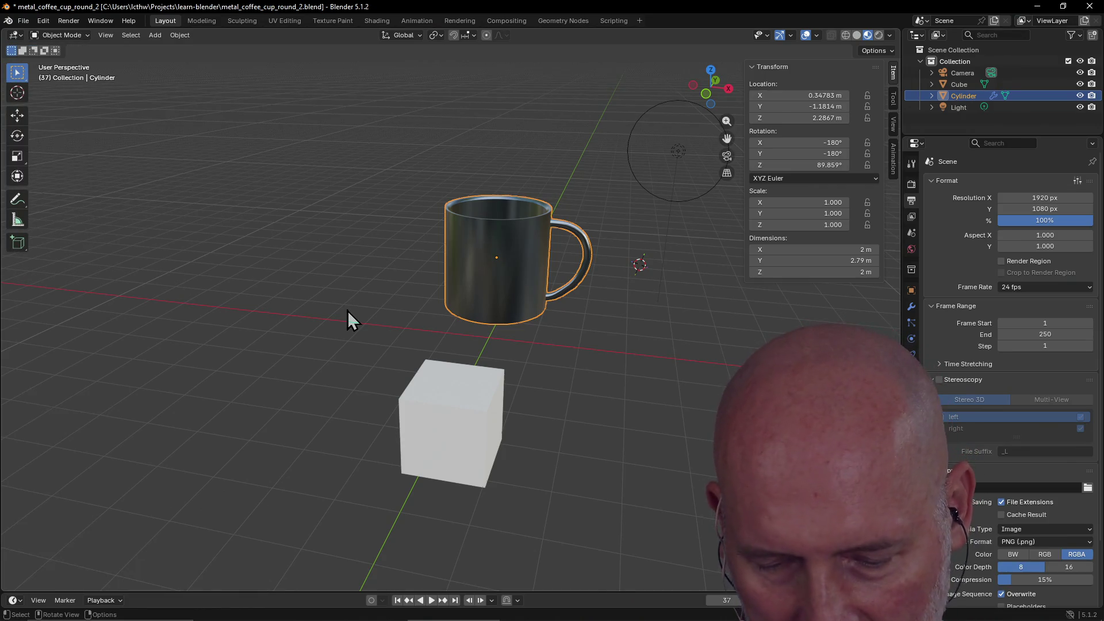
{"action": "key", "text": "alt+Tab"}
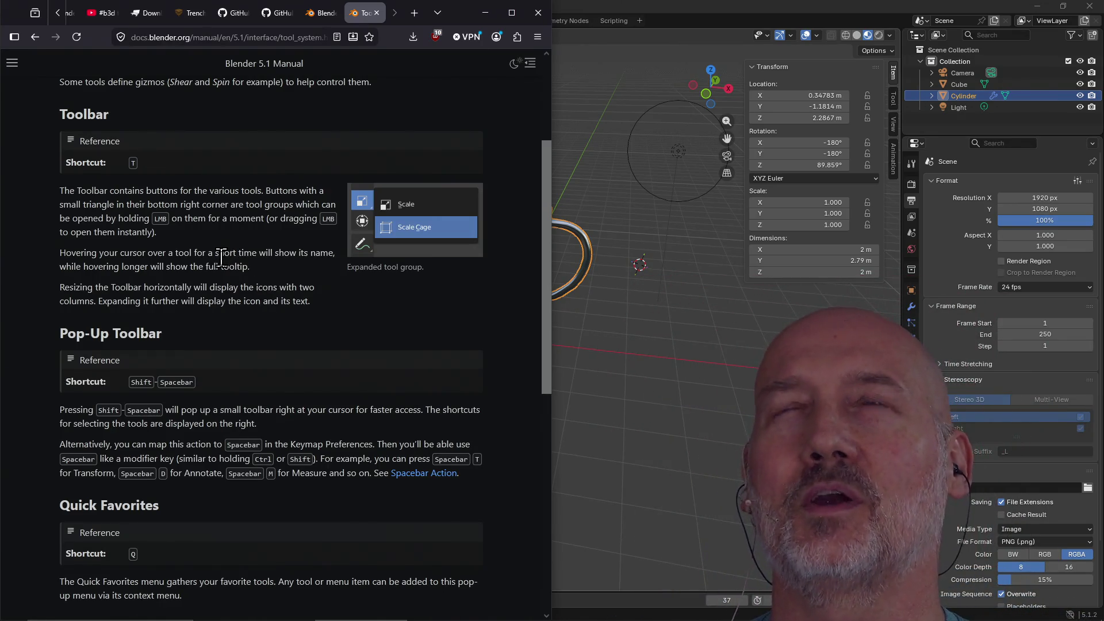
Scroll the Tool System page and highlight the pop-up toolbar paragraph.
{"action": "scroll", "coordinate": [222, 257], "scroll_direction": "down", "scroll_amount": 5}
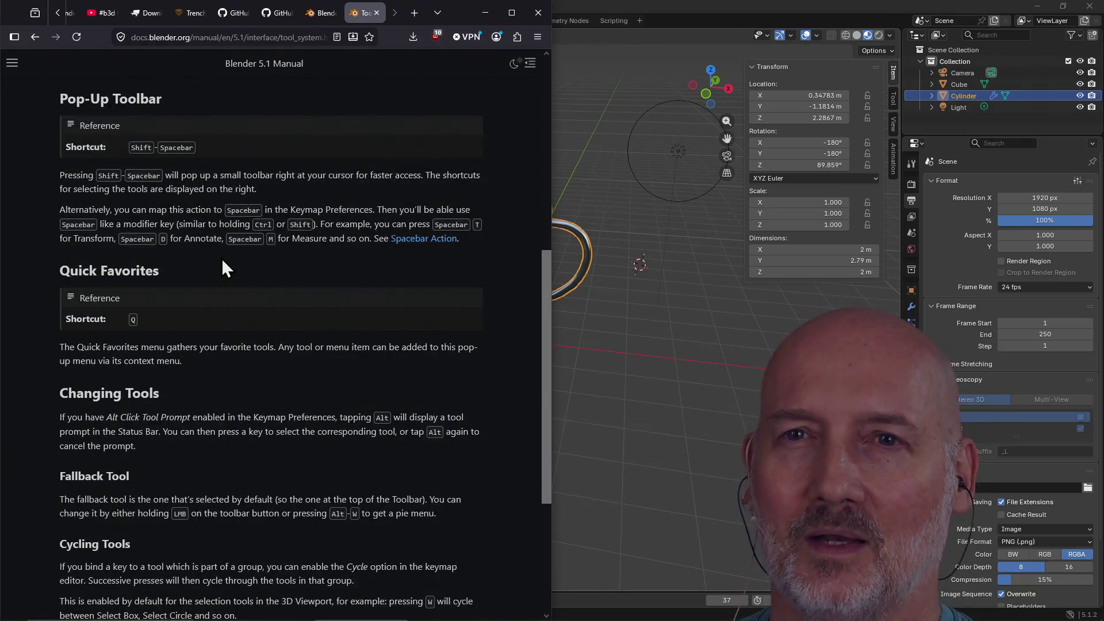
{"action": "scroll", "coordinate": [222, 258], "scroll_direction": "up", "scroll_amount": 2}
{"action": "scroll", "coordinate": [222, 247], "scroll_direction": "down", "scroll_amount": 2}
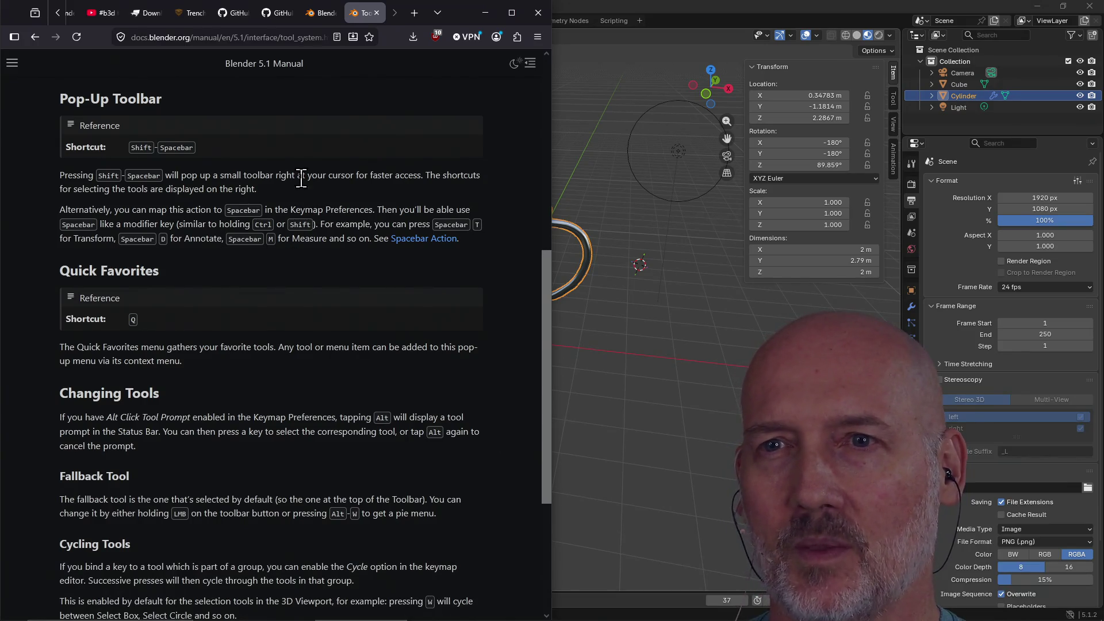
{"action": "triple_click", "coordinate": [265, 172]}
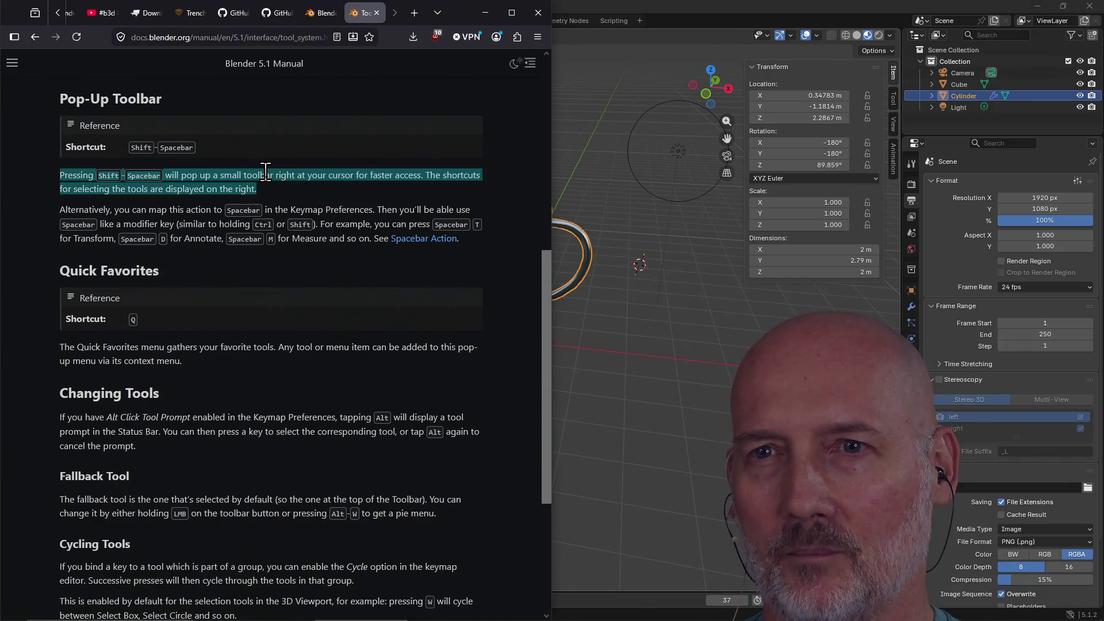
{"action": "left_click", "coordinate": [265, 172]}
{"action": "triple_click", "coordinate": [265, 172]}
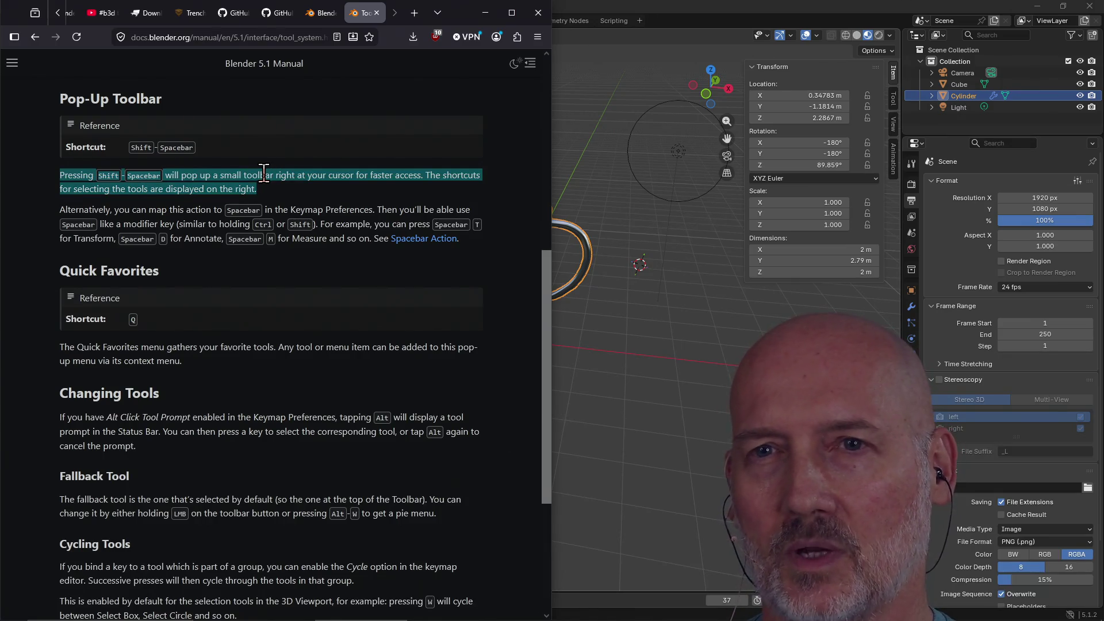
{"action": "left_click", "coordinate": [204, 176]}
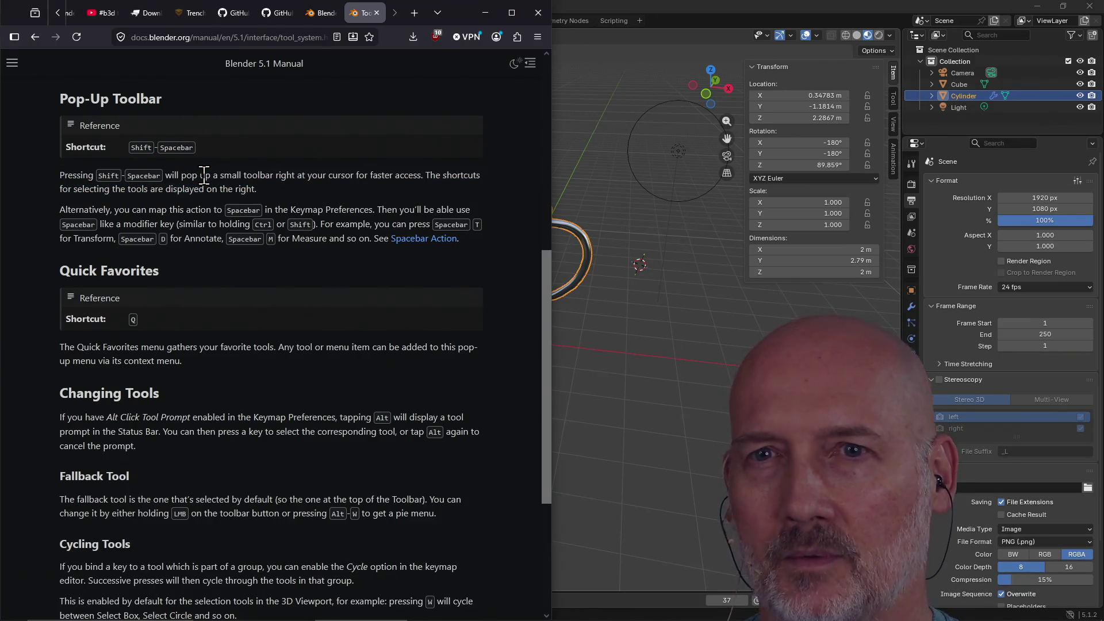
{"action": "triple_click", "coordinate": [204, 176]}
{"action": "left_click", "coordinate": [204, 175]}
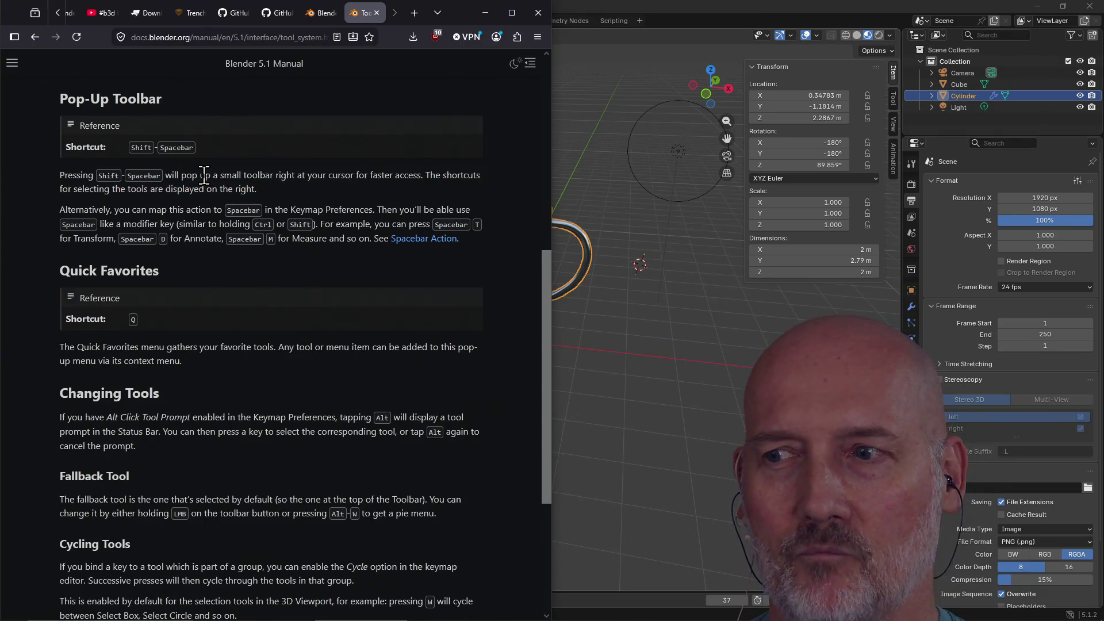
Highlight the Quick Favorites paragraph, then continue to the Operators page.
{"action": "left_click", "coordinate": [215, 348]}
{"action": "double_click", "coordinate": [215, 347]}
{"action": "left_click", "coordinate": [215, 348]}
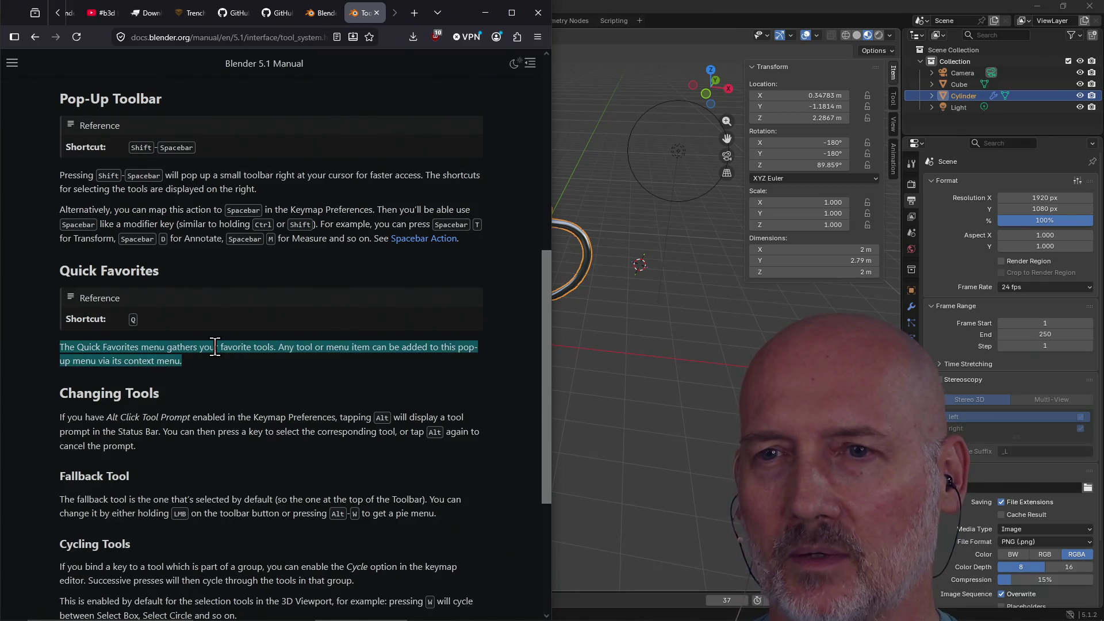
{"action": "left_click", "coordinate": [215, 347]}
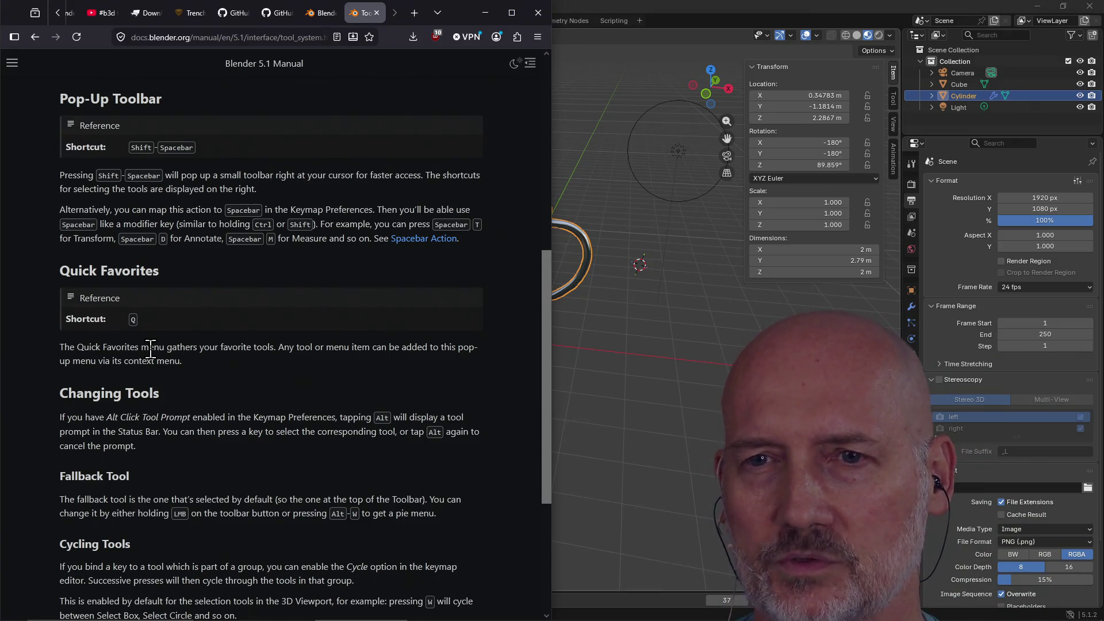
{"action": "scroll", "coordinate": [281, 380], "scroll_direction": "down", "scroll_amount": 5}
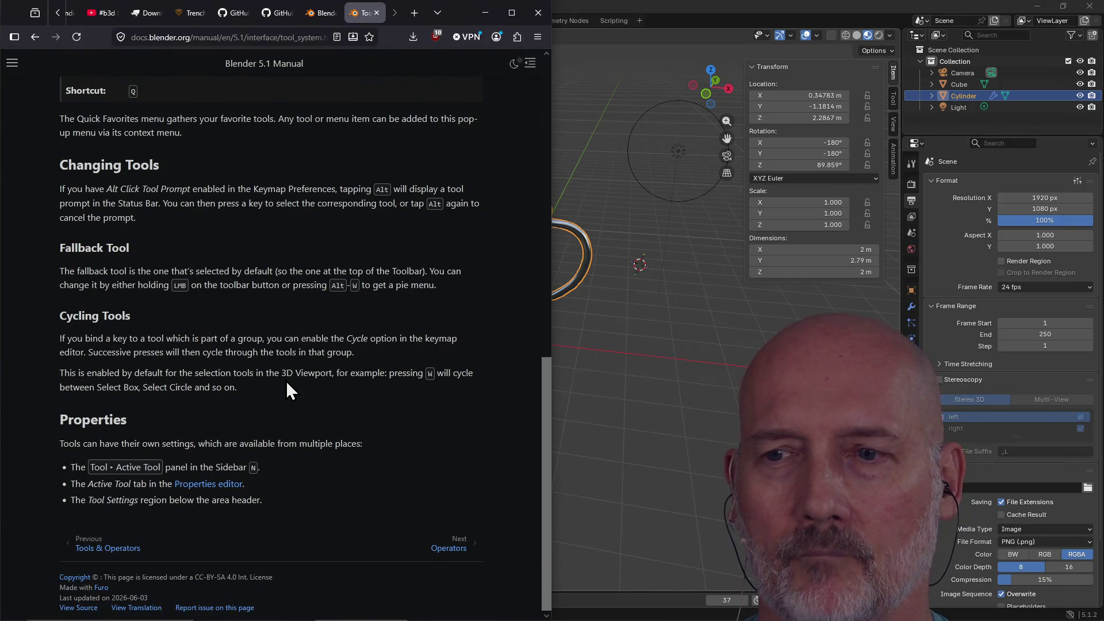
{"action": "left_click", "coordinate": [444, 549]}
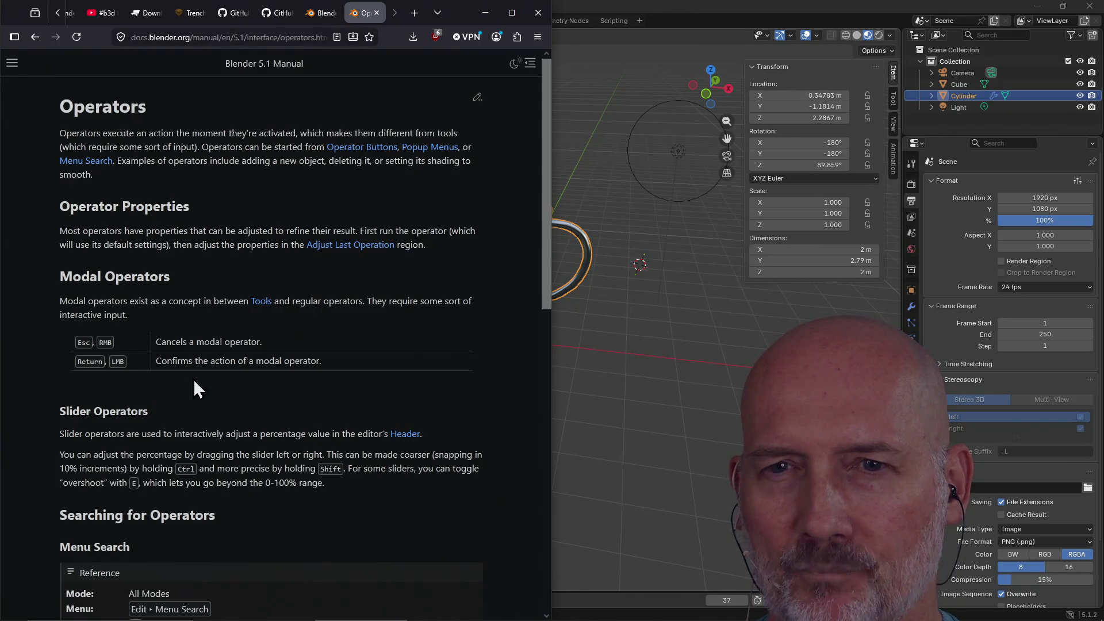
Scroll down the Operators page and continue to the Undo & Redo page.
{"action": "scroll", "coordinate": [197, 389], "scroll_direction": "down", "scroll_amount": 5}
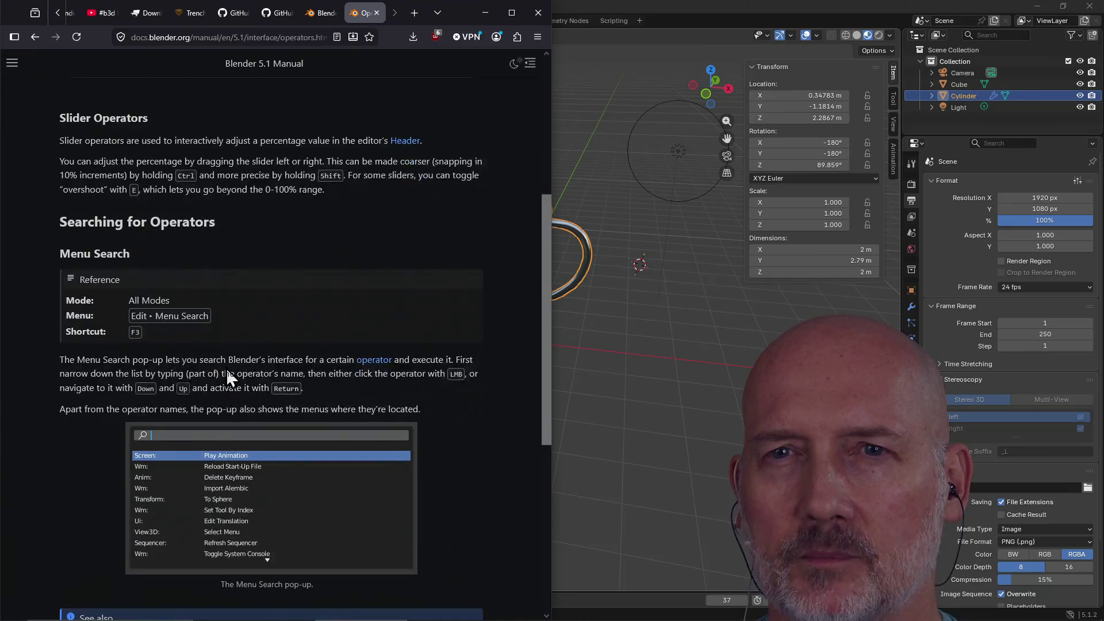
{"action": "scroll", "coordinate": [250, 371], "scroll_direction": "down", "scroll_amount": 6}
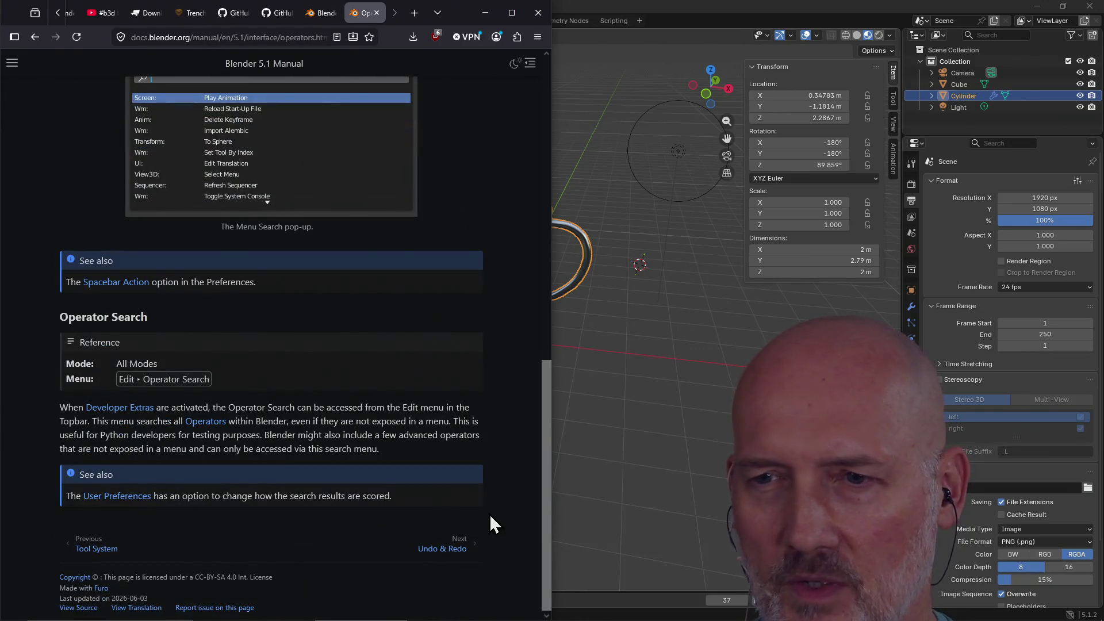
{"action": "left_click", "coordinate": [464, 551]}
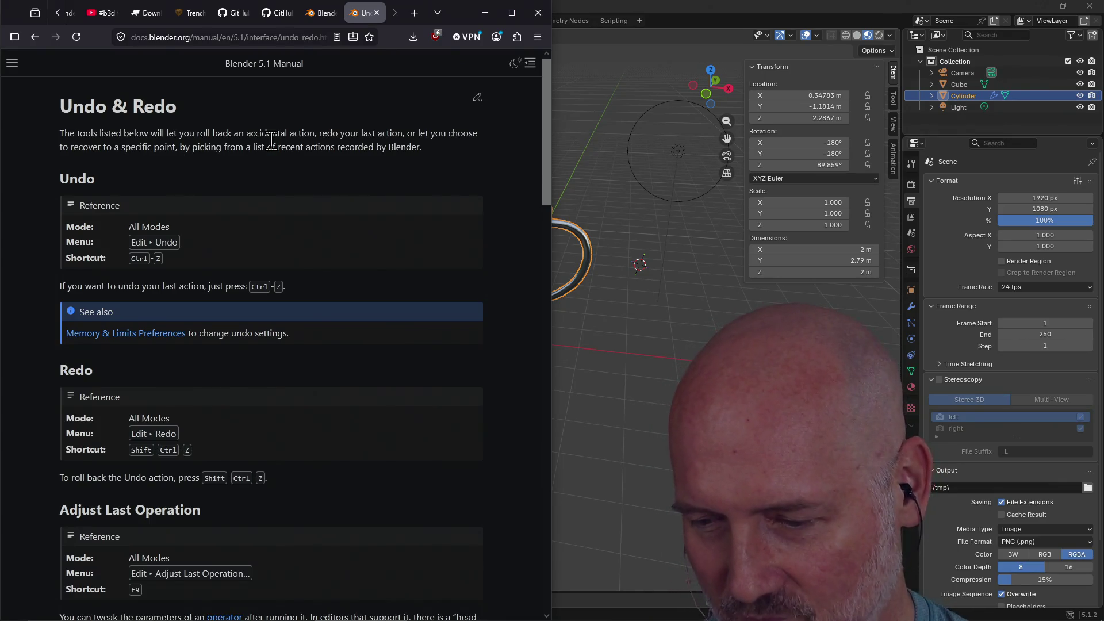
Cycle the windows back to Firefox and open a new empty tab.
{"action": "key", "text": "alt+Tab"}
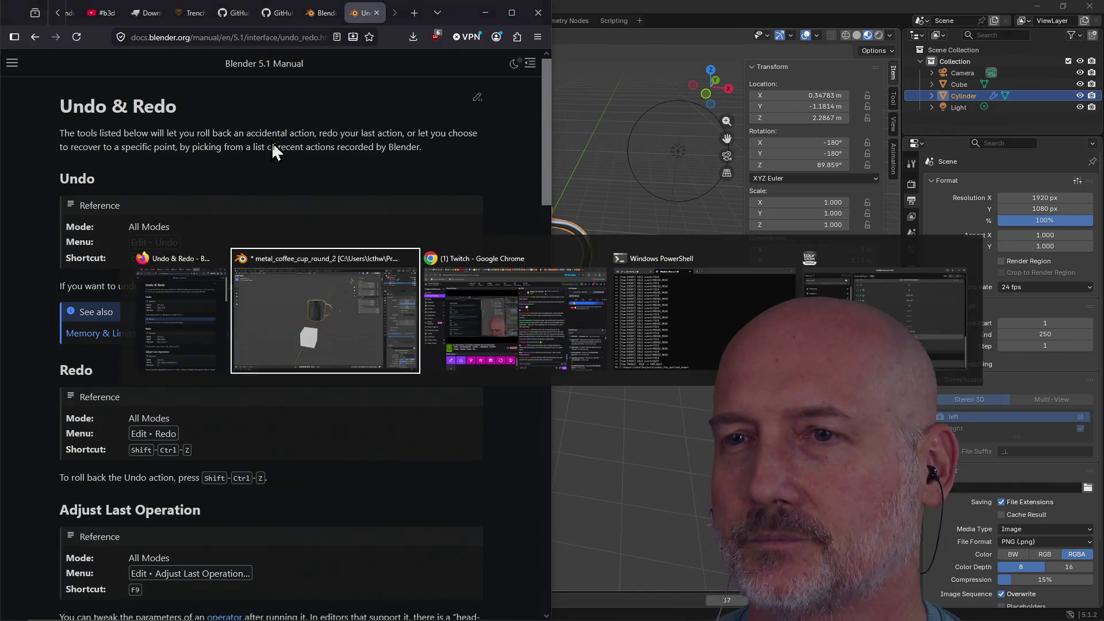
{"action": "key", "text": "alt+Tab"}
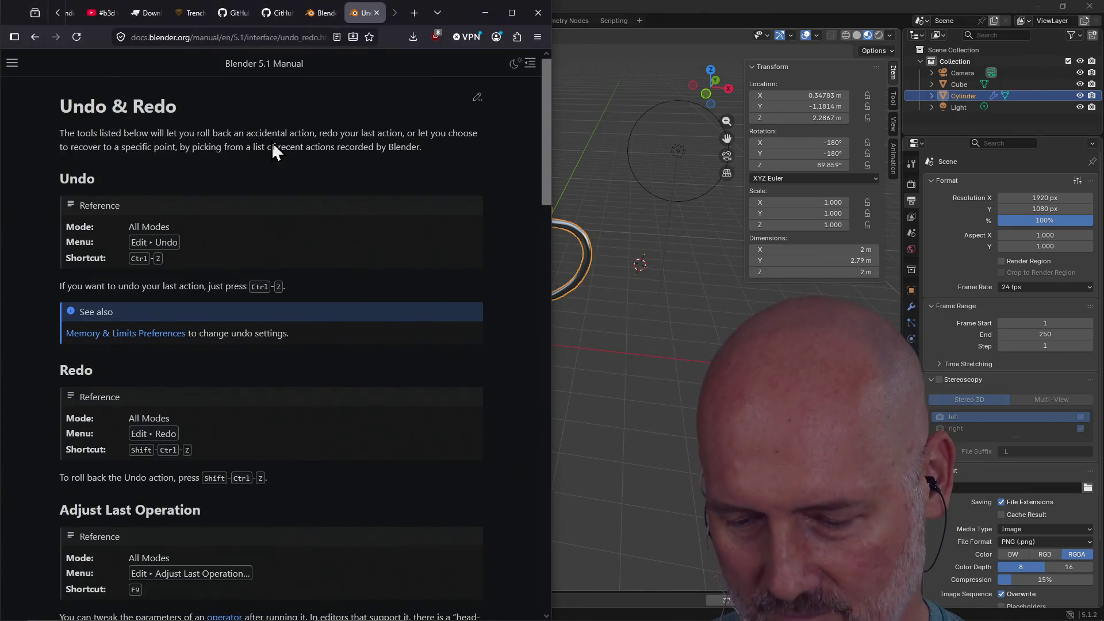
{"action": "key", "text": "ctrl+t"}
Search the web for 'remotion' and open the remotion.dev homepage.
{"action": "type", "text": "remotion"}
{"action": "key", "text": "Return"}
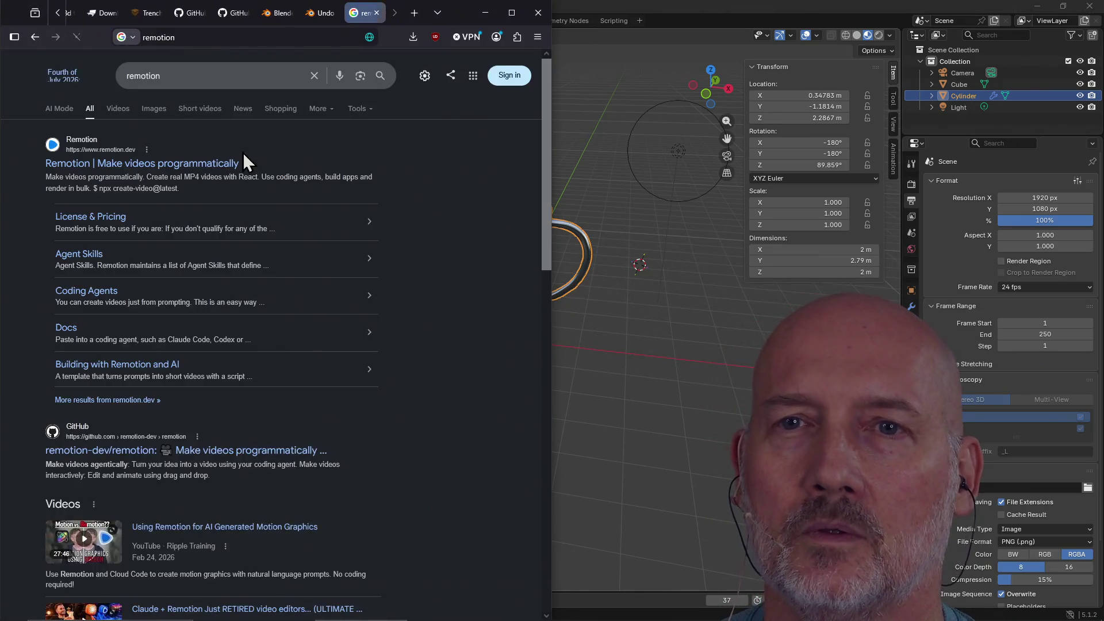
{"action": "left_click", "coordinate": [171, 165]}
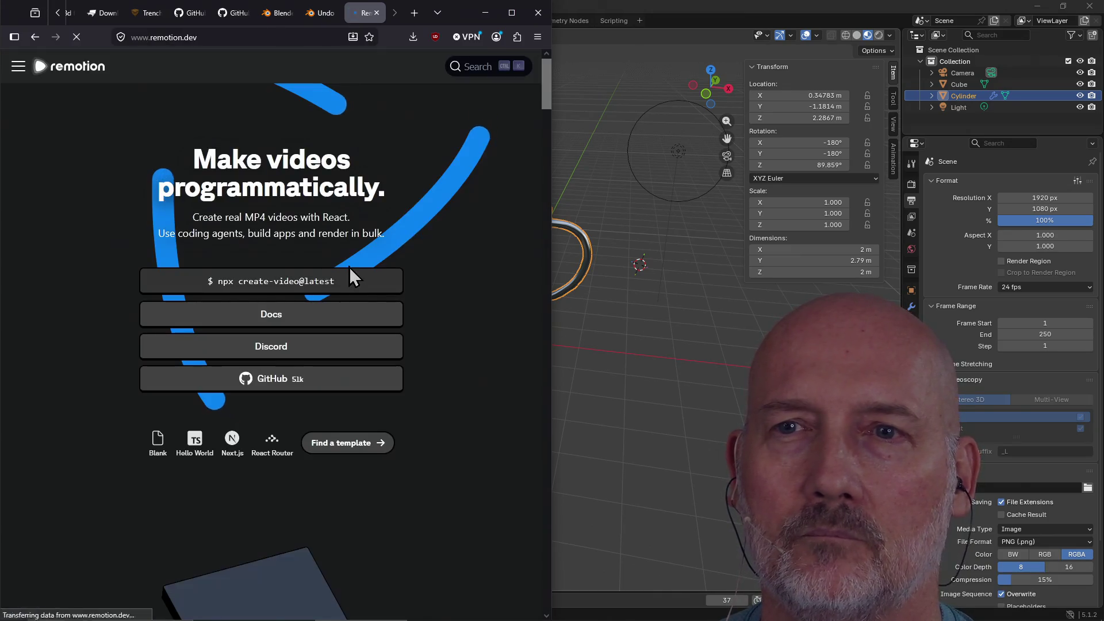
Scroll through the Remotion homepage's features and pricing, then bring Blender to the front.
{"action": "scroll", "coordinate": [257, 448], "scroll_direction": "down", "scroll_amount": 5}
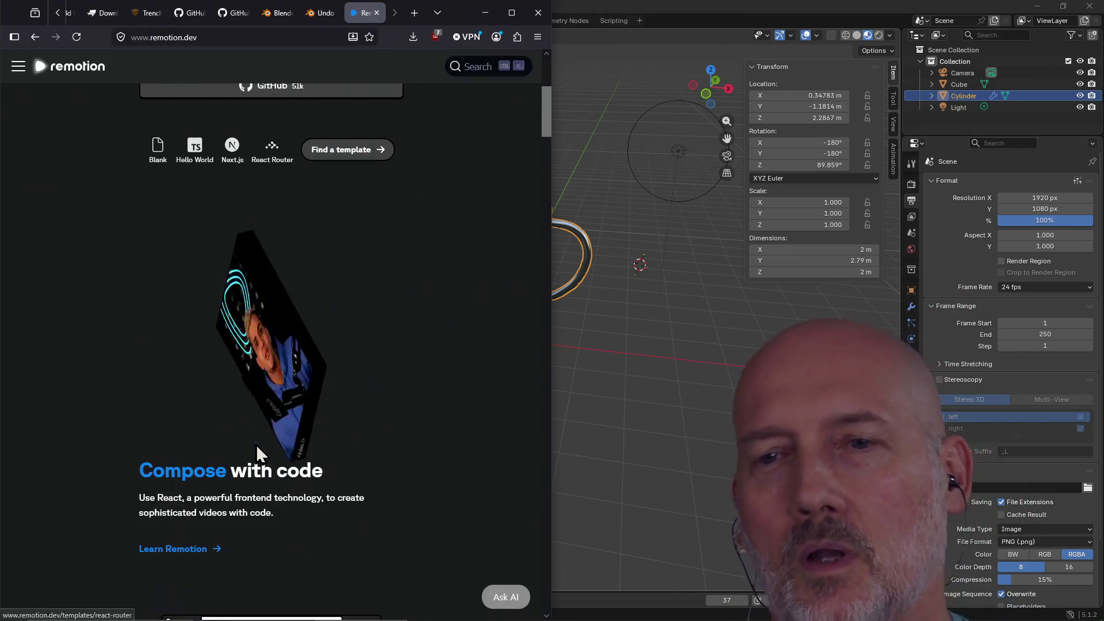
{"action": "scroll", "coordinate": [277, 399], "scroll_direction": "down", "scroll_amount": 5}
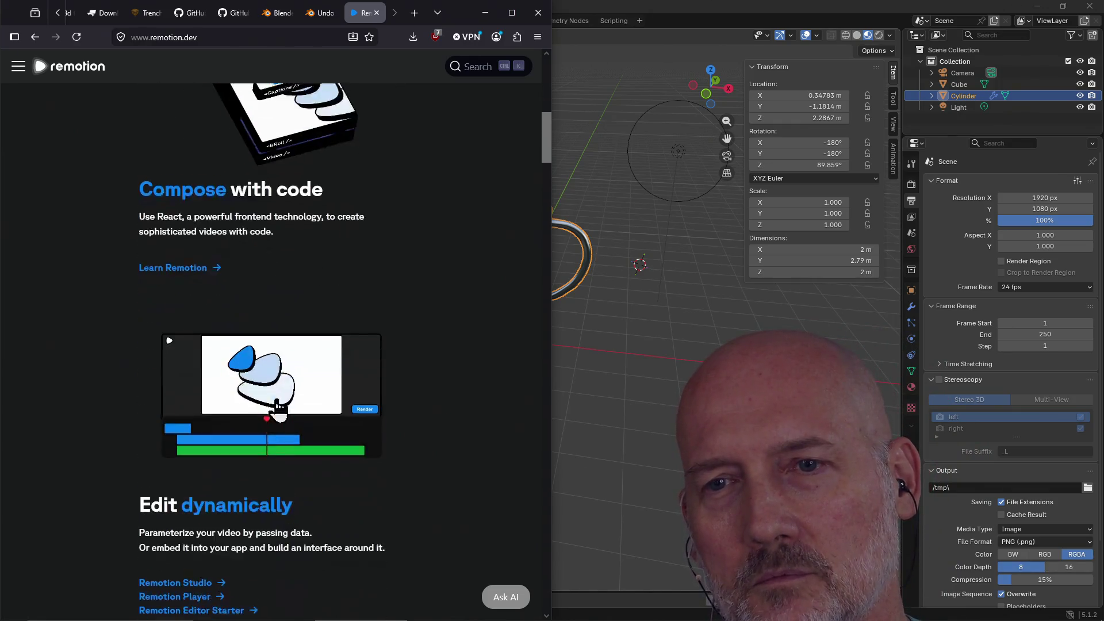
{"action": "scroll", "coordinate": [115, 395], "scroll_direction": "down", "scroll_amount": 10}
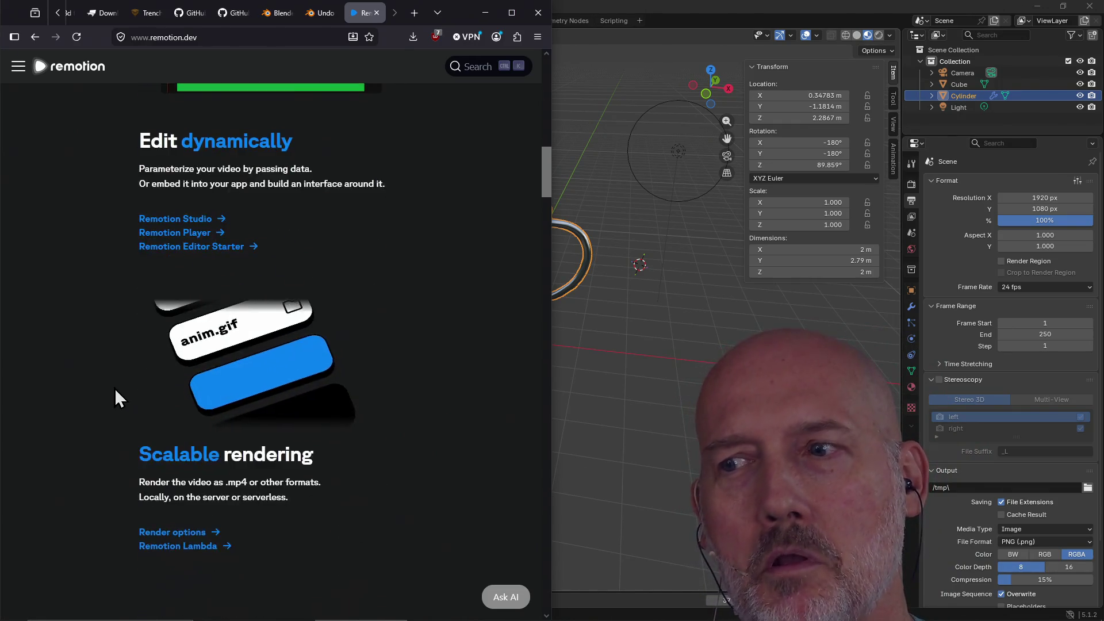
{"action": "scroll", "coordinate": [294, 391], "scroll_direction": "down", "scroll_amount": 11}
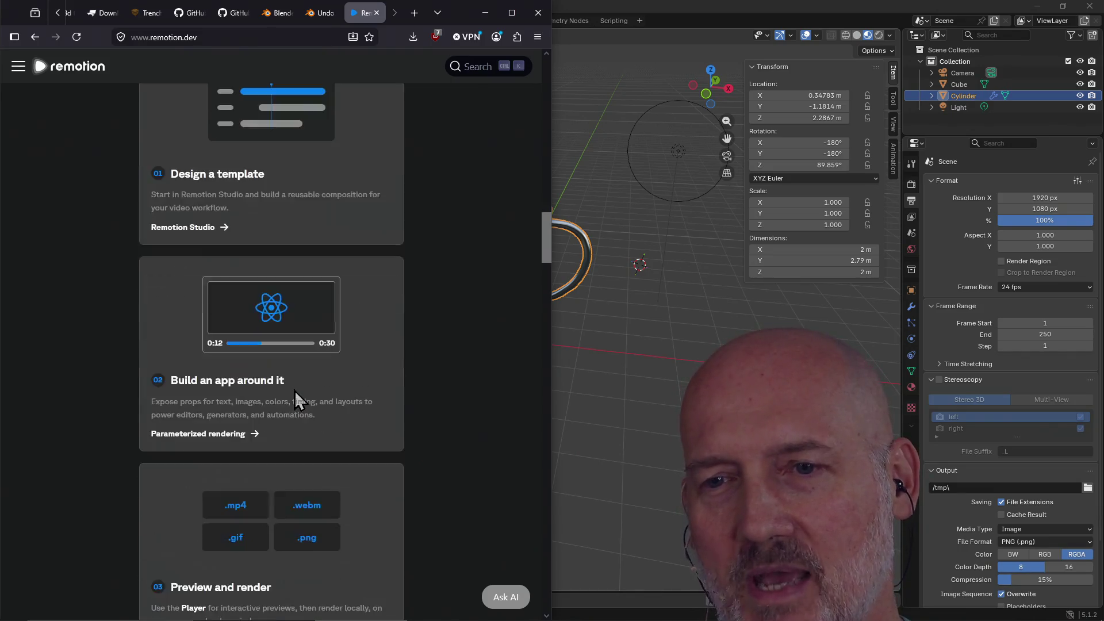
{"action": "scroll", "coordinate": [294, 391], "scroll_direction": "down", "scroll_amount": 15}
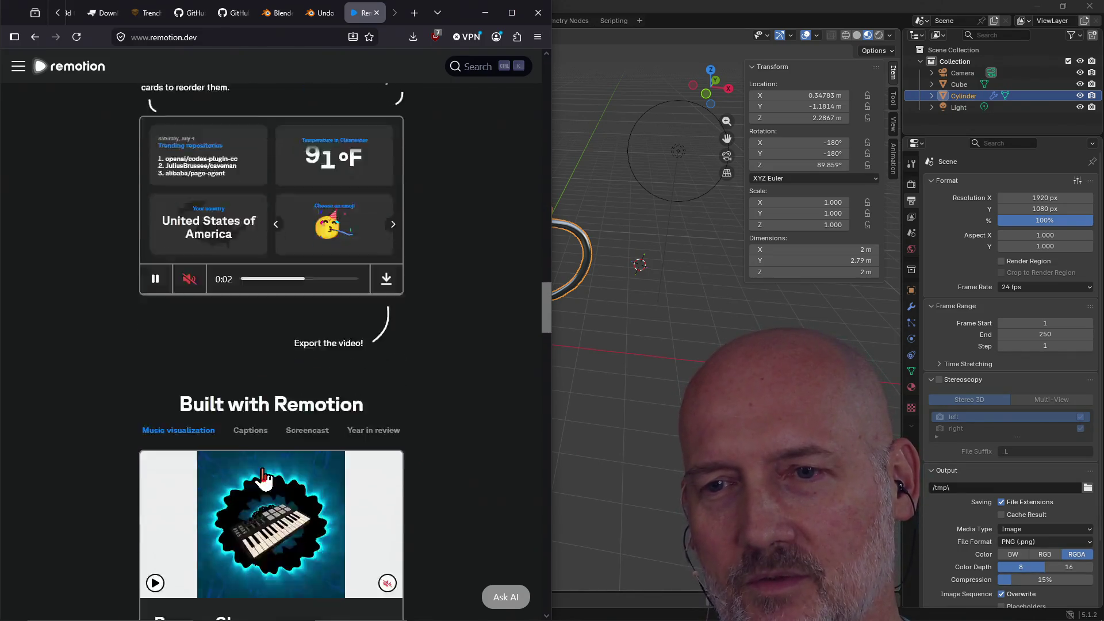
{"action": "scroll", "coordinate": [263, 468], "scroll_direction": "down", "scroll_amount": 15}
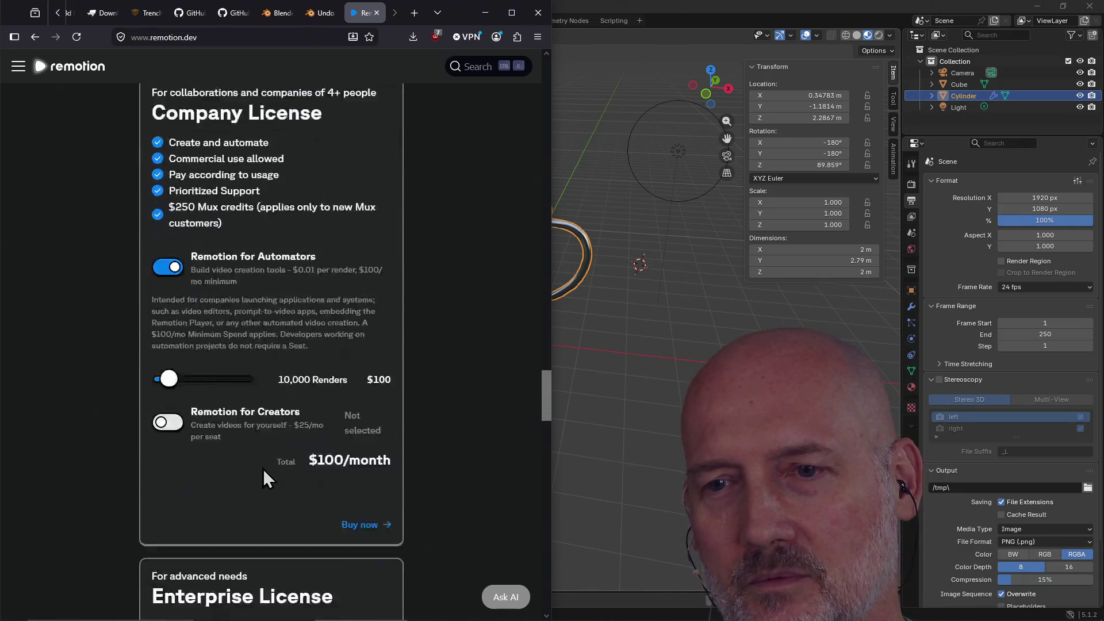
{"action": "scroll", "coordinate": [281, 485], "scroll_direction": "down", "scroll_amount": 10}
{"action": "scroll", "coordinate": [281, 485], "scroll_direction": "up", "scroll_amount": 18}
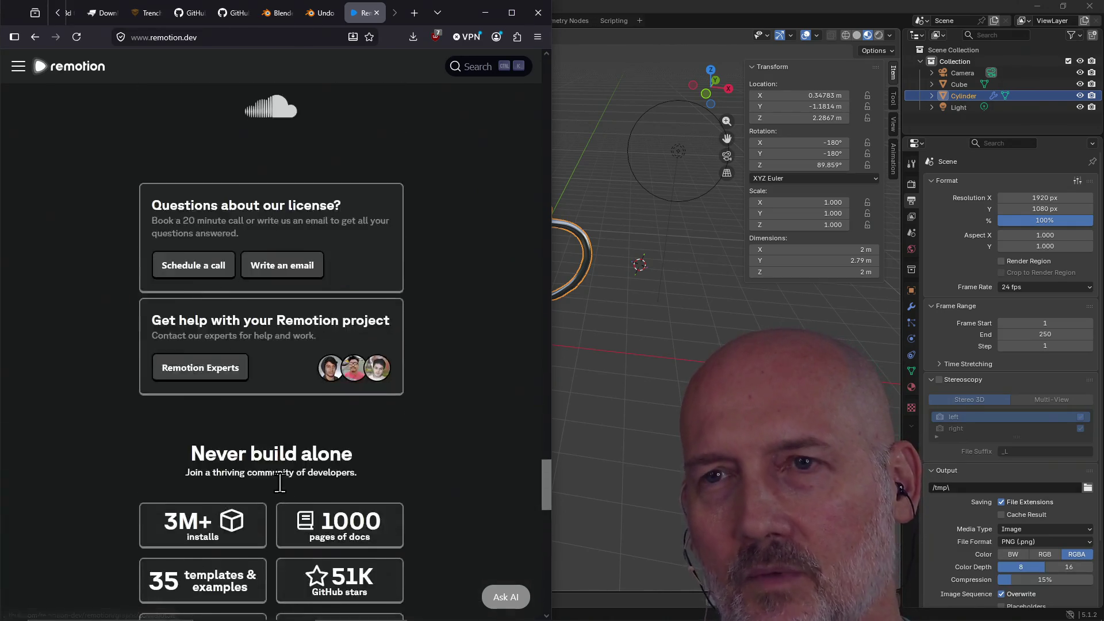
{"action": "scroll", "coordinate": [280, 484], "scroll_direction": "up", "scroll_amount": 20}
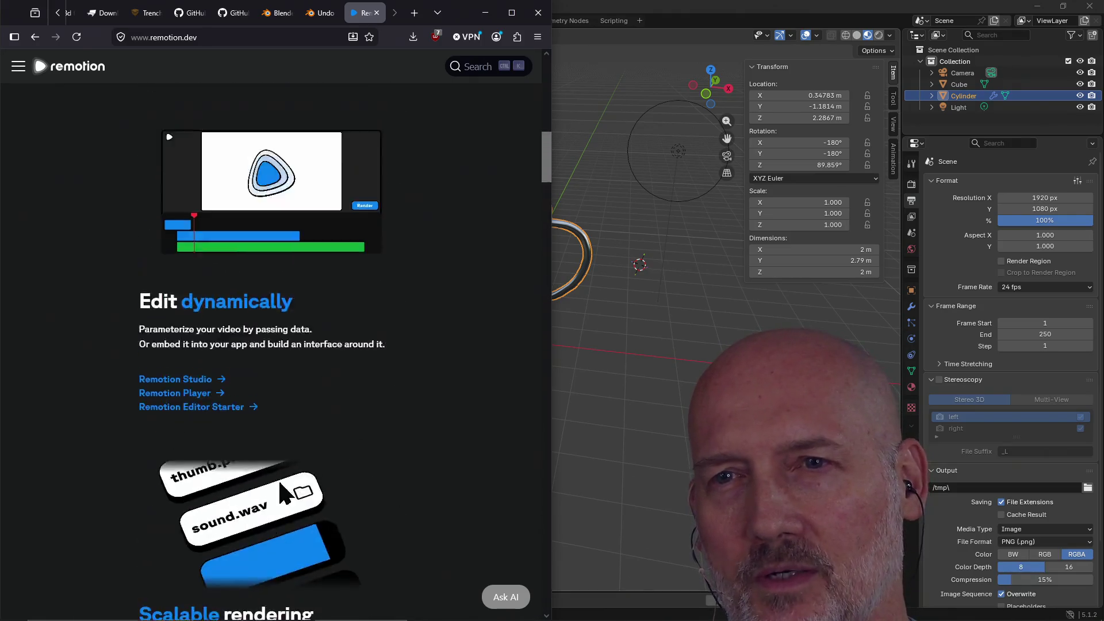
{"action": "scroll", "coordinate": [281, 484], "scroll_direction": "up", "scroll_amount": 4}
{"action": "scroll", "coordinate": [281, 484], "scroll_direction": "down", "scroll_amount": 4}
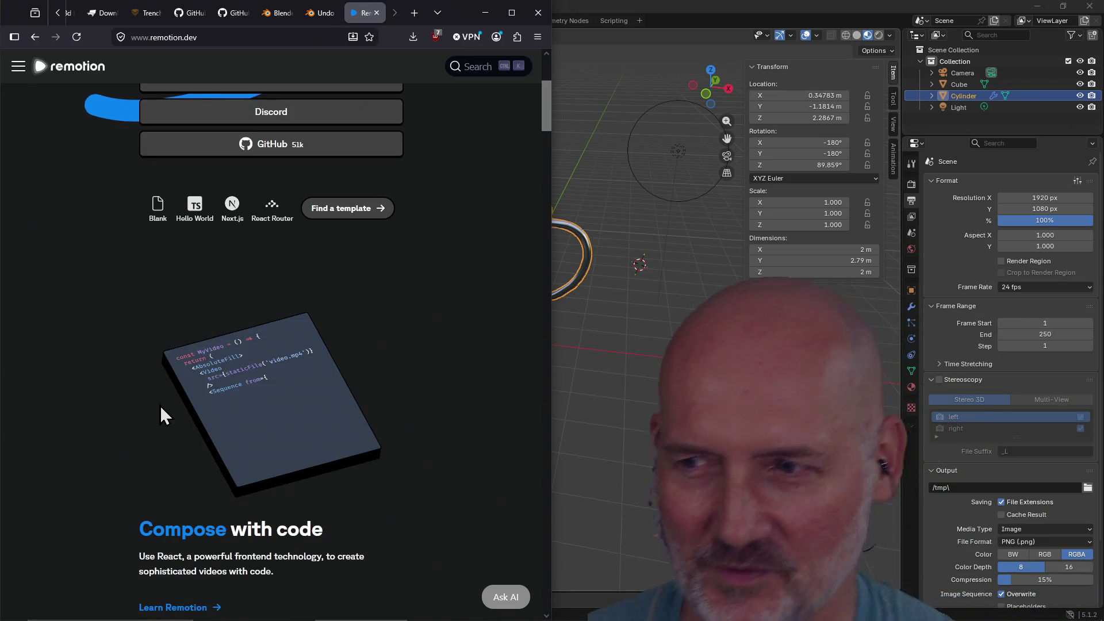
{"action": "scroll", "coordinate": [127, 429], "scroll_direction": "down", "scroll_amount": 1}
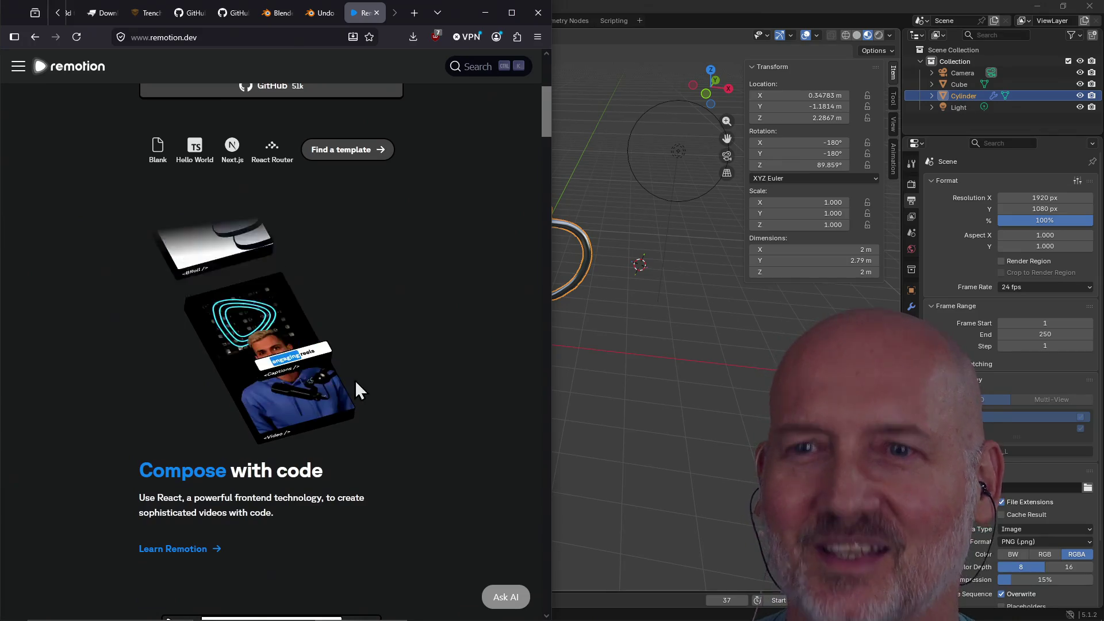
{"action": "scroll", "coordinate": [53, 441], "scroll_direction": "down", "scroll_amount": 6}
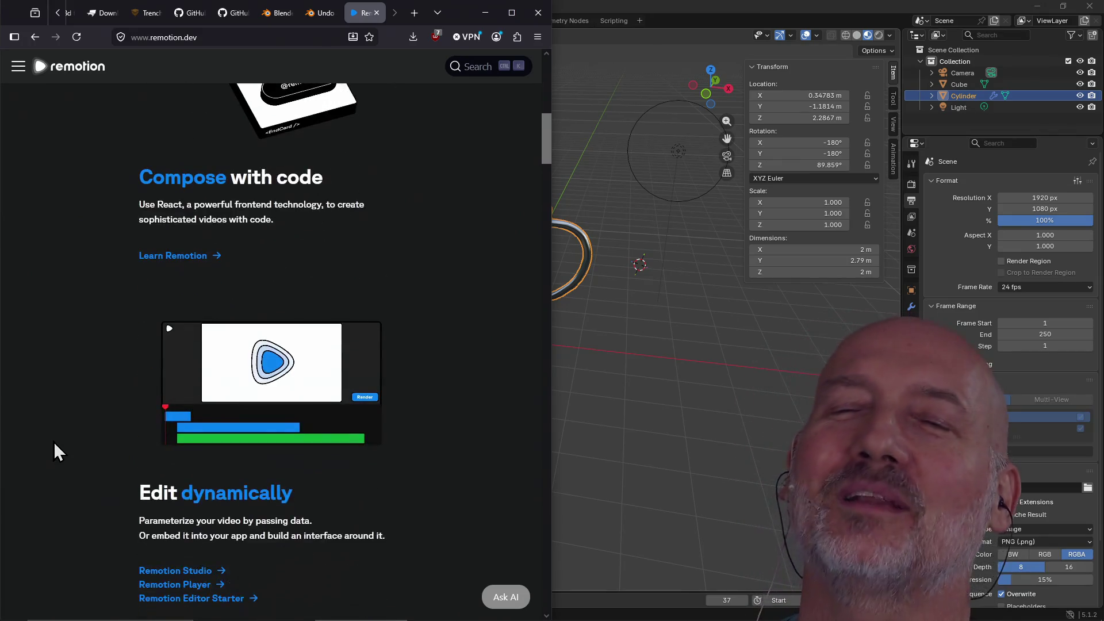
{"action": "scroll", "coordinate": [54, 441], "scroll_direction": "down", "scroll_amount": 3}
{"action": "scroll", "coordinate": [54, 441], "scroll_direction": "up", "scroll_amount": 1}
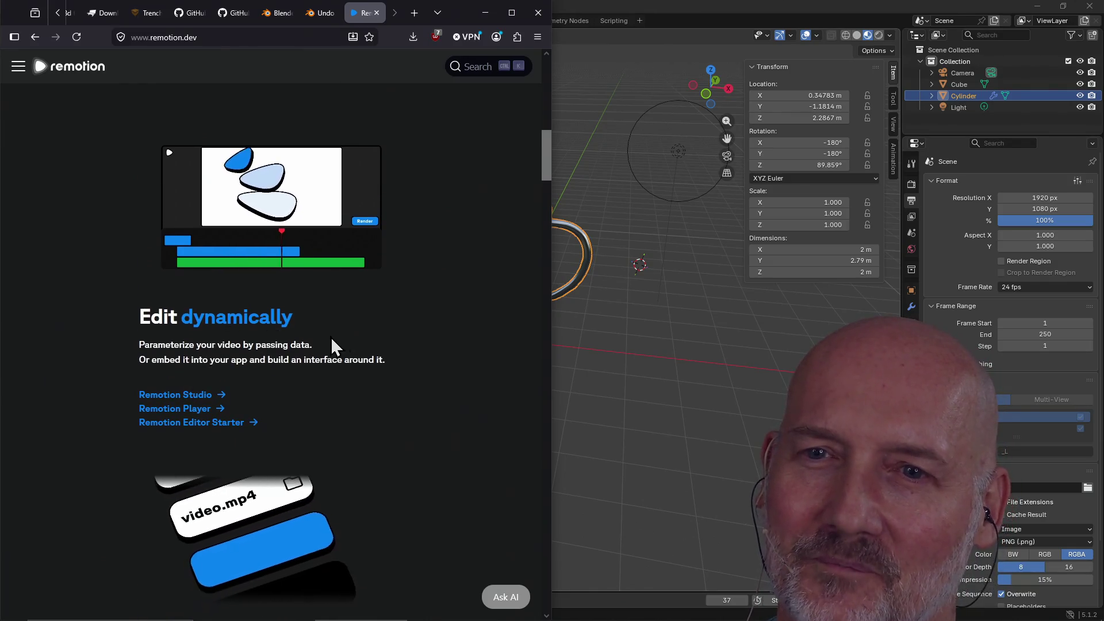
{"action": "scroll", "coordinate": [94, 354], "scroll_direction": "down", "scroll_amount": 3}
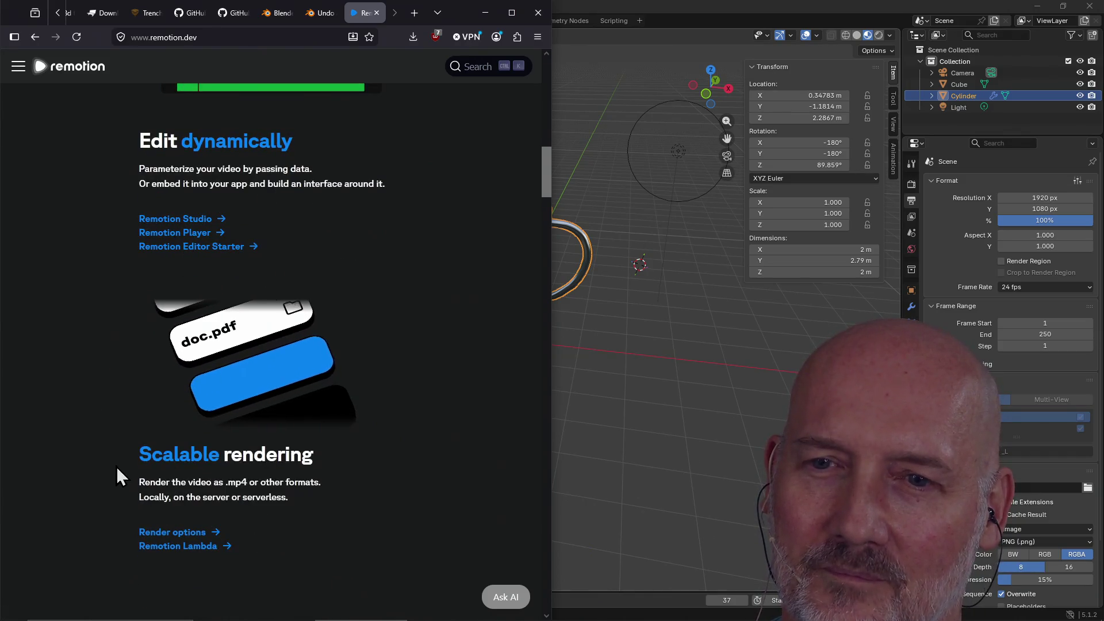
{"action": "scroll", "coordinate": [94, 463], "scroll_direction": "down", "scroll_amount": 1}
{"action": "scroll", "coordinate": [95, 463], "scroll_direction": "down", "scroll_amount": 5}
{"action": "scroll", "coordinate": [143, 391], "scroll_direction": "down", "scroll_amount": 12}
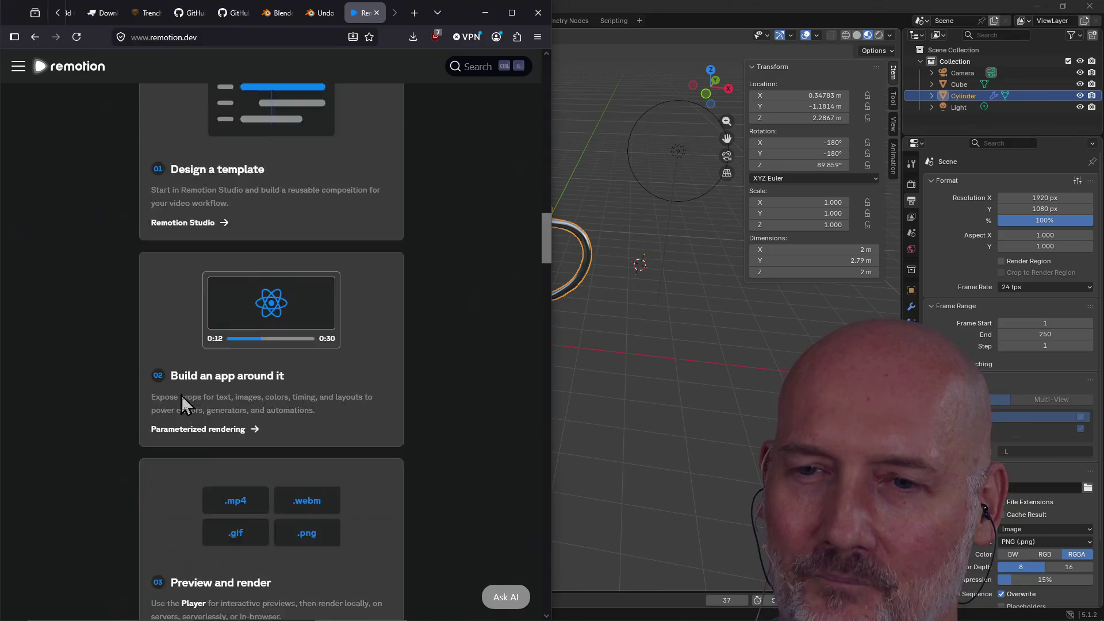
{"action": "scroll", "coordinate": [181, 395], "scroll_direction": "down", "scroll_amount": 5}
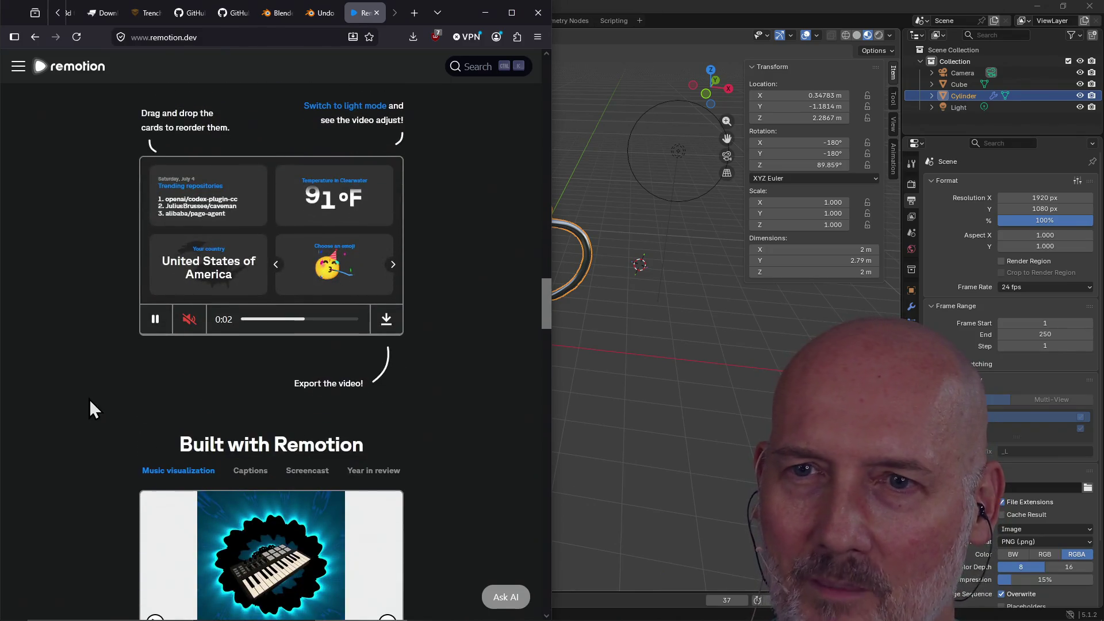
{"action": "scroll", "coordinate": [89, 399], "scroll_direction": "down", "scroll_amount": 2}
{"action": "scroll", "coordinate": [90, 402], "scroll_direction": "down", "scroll_amount": 3}
{"action": "scroll", "coordinate": [88, 399], "scroll_direction": "down", "scroll_amount": 5}
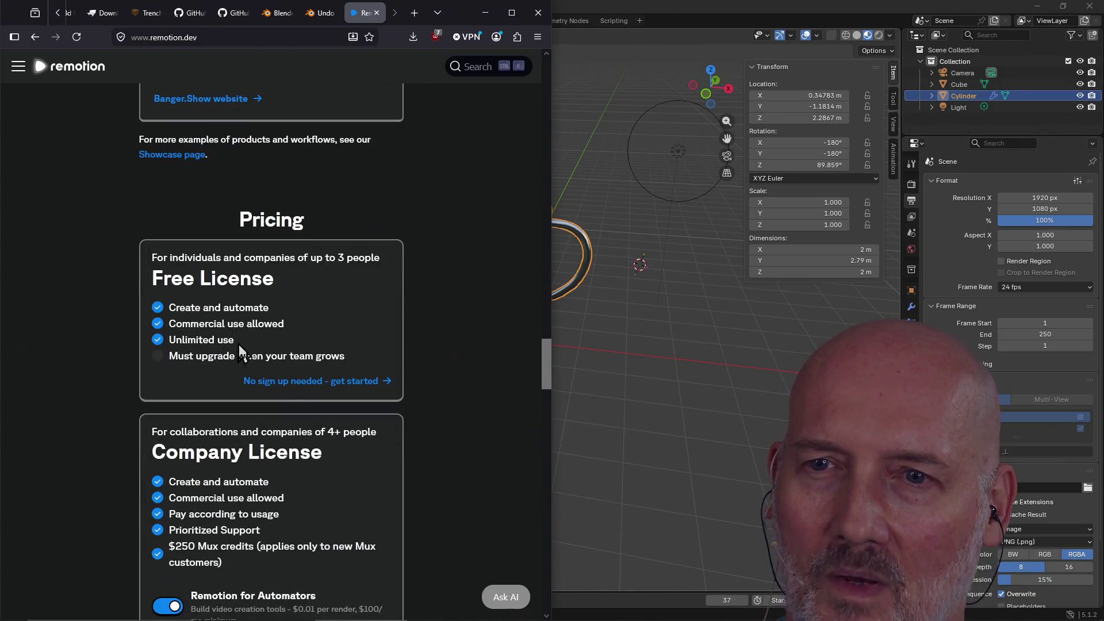
{"action": "scroll", "coordinate": [87, 378], "scroll_direction": "down", "scroll_amount": 5}
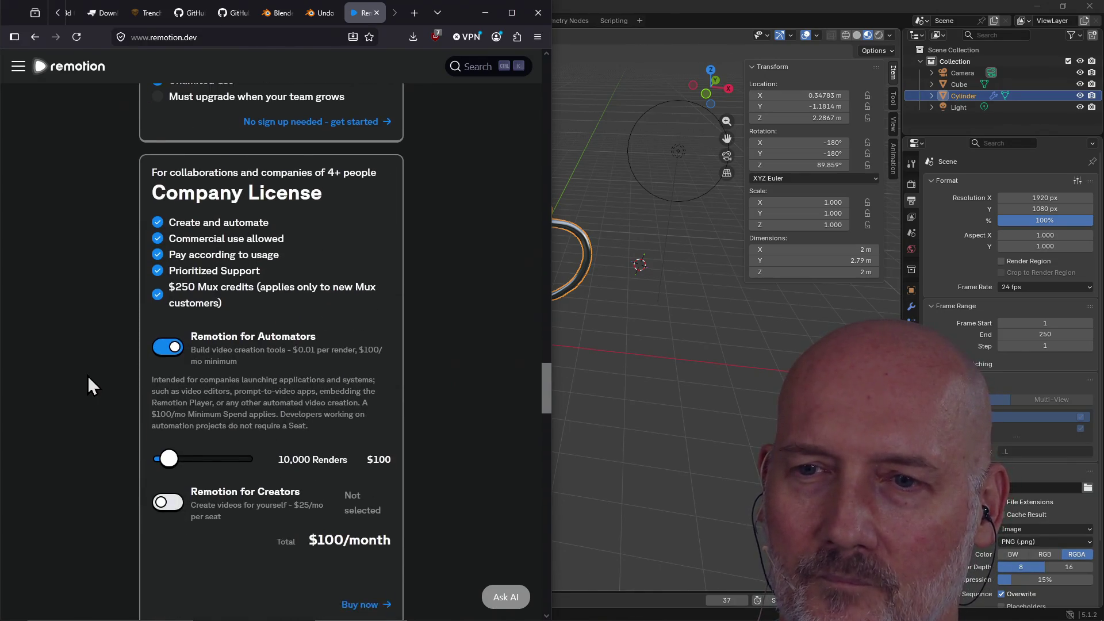
{"action": "scroll", "coordinate": [87, 375], "scroll_direction": "up", "scroll_amount": 6}
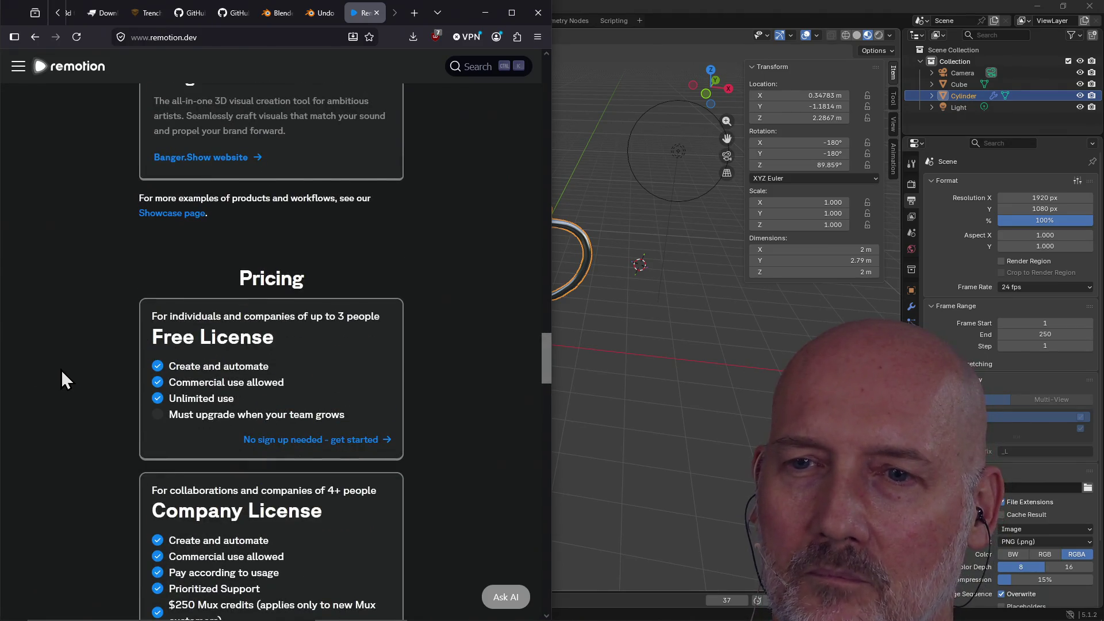
{"action": "scroll", "coordinate": [61, 370], "scroll_direction": "down", "scroll_amount": 5}
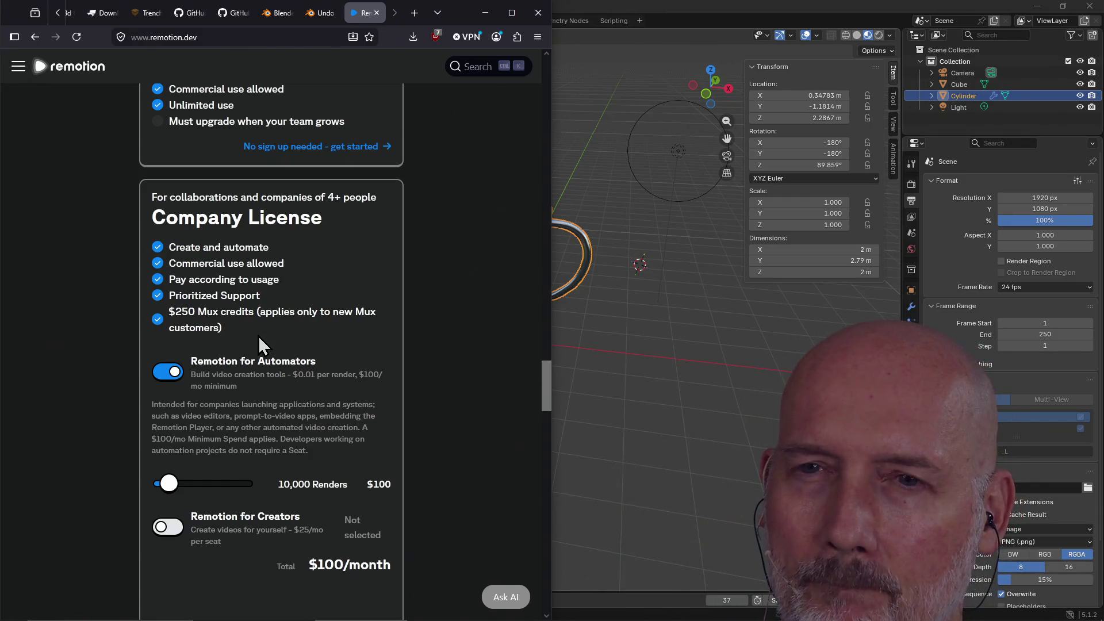
{"action": "scroll", "coordinate": [98, 339], "scroll_direction": "down", "scroll_amount": 10}
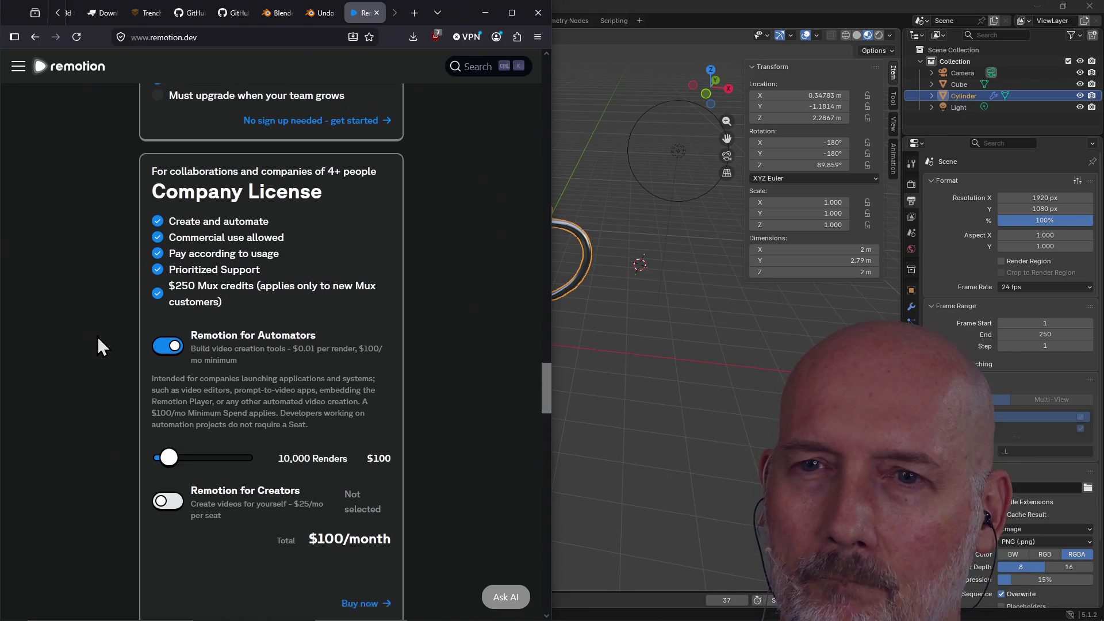
{"action": "scroll", "coordinate": [99, 340], "scroll_direction": "up", "scroll_amount": 20}
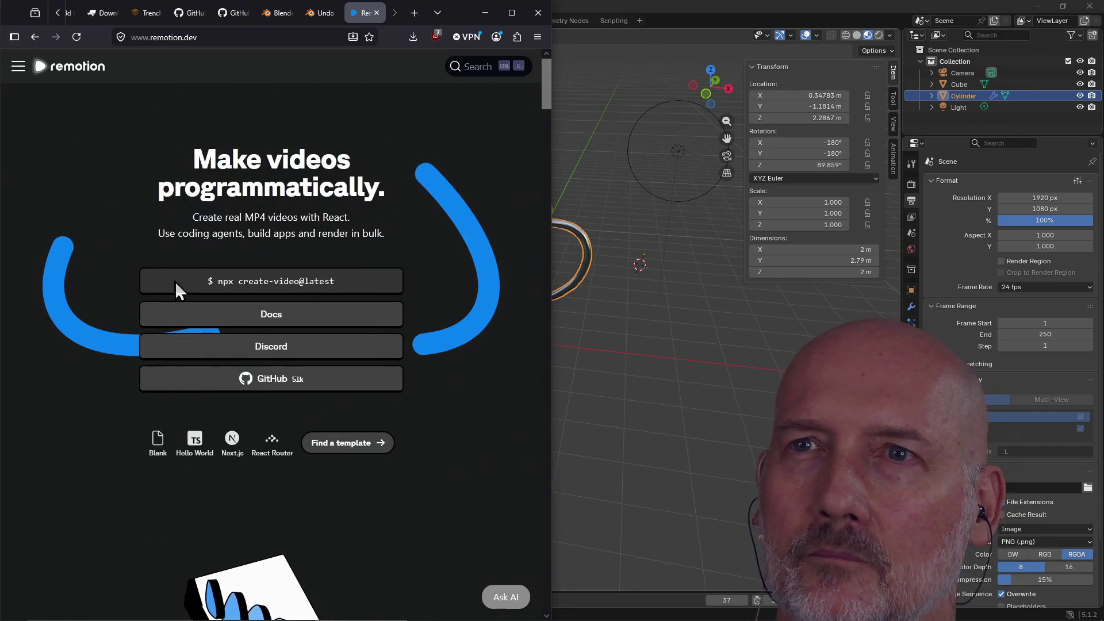
{"action": "left_click", "coordinate": [567, 19]}
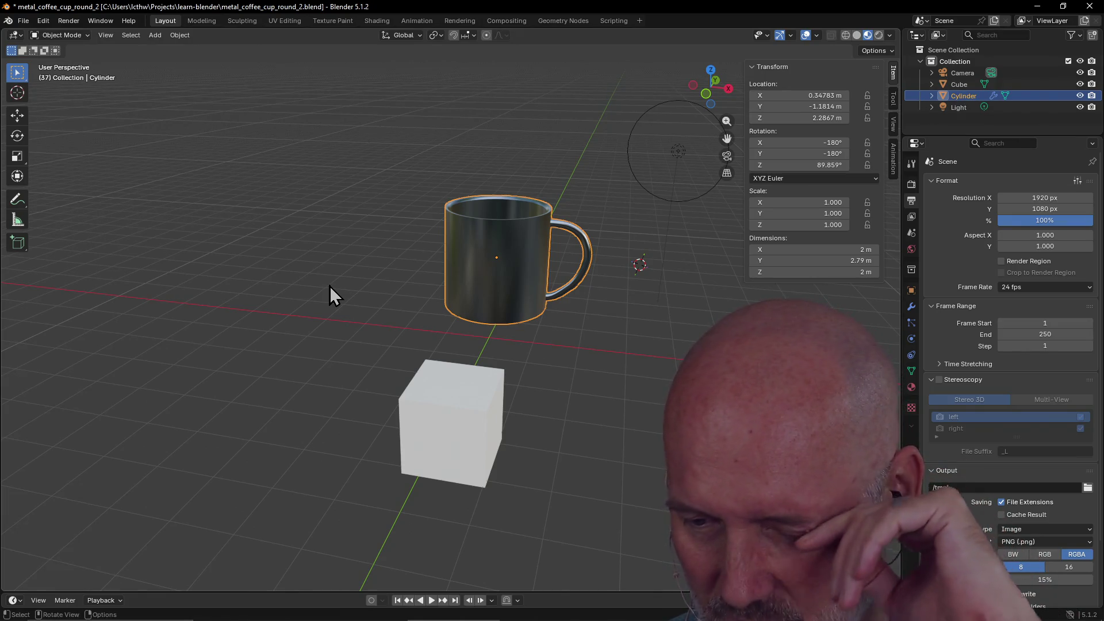
Switch back to Firefox, open a new tab and type 'mux video'.
{"action": "key", "text": "alt+Tab"}
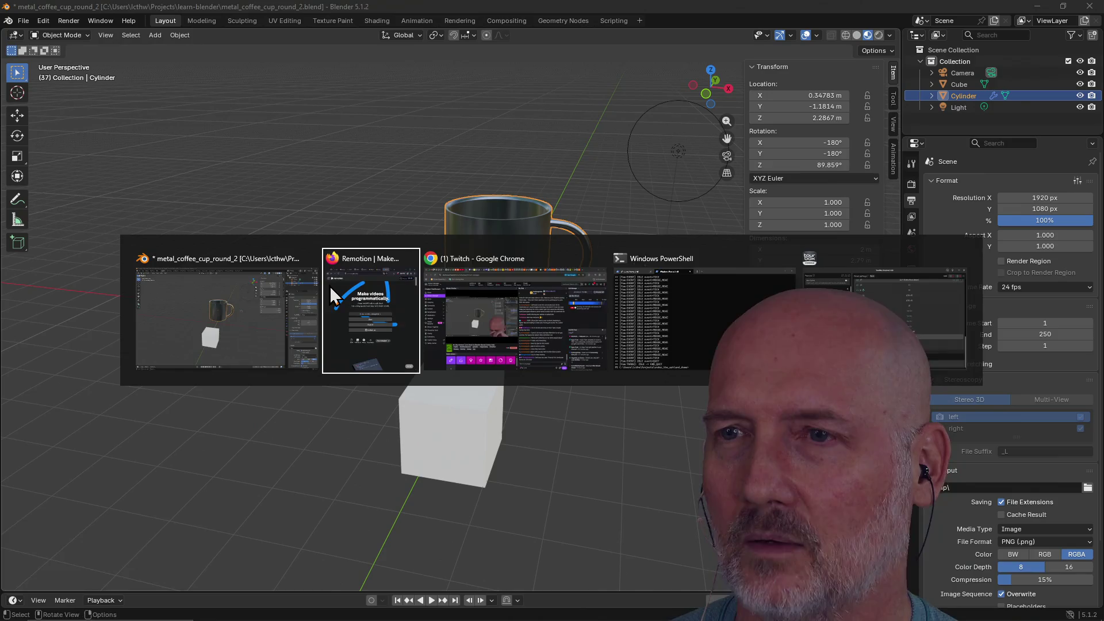
{"action": "key", "text": "ctrl+t"}
{"action": "type", "text": "mux video"}
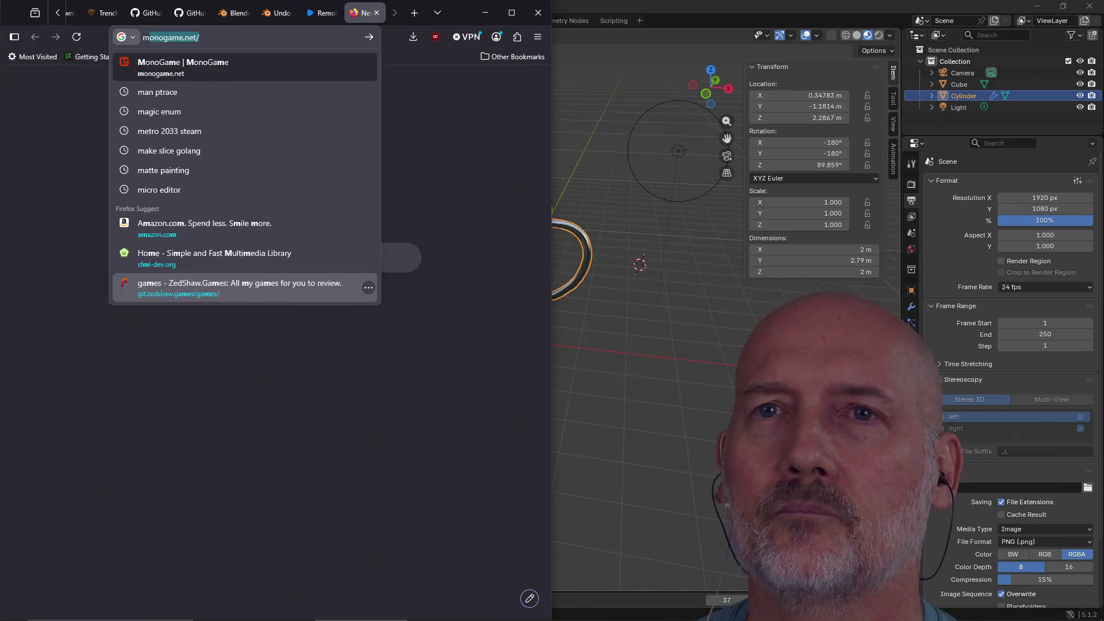
{"action": "key", "text": "Return"}
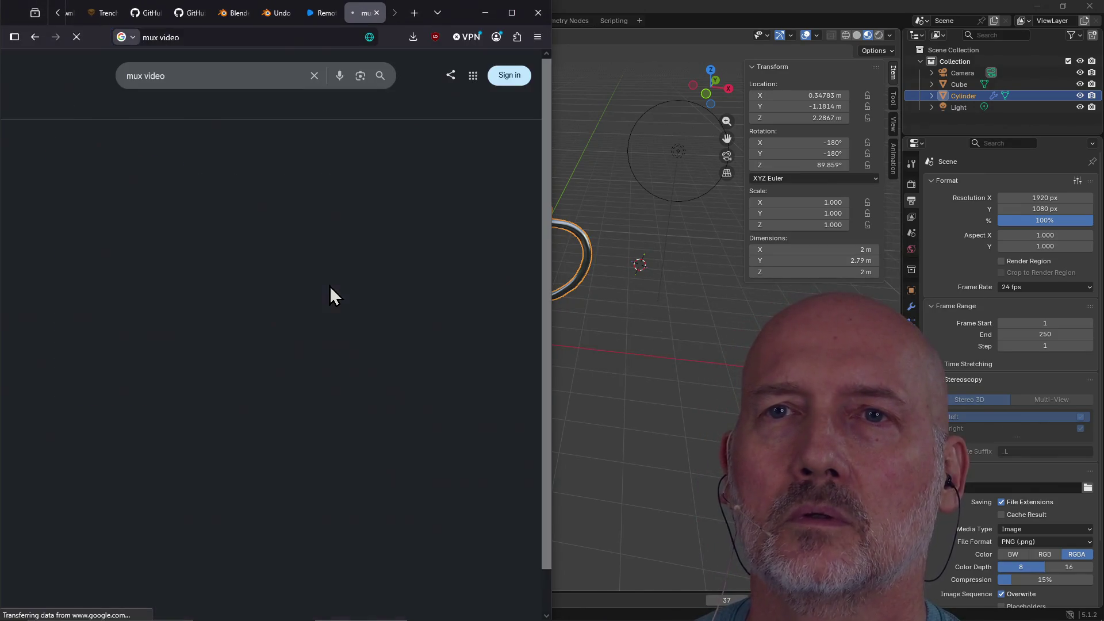
{"action": "left_click", "coordinate": [128, 180]}
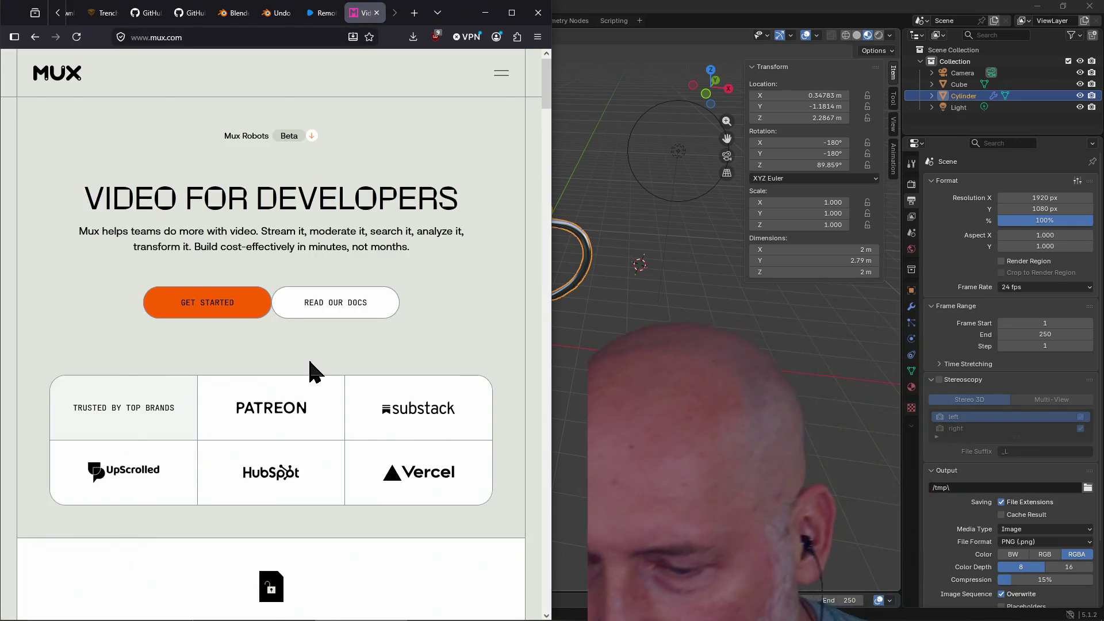
{"action": "scroll", "coordinate": [331, 382], "scroll_direction": "down", "scroll_amount": 7}
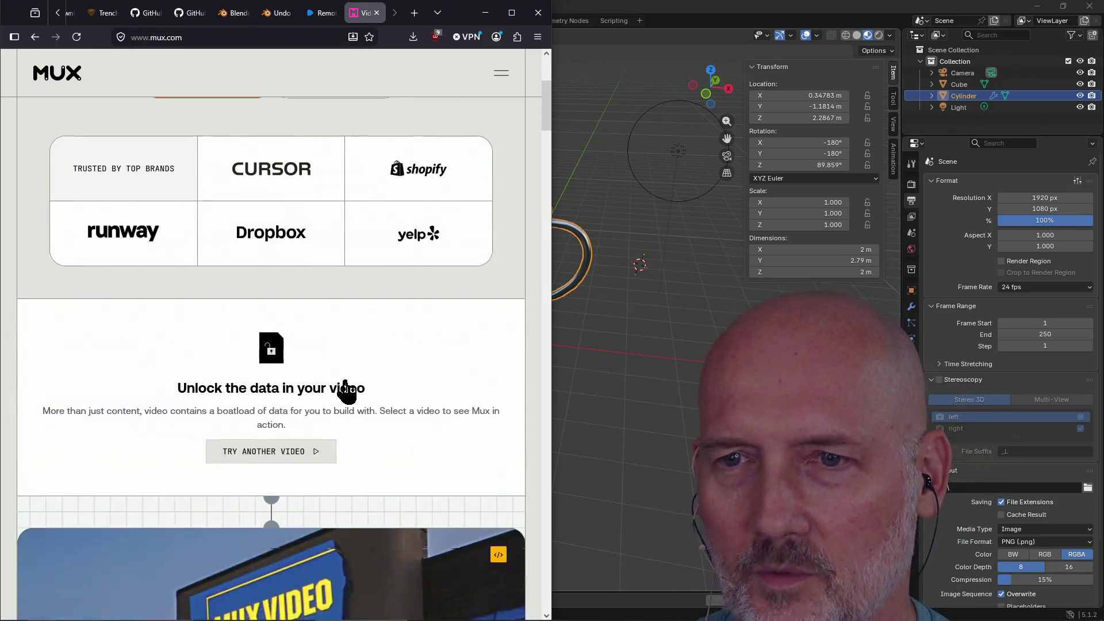
{"action": "scroll", "coordinate": [302, 437], "scroll_direction": "down", "scroll_amount": 15}
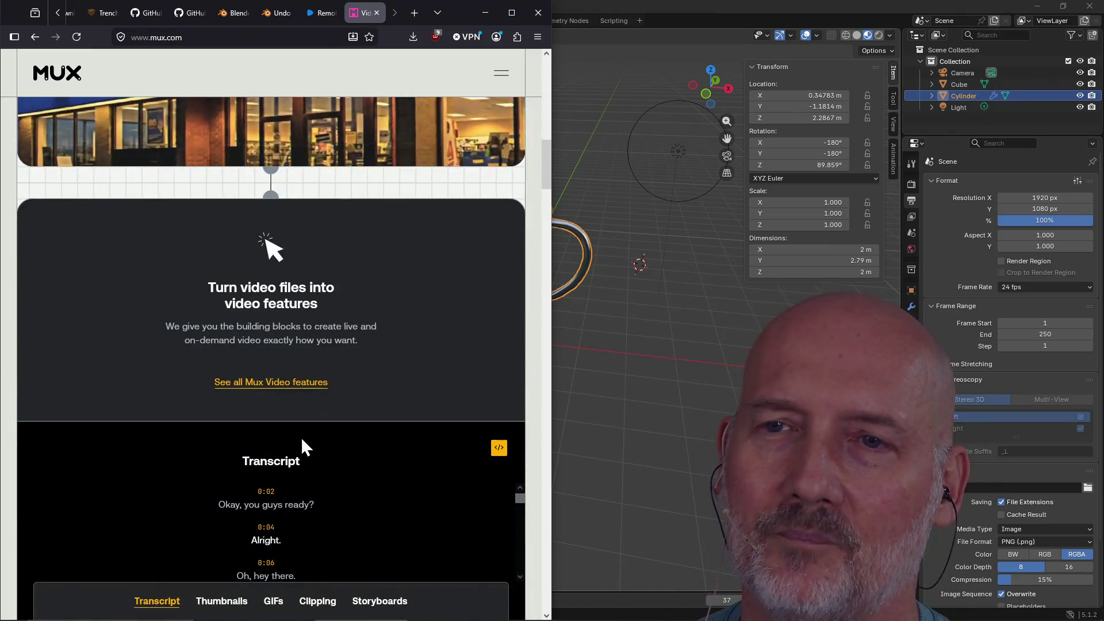
{"action": "scroll", "coordinate": [301, 437], "scroll_direction": "down", "scroll_amount": 3}
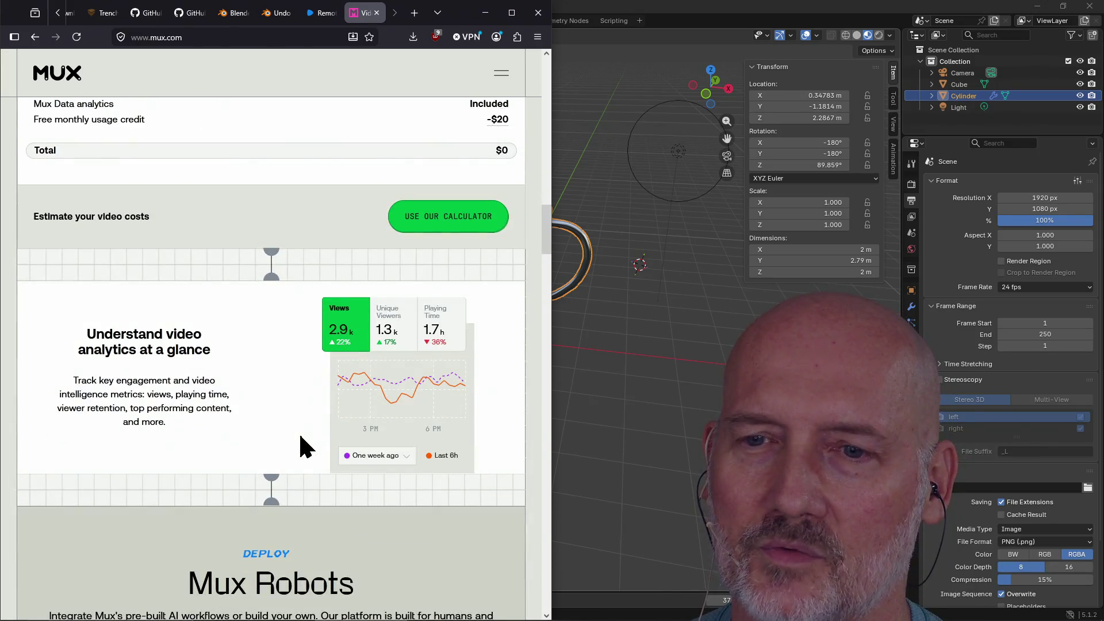
{"action": "scroll", "coordinate": [301, 437], "scroll_direction": "down", "scroll_amount": 5}
{"action": "scroll", "coordinate": [301, 437], "scroll_direction": "down", "scroll_amount": 12}
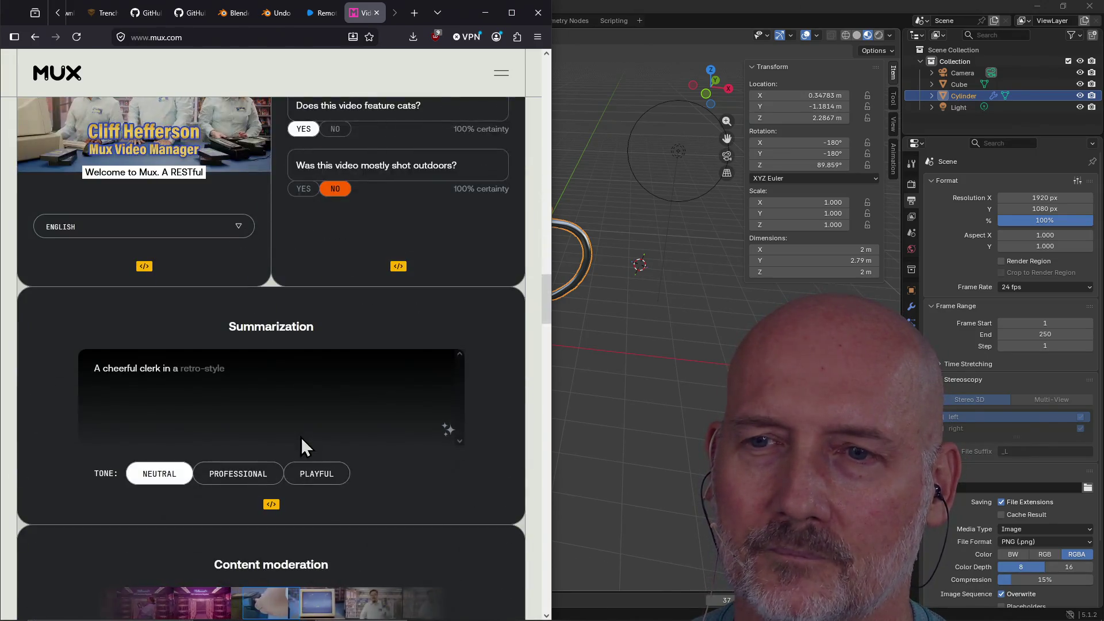
{"action": "scroll", "coordinate": [301, 436], "scroll_direction": "down", "scroll_amount": 15}
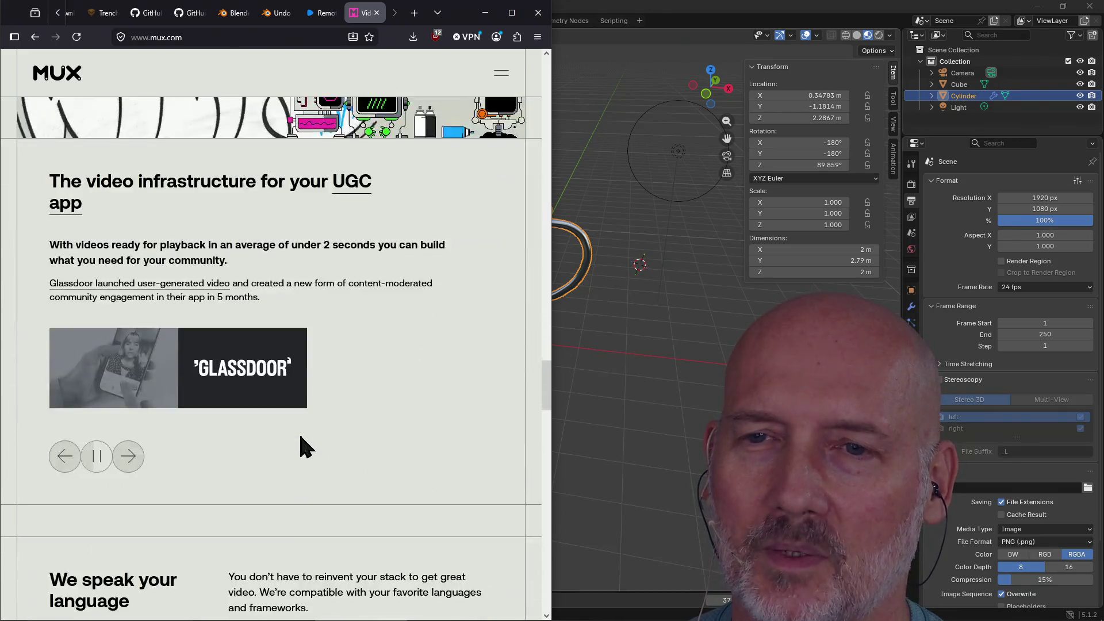
{"action": "scroll", "coordinate": [301, 437], "scroll_direction": "down", "scroll_amount": 15}
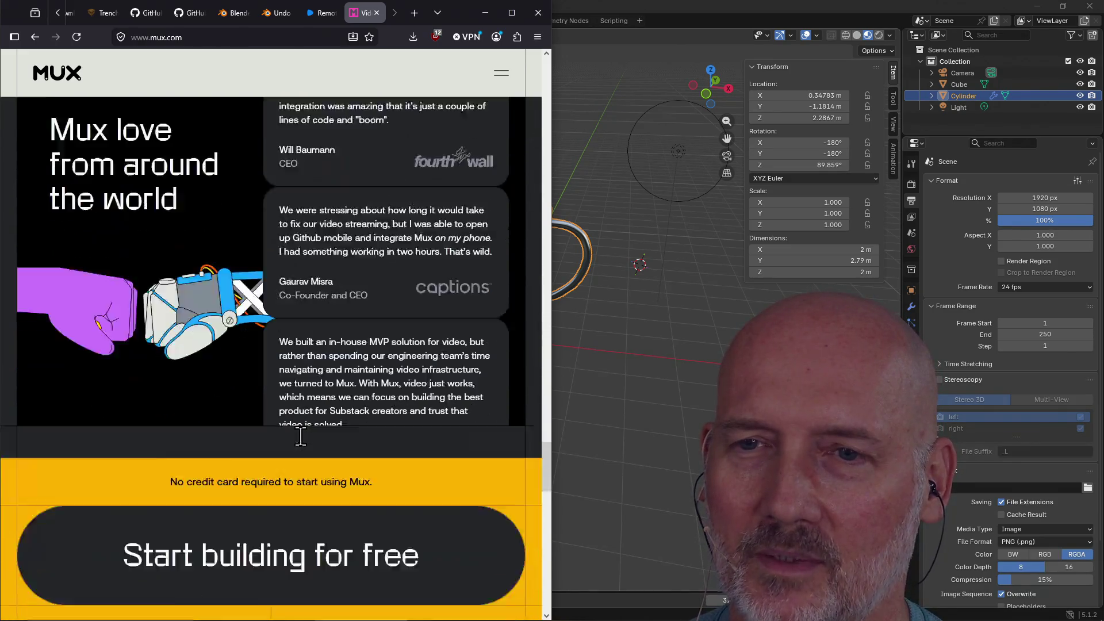
{"action": "scroll", "coordinate": [201, 443], "scroll_direction": "up", "scroll_amount": 15}
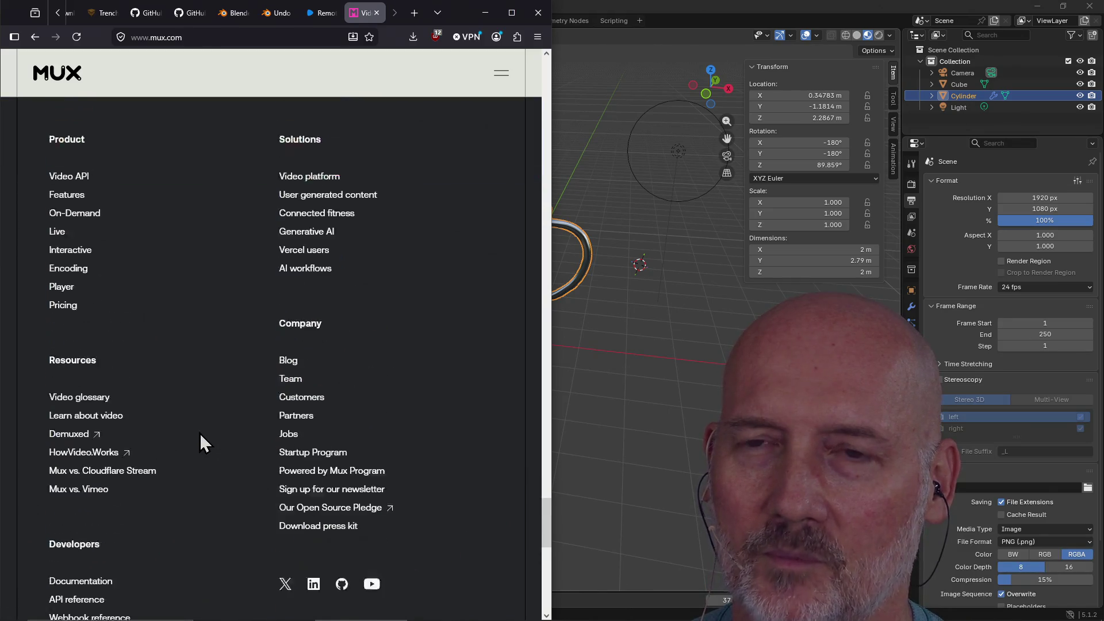
{"action": "scroll", "coordinate": [202, 442], "scroll_direction": "up", "scroll_amount": 20}
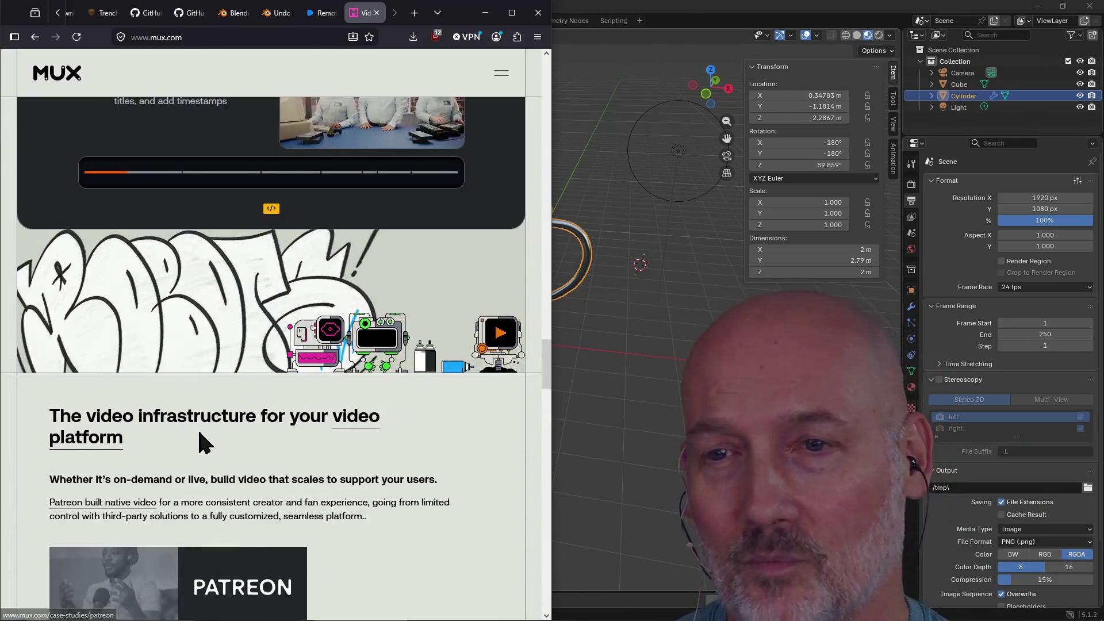
{"action": "scroll", "coordinate": [202, 442], "scroll_direction": "up", "scroll_amount": 15}
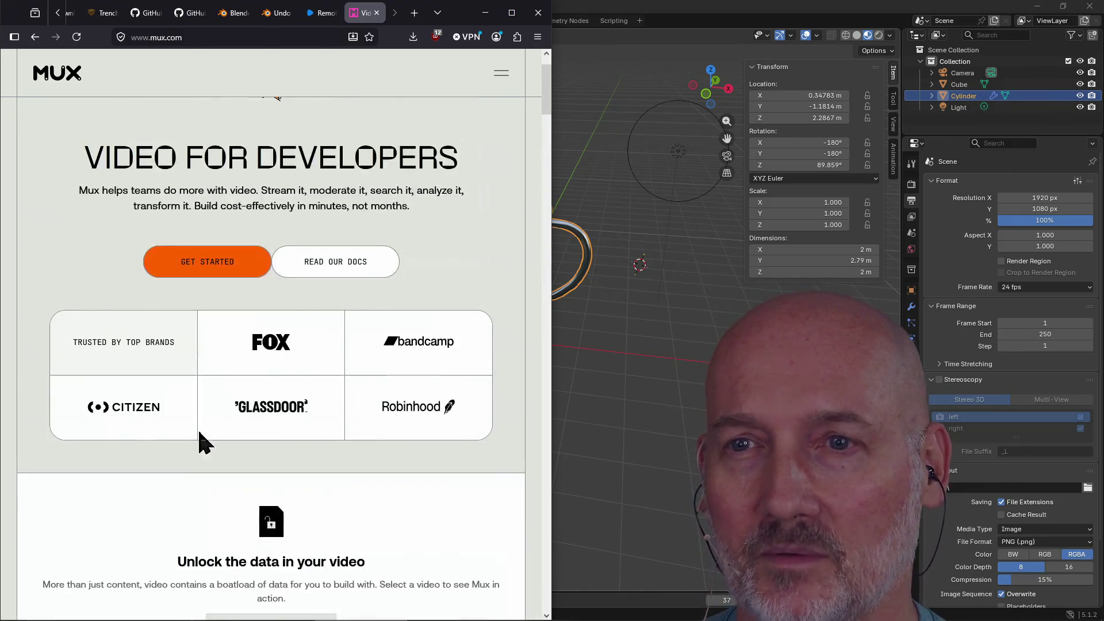
{"action": "scroll", "coordinate": [268, 253], "scroll_direction": "up", "scroll_amount": 2}
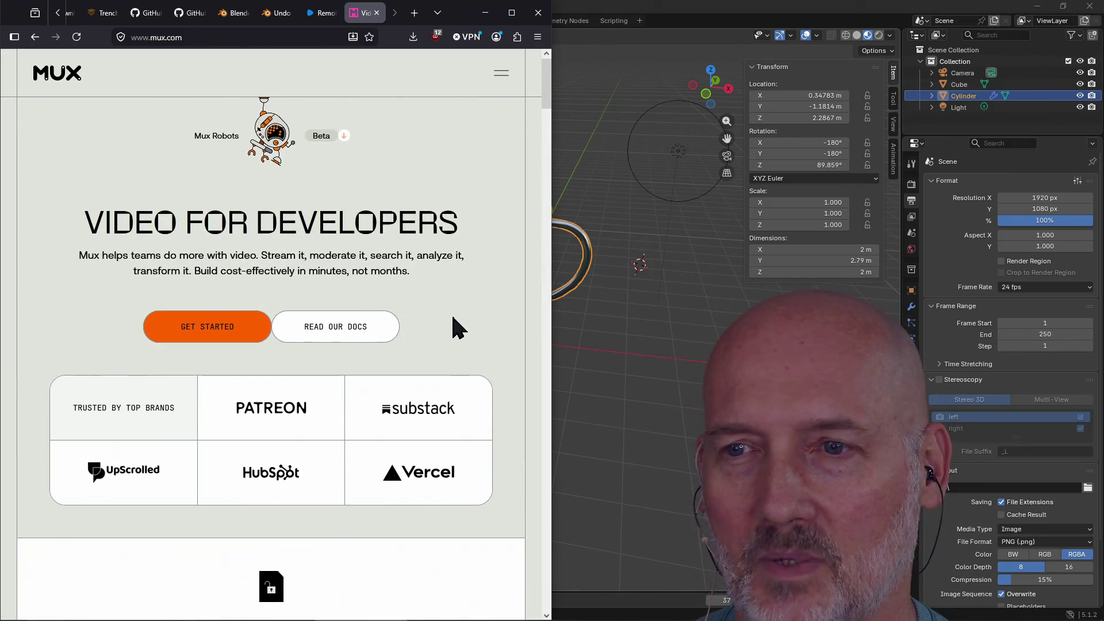
{"action": "scroll", "coordinate": [452, 315], "scroll_direction": "down", "scroll_amount": 3}
{"action": "scroll", "coordinate": [412, 213], "scroll_direction": "up", "scroll_amount": 3}
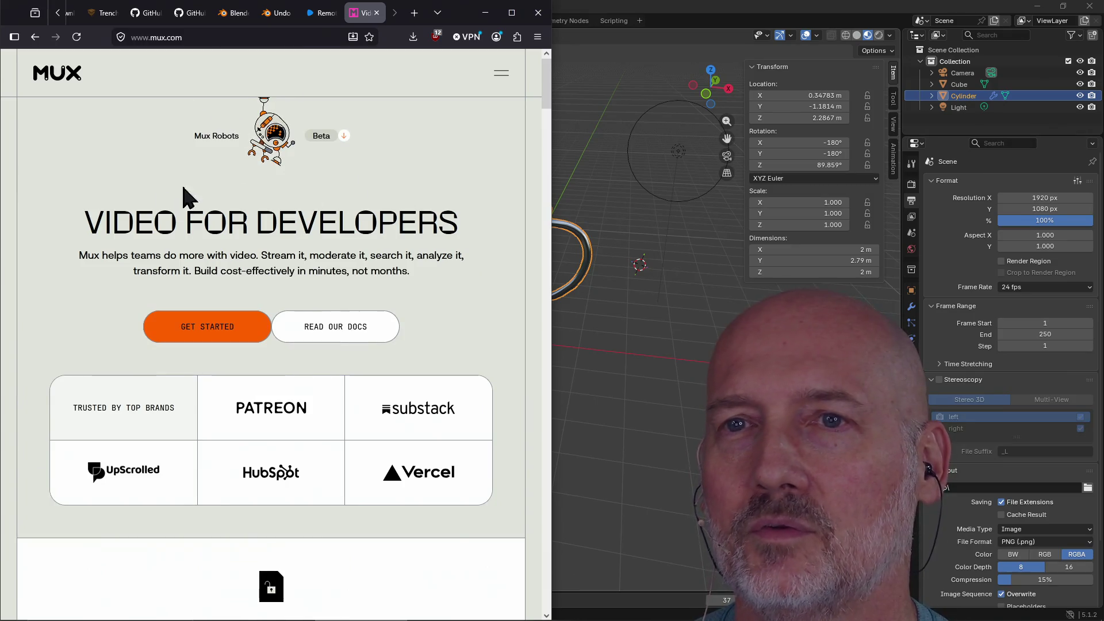
{"action": "scroll", "coordinate": [415, 293], "scroll_direction": "down", "scroll_amount": 20}
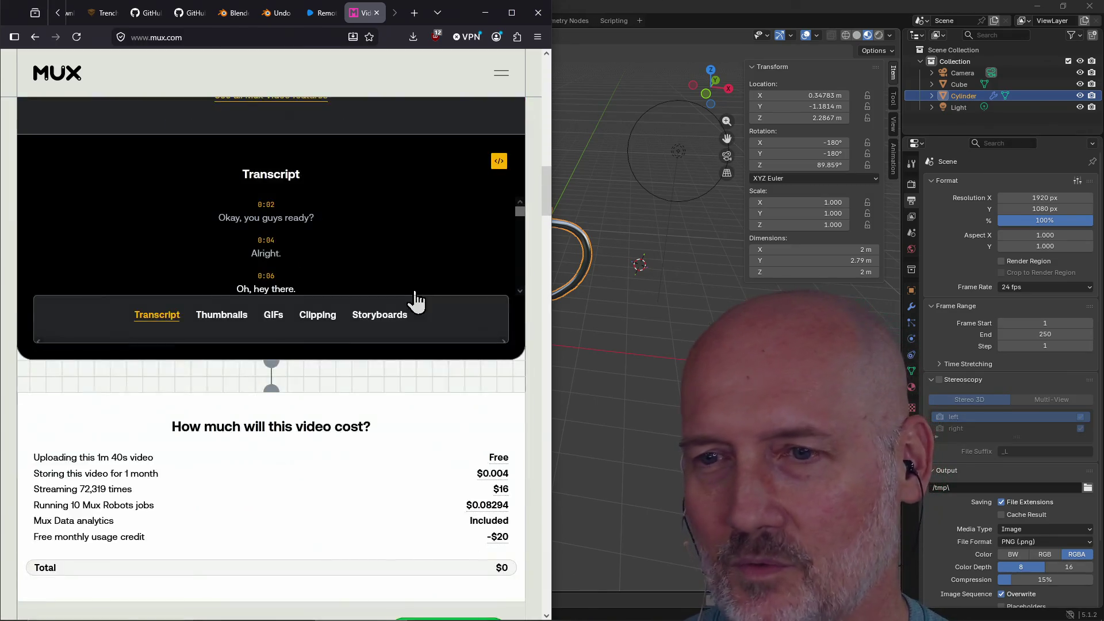
{"action": "scroll", "coordinate": [418, 299], "scroll_direction": "down", "scroll_amount": 20}
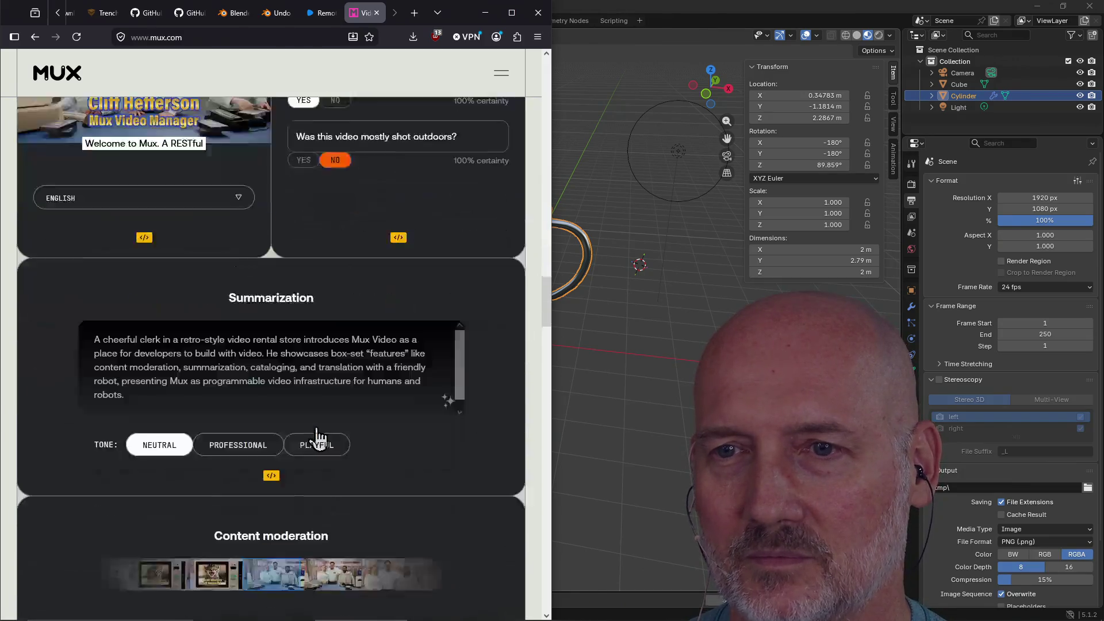
{"action": "scroll", "coordinate": [316, 428], "scroll_direction": "up", "scroll_amount": 15}
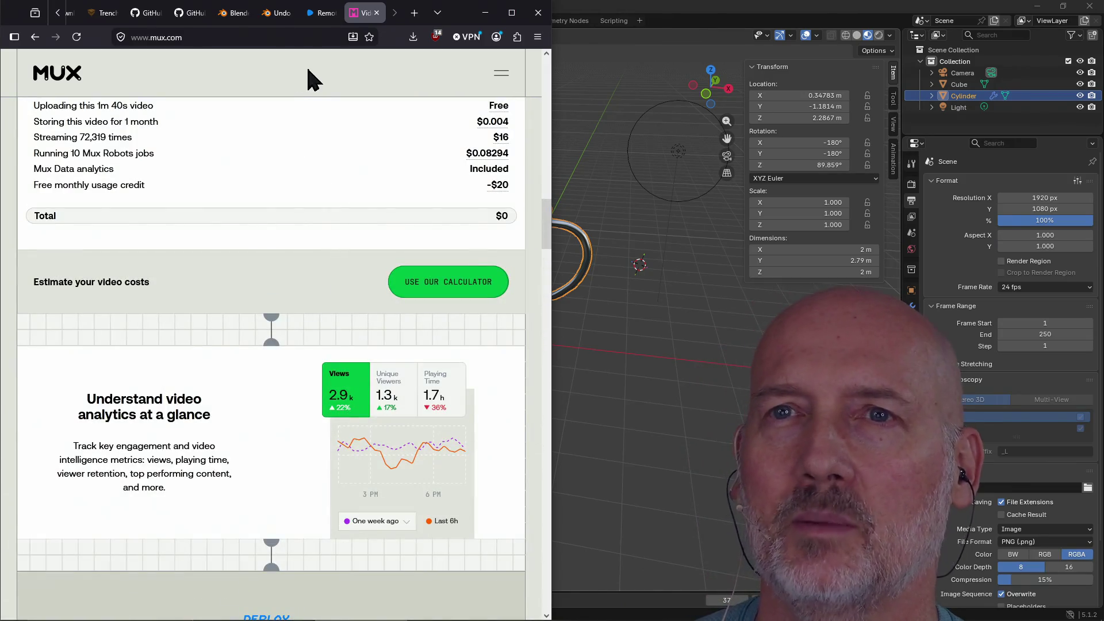
Search 'mux javascript' in a new tab and open the Custom JavaScript integration guide.
{"action": "key", "text": "ctrl+t"}
{"action": "type", "text": "mux jav"}
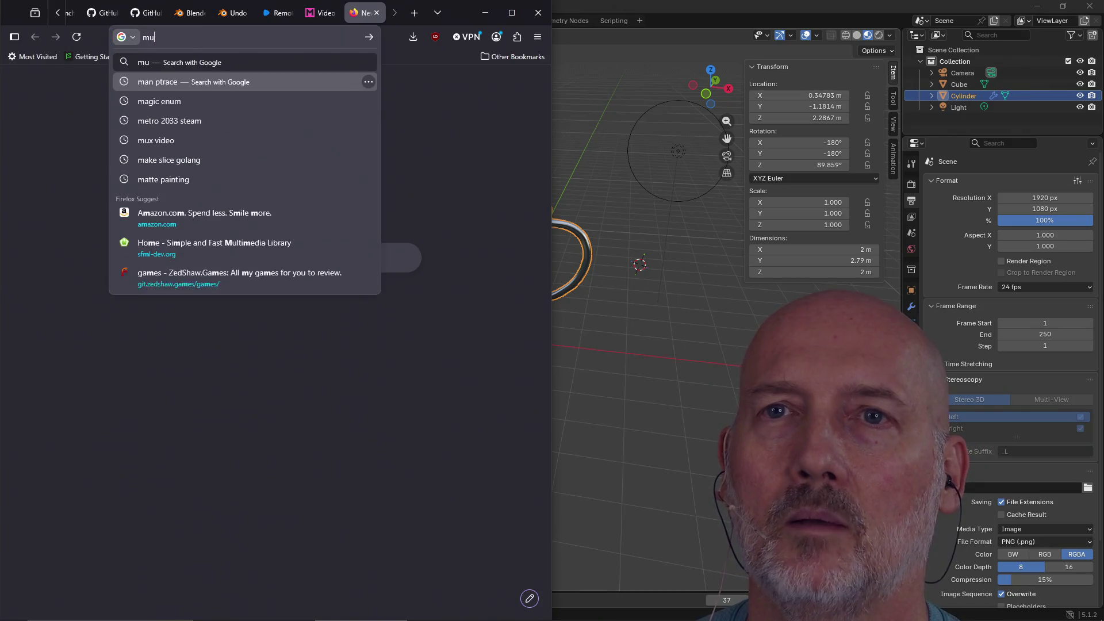
{"action": "type", "text": "ascript api"}
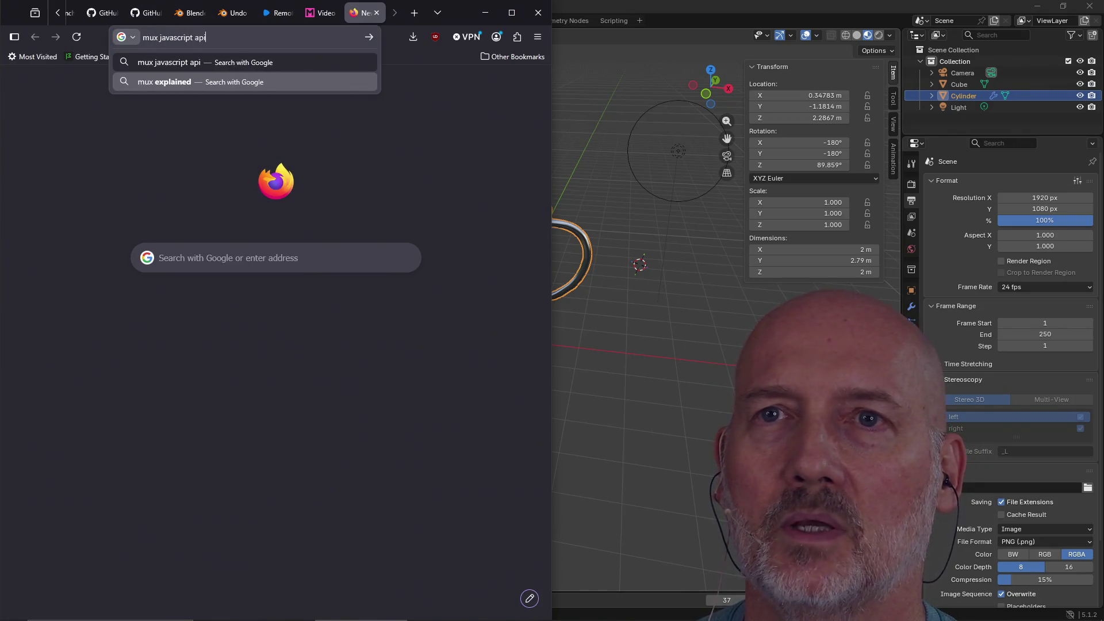
{"action": "key", "text": "Return"}
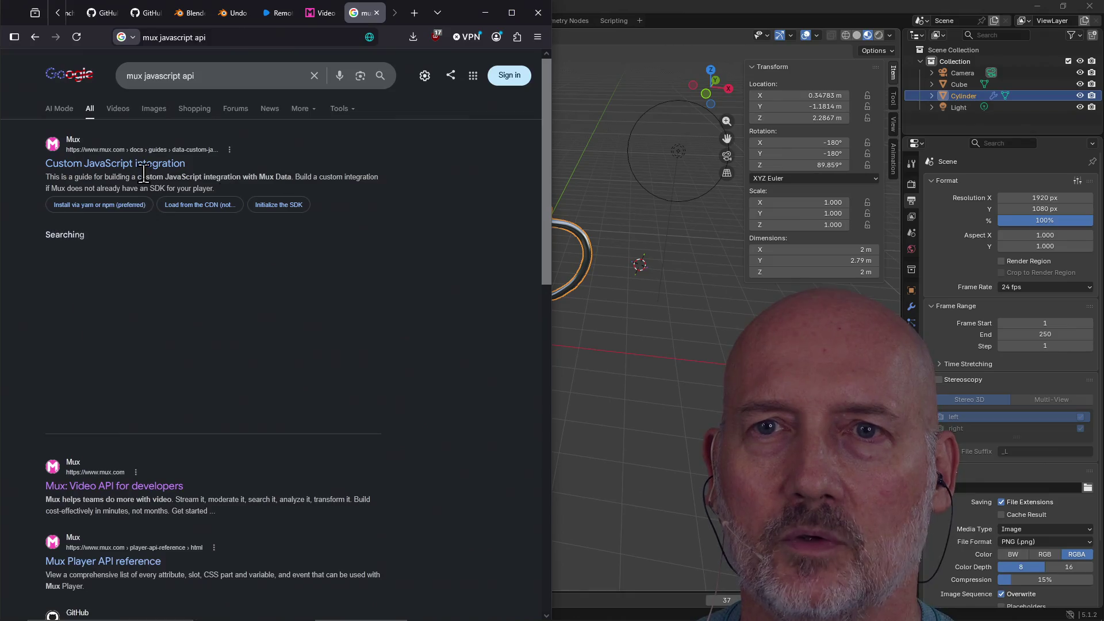
{"action": "left_click", "coordinate": [149, 166]}
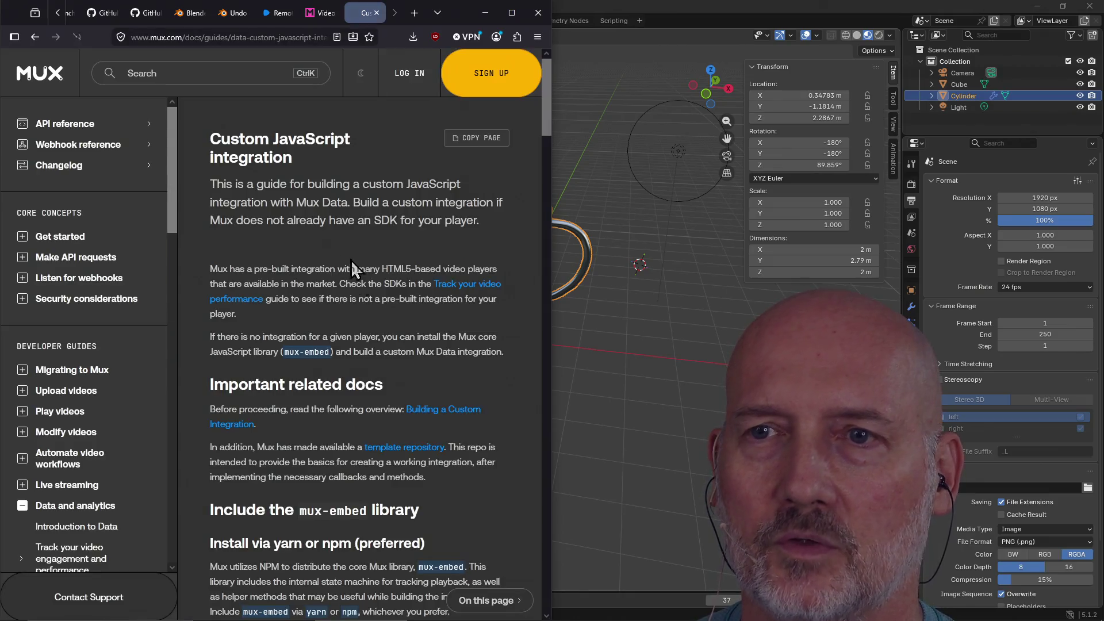
Expand the Make API requests section, skim it, and return to the mux.com tab.
{"action": "left_click", "coordinate": [80, 256]}
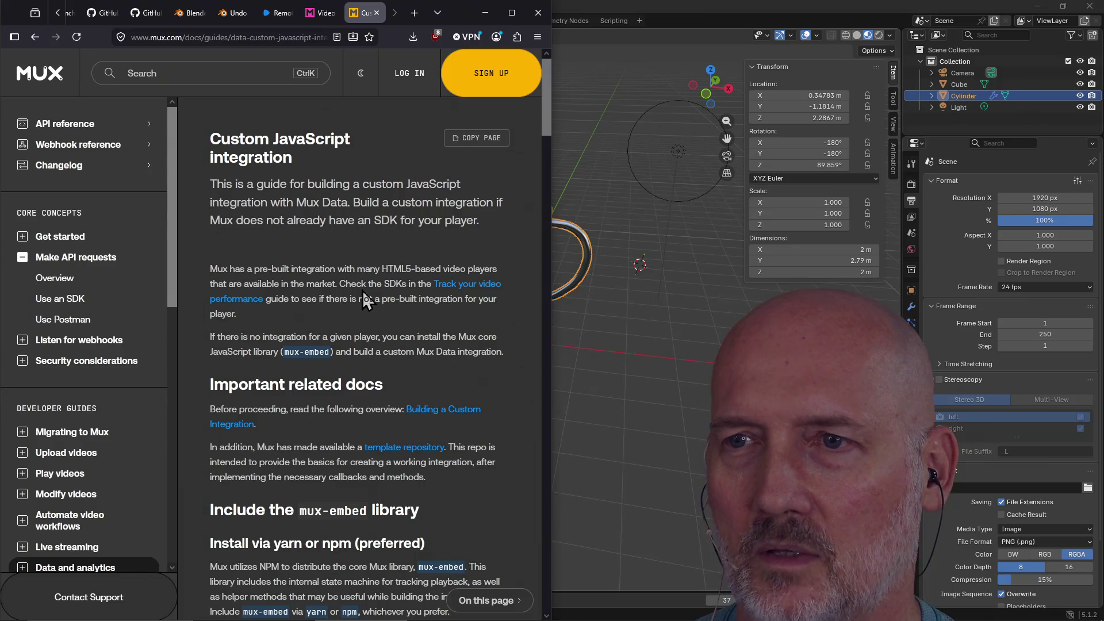
{"action": "scroll", "coordinate": [362, 291], "scroll_direction": "down", "scroll_amount": 12}
{"action": "scroll", "coordinate": [348, 287], "scroll_direction": "up", "scroll_amount": 4}
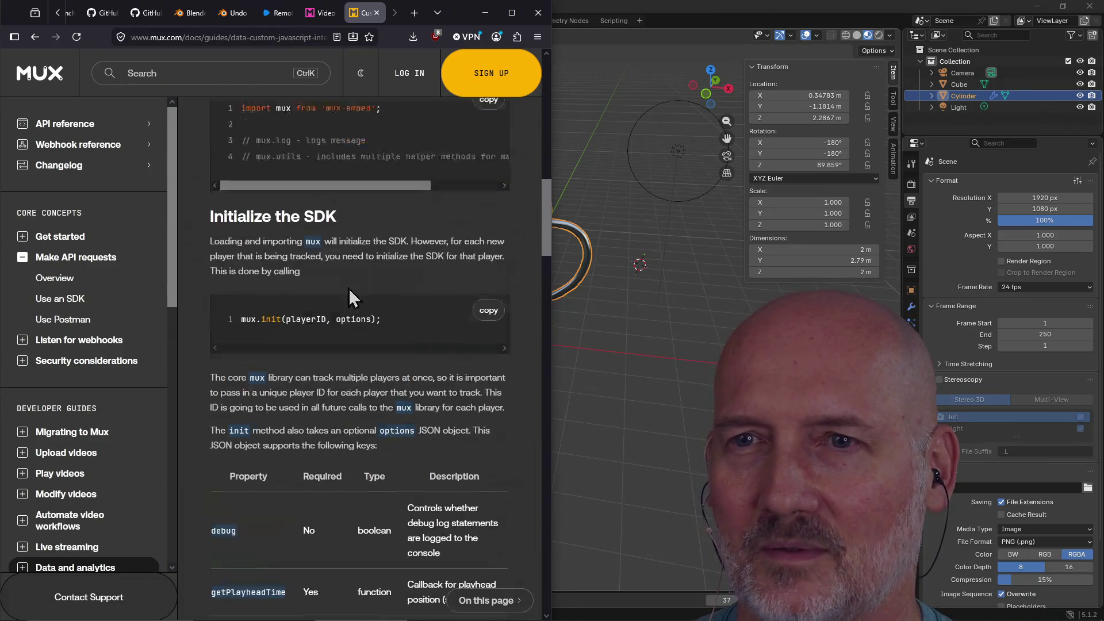
{"action": "scroll", "coordinate": [348, 288], "scroll_direction": "up", "scroll_amount": 2}
{"action": "scroll", "coordinate": [318, 412], "scroll_direction": "down", "scroll_amount": 15}
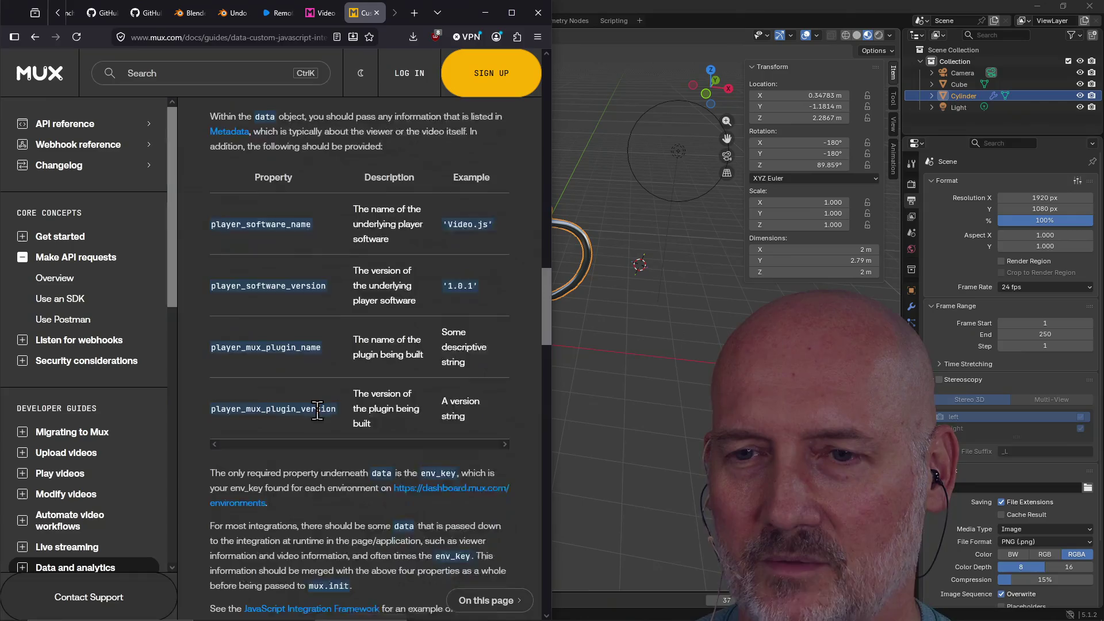
{"action": "scroll", "coordinate": [317, 408], "scroll_direction": "down", "scroll_amount": 2}
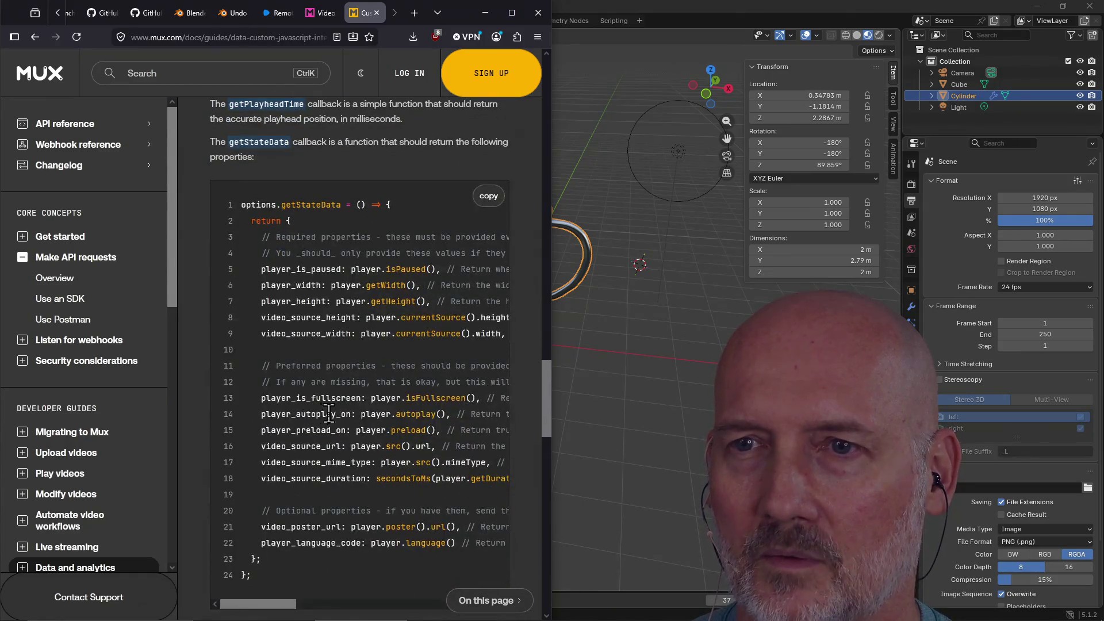
{"action": "scroll", "coordinate": [333, 482], "scroll_direction": "down", "scroll_amount": 9}
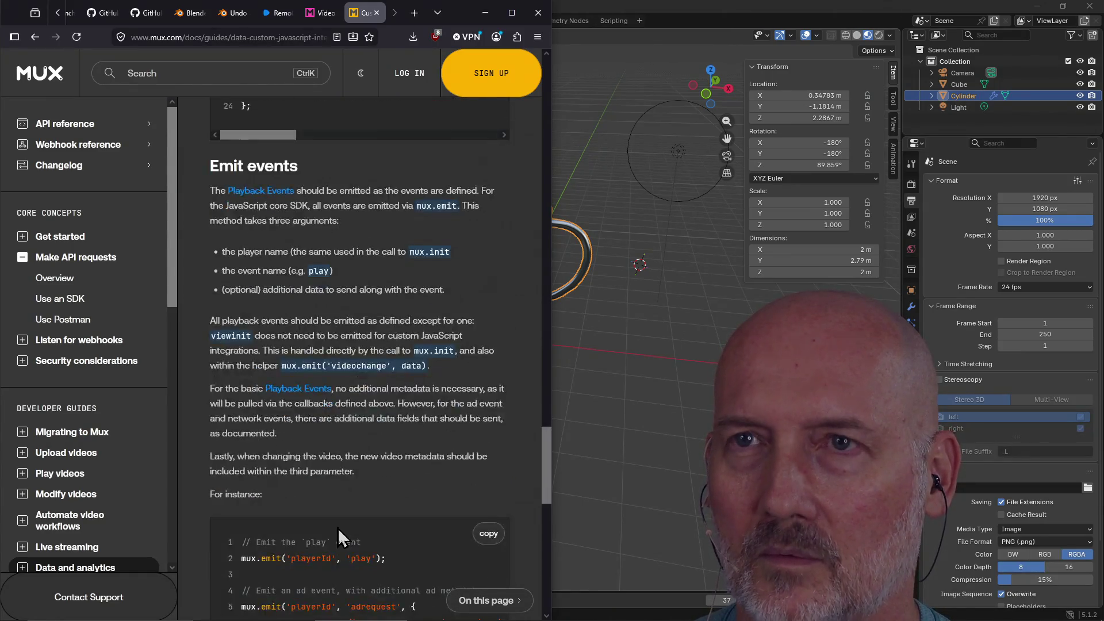
{"action": "scroll", "coordinate": [336, 526], "scroll_direction": "up", "scroll_amount": 13}
{"action": "left_click", "coordinate": [325, 22]}
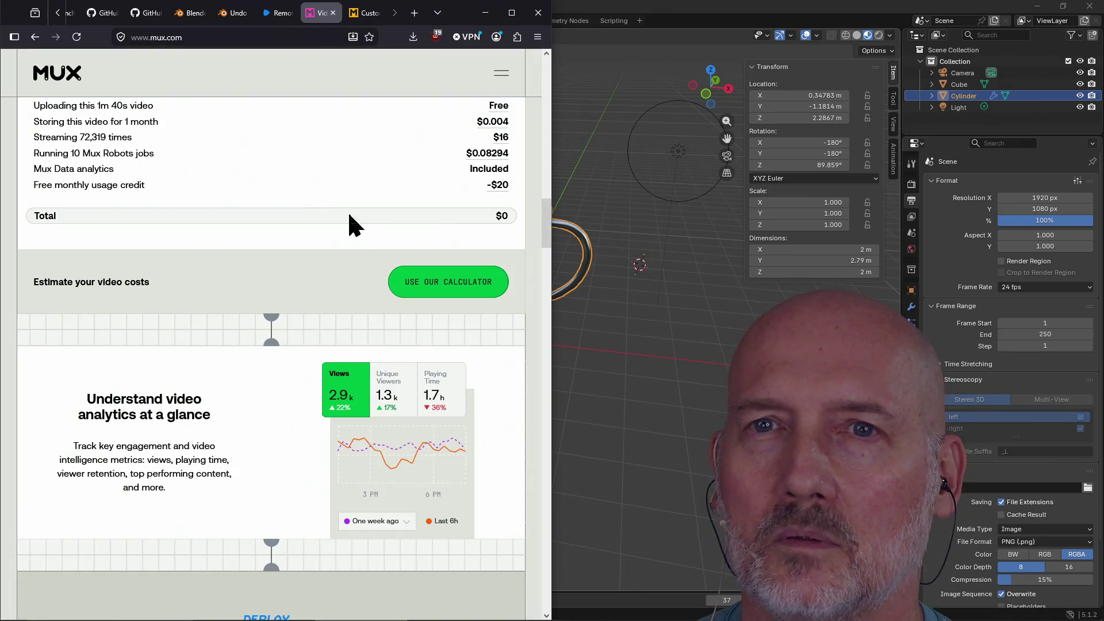
{"action": "scroll", "coordinate": [350, 217], "scroll_direction": "up", "scroll_amount": 15}
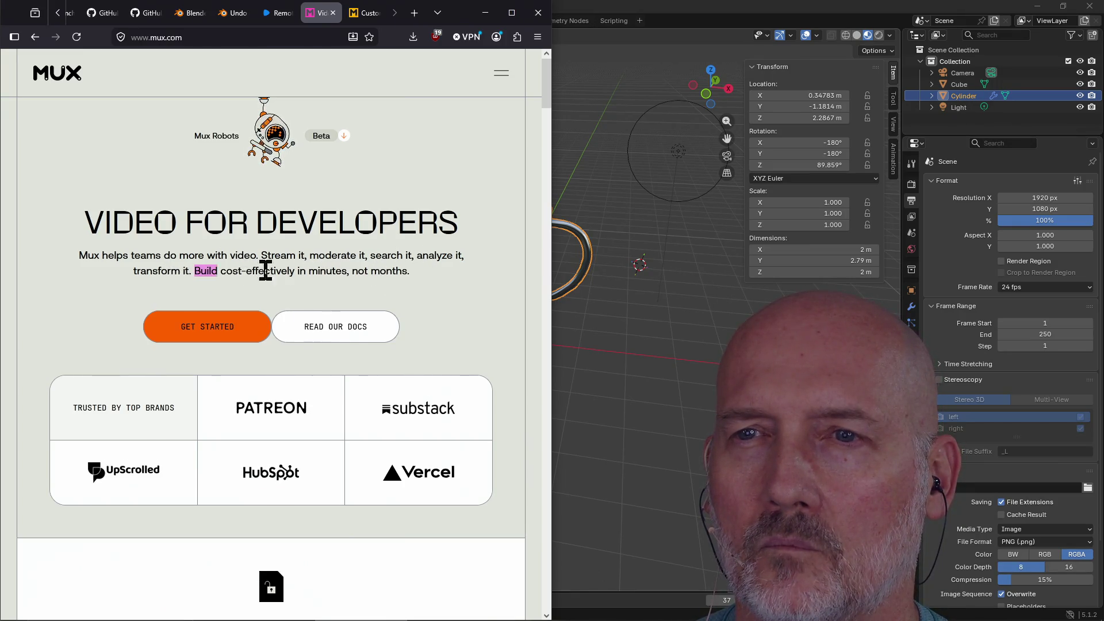
{"action": "left_click_drag", "start_coordinate": [425, 269], "coordinate": [212, 257]}
{"action": "left_click", "coordinate": [212, 257]}
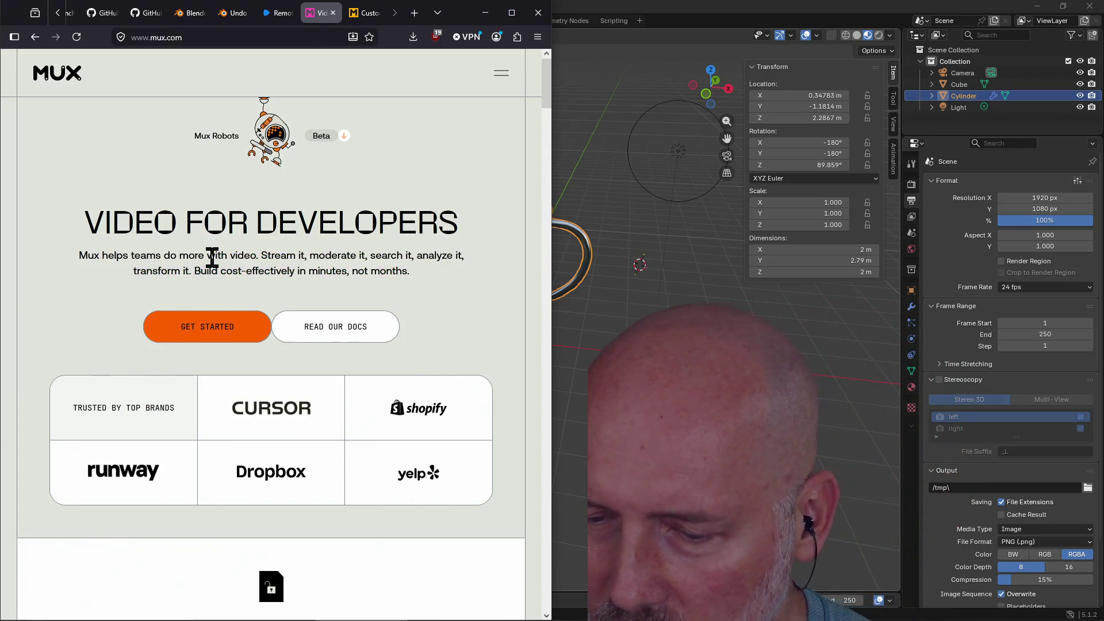